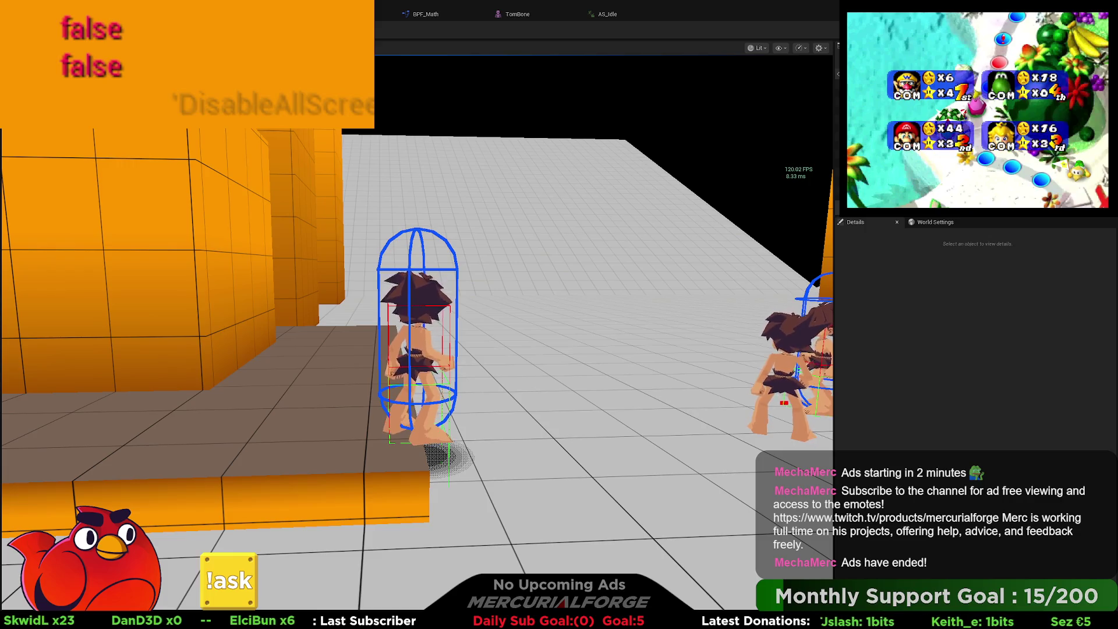
- Stop the play session and add float variables Offset and Adjustment in My Blueprint
{"action": "key", "text": "Escape"}
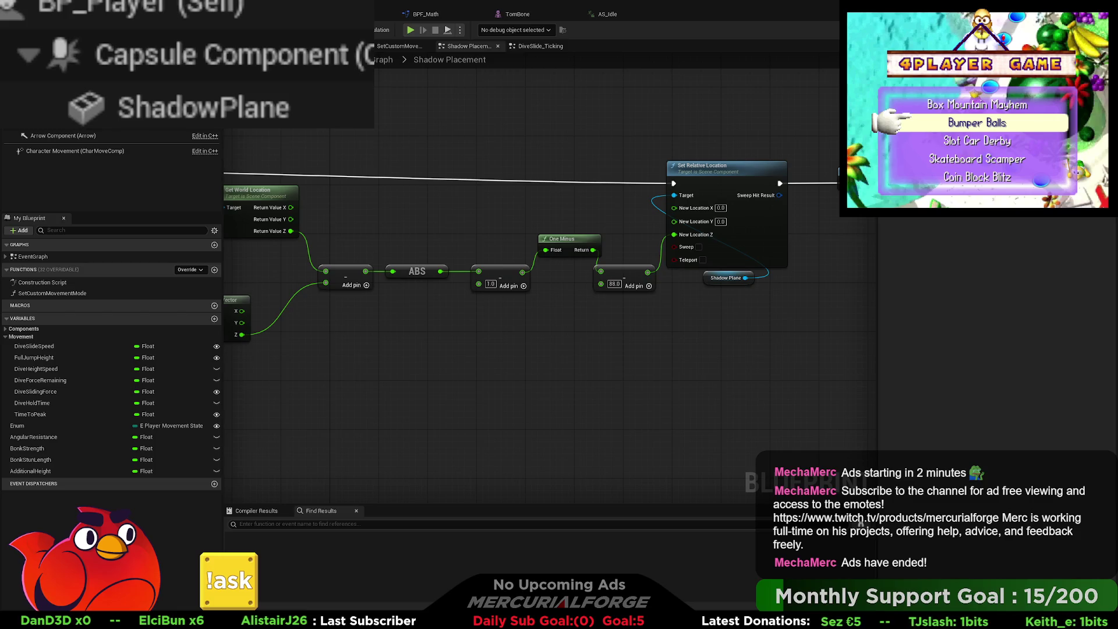
{"action": "mouse_move", "coordinate": [525, 291]}
{"action": "left_mouse_down"}
{"action": "mouse_move", "coordinate": [591, 287]}
{"action": "mouse_move", "coordinate": [512, 290]}
{"action": "mouse_move", "coordinate": [684, 265]}
{"action": "mouse_move", "coordinate": [520, 283]}
{"action": "mouse_move", "coordinate": [552, 282]}
{"action": "left_mouse_up"}
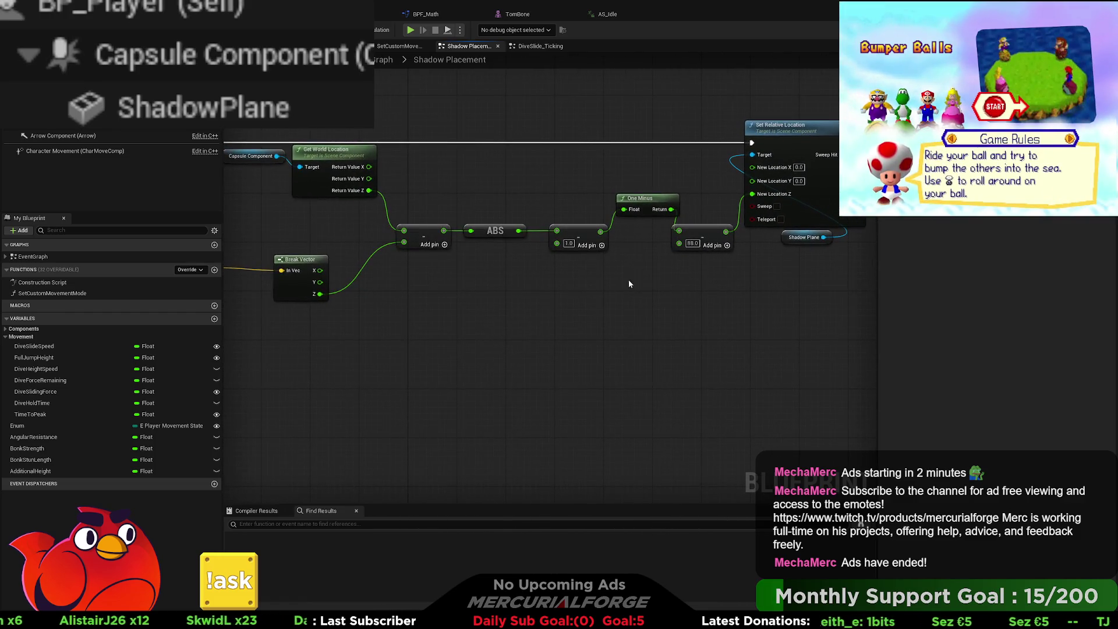
{"action": "left_click", "coordinate": [214, 319]}
{"action": "type", "text": "Offset"}
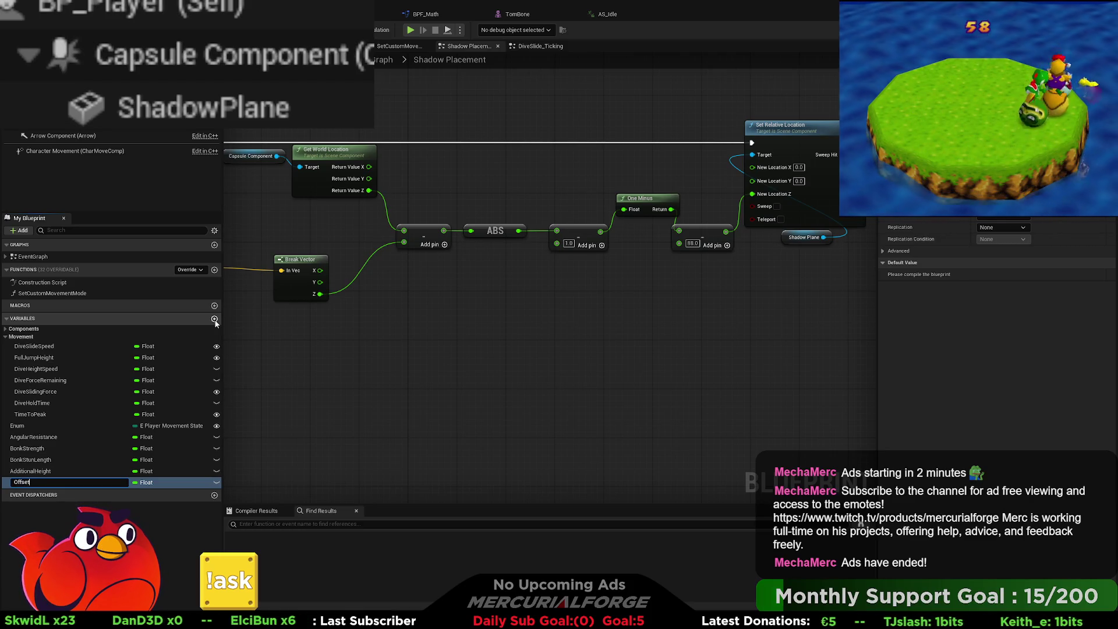
{"action": "key", "text": "Return"}
{"action": "left_click", "coordinate": [215, 319]}
{"action": "type", "text": "Adjustment"}
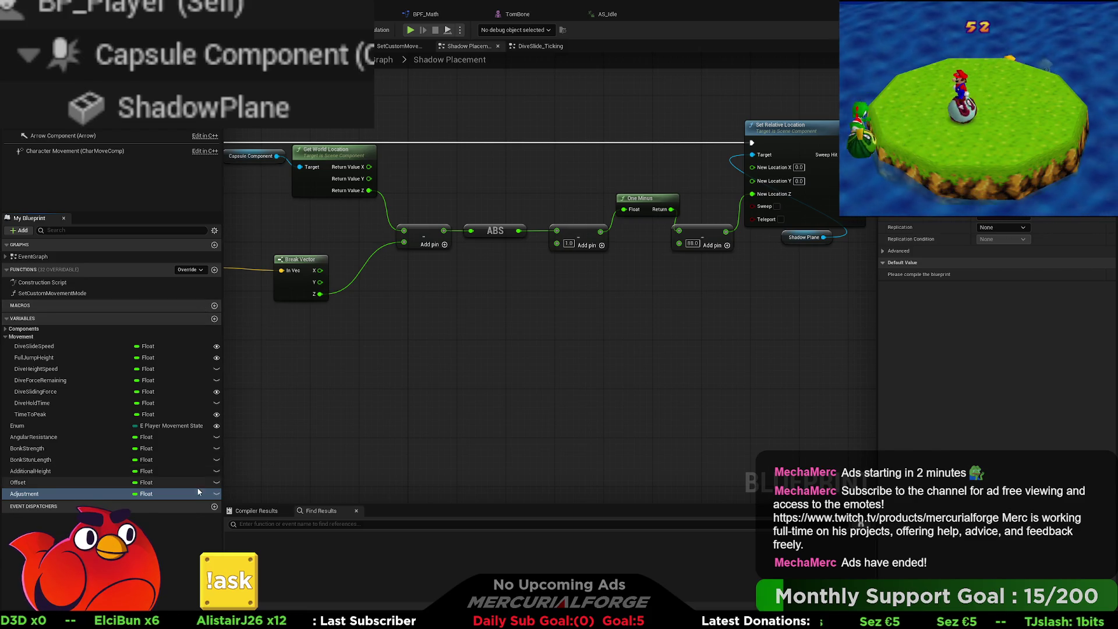
- Wire Offset into the multiply's 88.0 pin and Adjustment into the subtract's 1.0 pin
{"action": "left_click", "coordinate": [81, 483]}
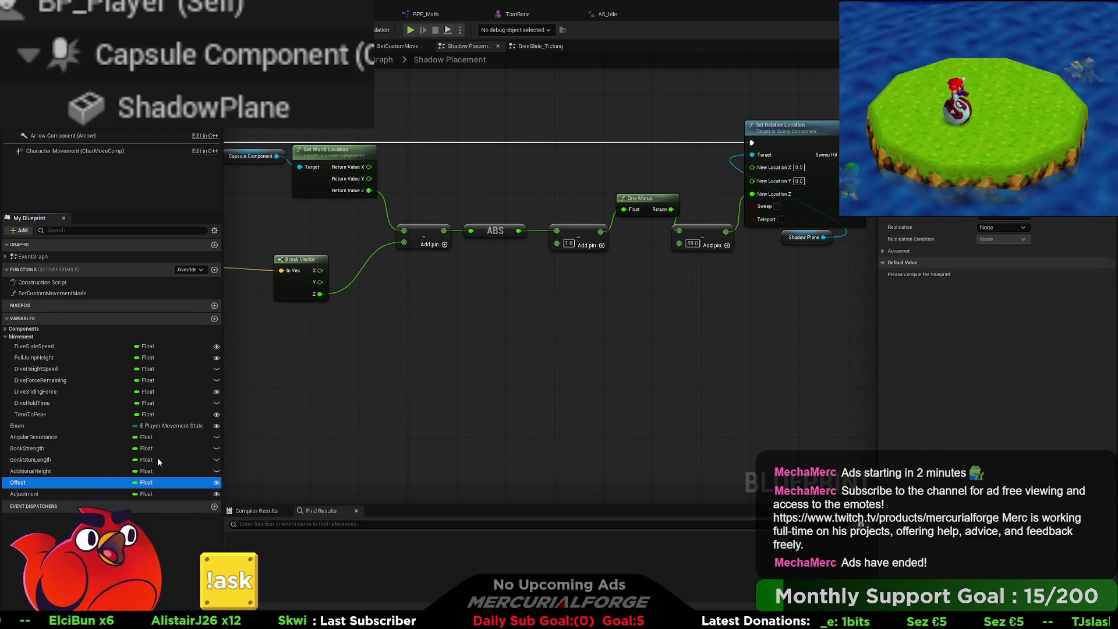
{"action": "left_click_drag", "start_coordinate": [680, 247], "coordinate": [680, 248]}
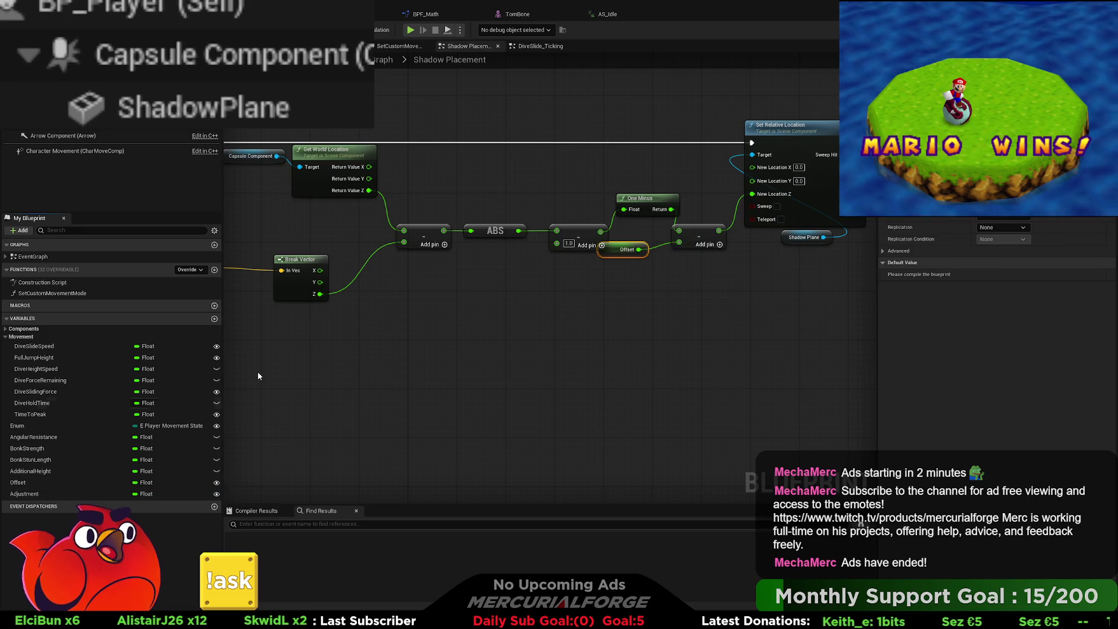
{"action": "left_click", "coordinate": [21, 498]}
{"action": "left_click_drag", "start_coordinate": [558, 250], "coordinate": [558, 247]}
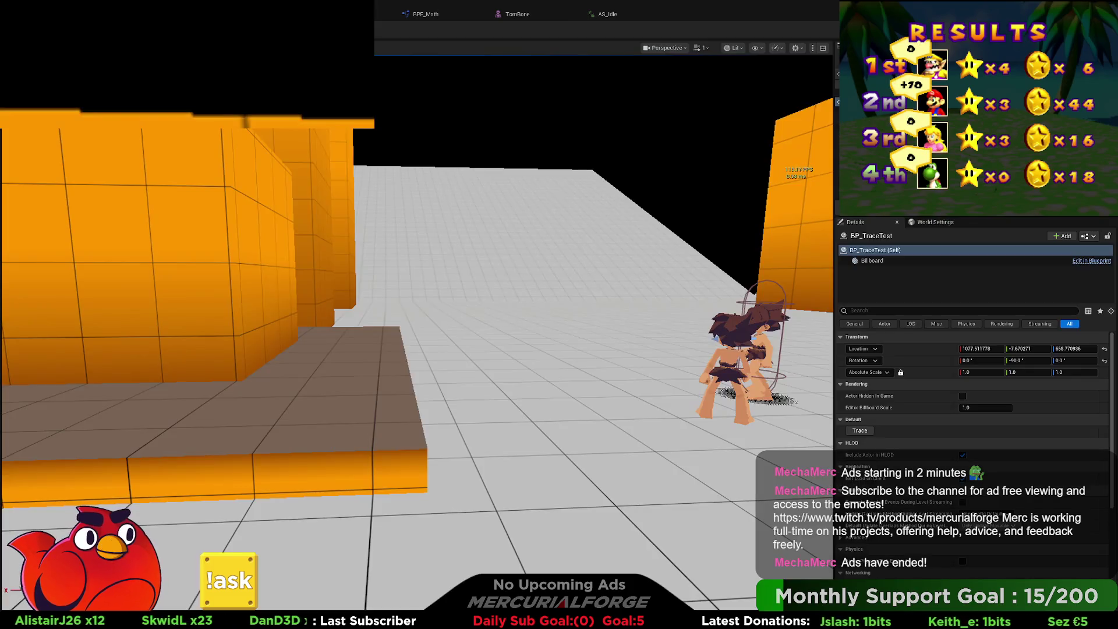
- Start a play session and walk the character forward around the level
{"action": "key", "text": "alt+p"}
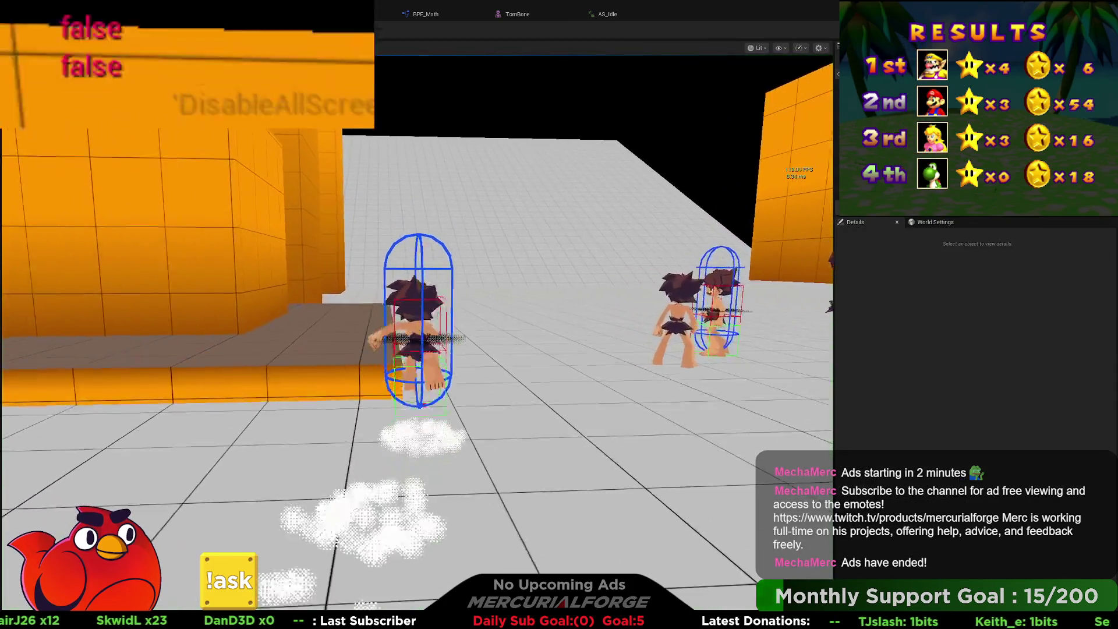
{"action": "key", "text": "w"}
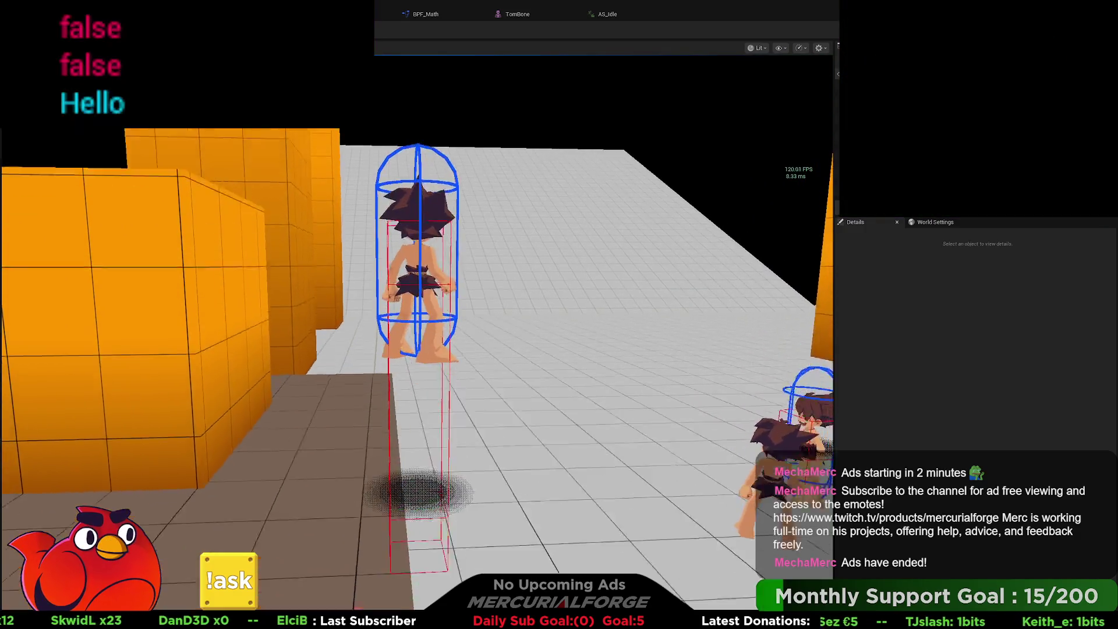
{"action": "key", "text": "w"}
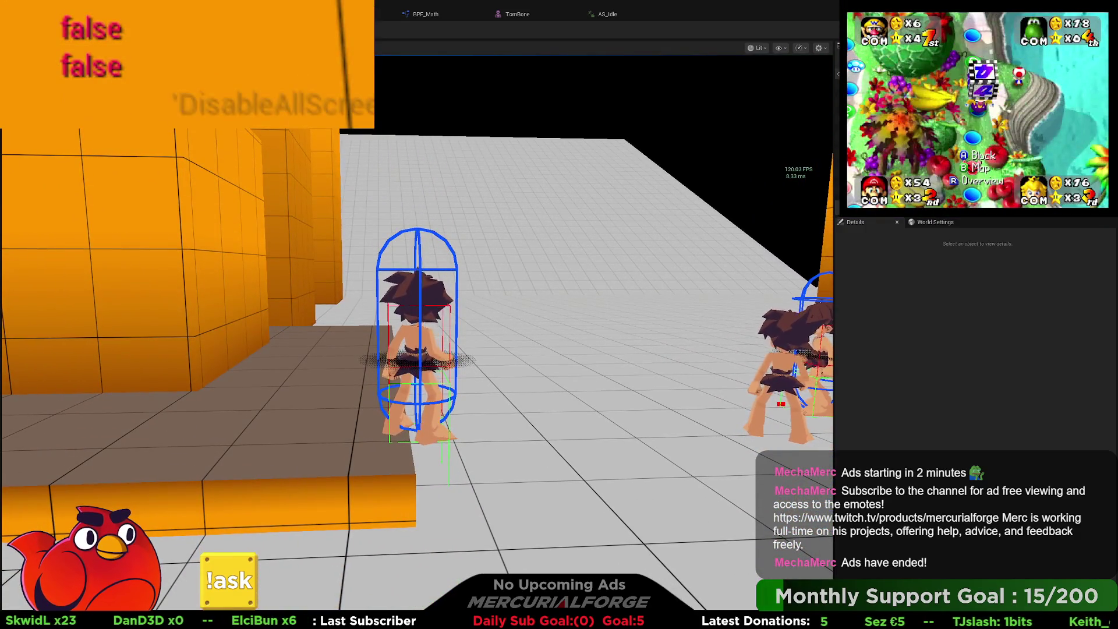
- Select BP_Player0 in the Outliner and show its Capsule Component properties
{"action": "left_click", "coordinate": [909, 116]}
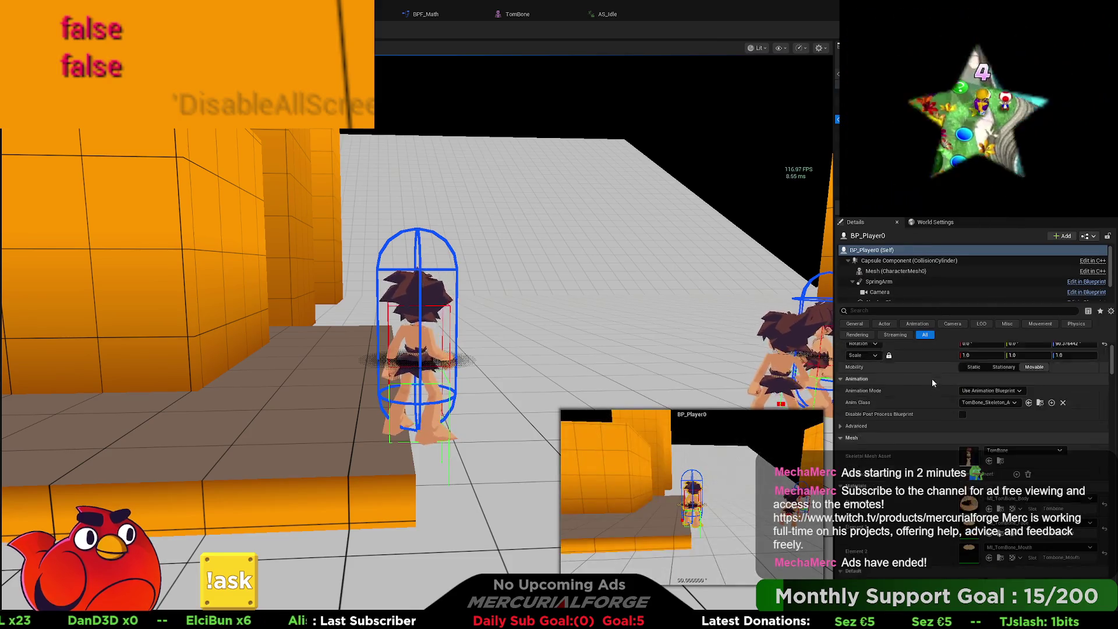
{"action": "scroll", "coordinate": [932, 383], "scroll_direction": "down", "scroll_amount": 3}
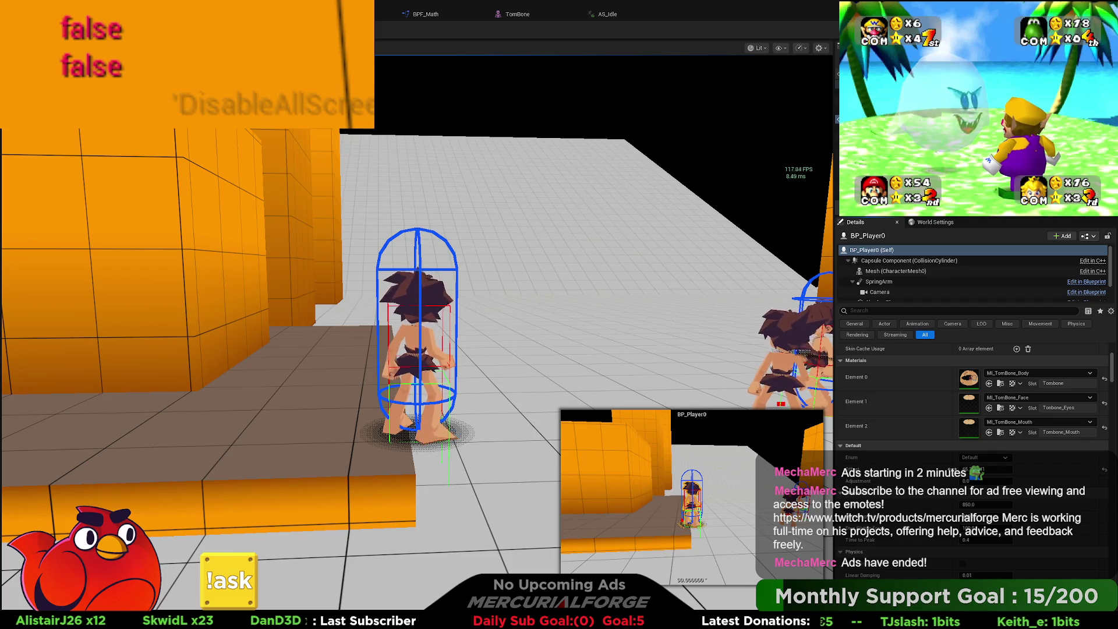
{"action": "left_click", "coordinate": [921, 262]}
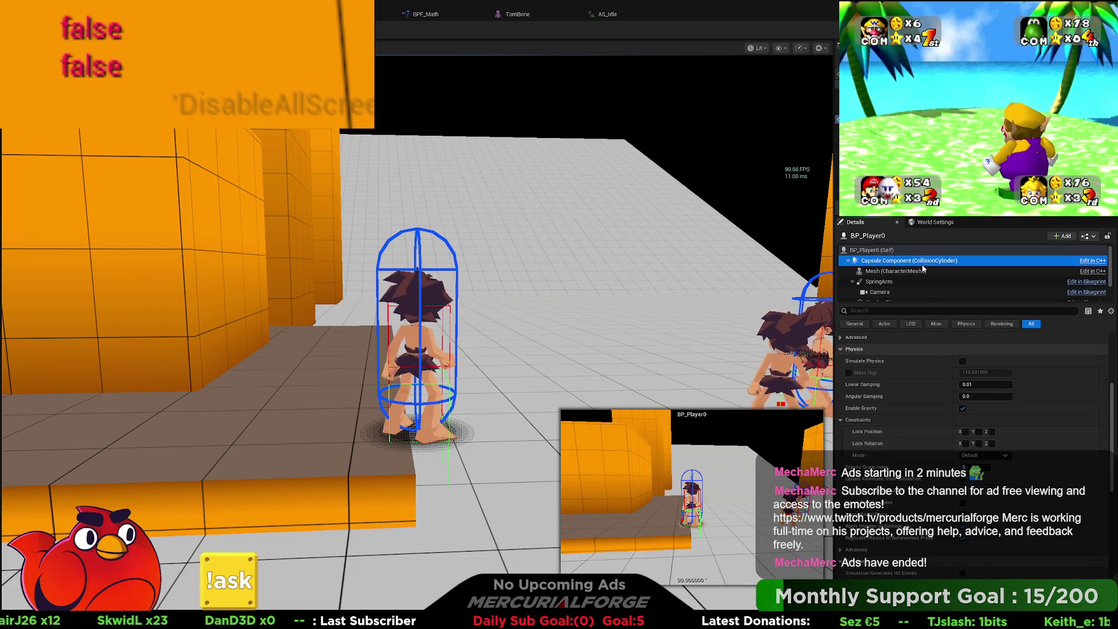
- Scrub the capsule radius slightly smaller and the half height to about 86
{"action": "scroll", "coordinate": [956, 443], "scroll_direction": "down", "scroll_amount": 8}
{"action": "scroll", "coordinate": [956, 443], "scroll_direction": "up", "scroll_amount": 10}
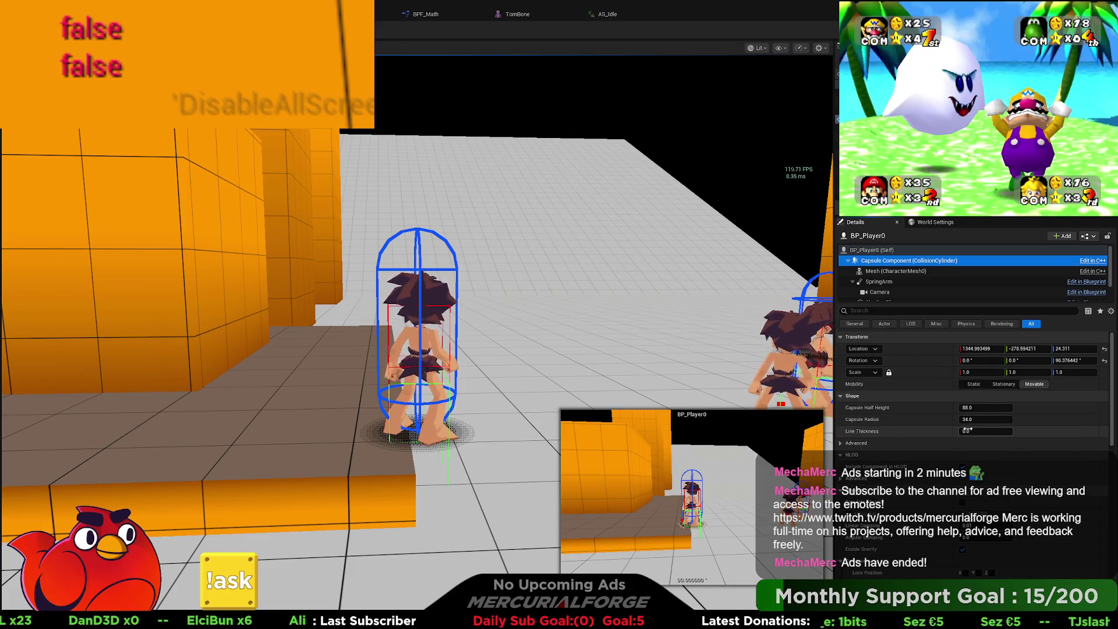
{"action": "mouse_move", "coordinate": [967, 419]}
{"action": "left_mouse_down"}
{"action": "mouse_move", "coordinate": [988, 410]}
{"action": "mouse_move", "coordinate": [909, 410]}
{"action": "left_mouse_up"}
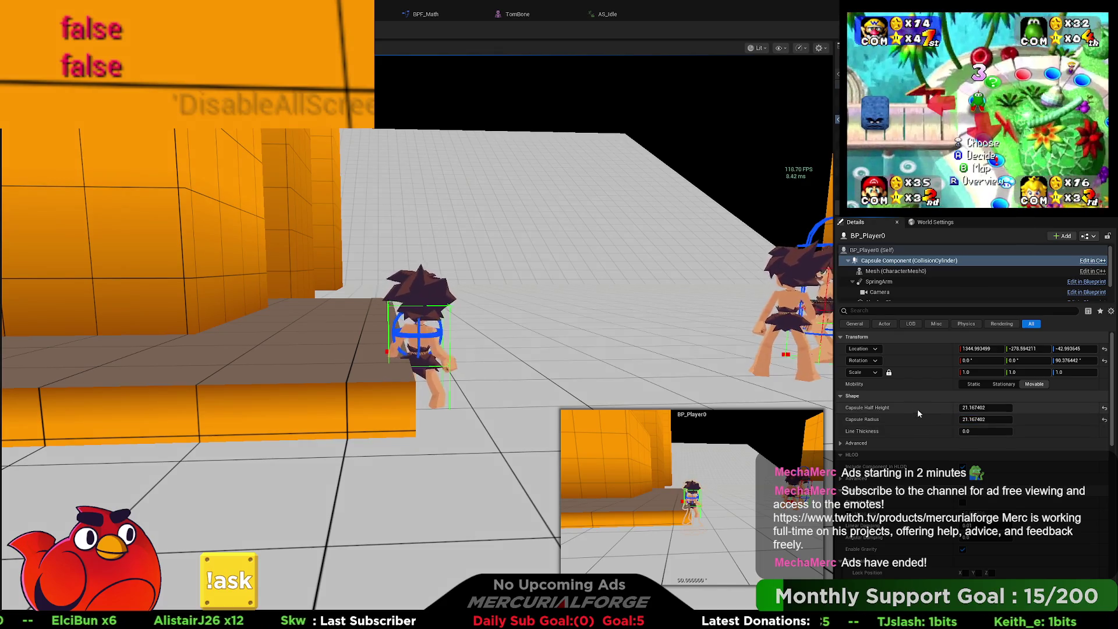
{"action": "mouse_move", "coordinate": [986, 408]}
{"action": "left_mouse_down"}
{"action": "mouse_move", "coordinate": [1075, 408]}
{"action": "mouse_move", "coordinate": [963, 408]}
{"action": "left_mouse_up"}
- Set Capsule Half Height to 88 and stop the play session
{"action": "left_click", "coordinate": [963, 408]}
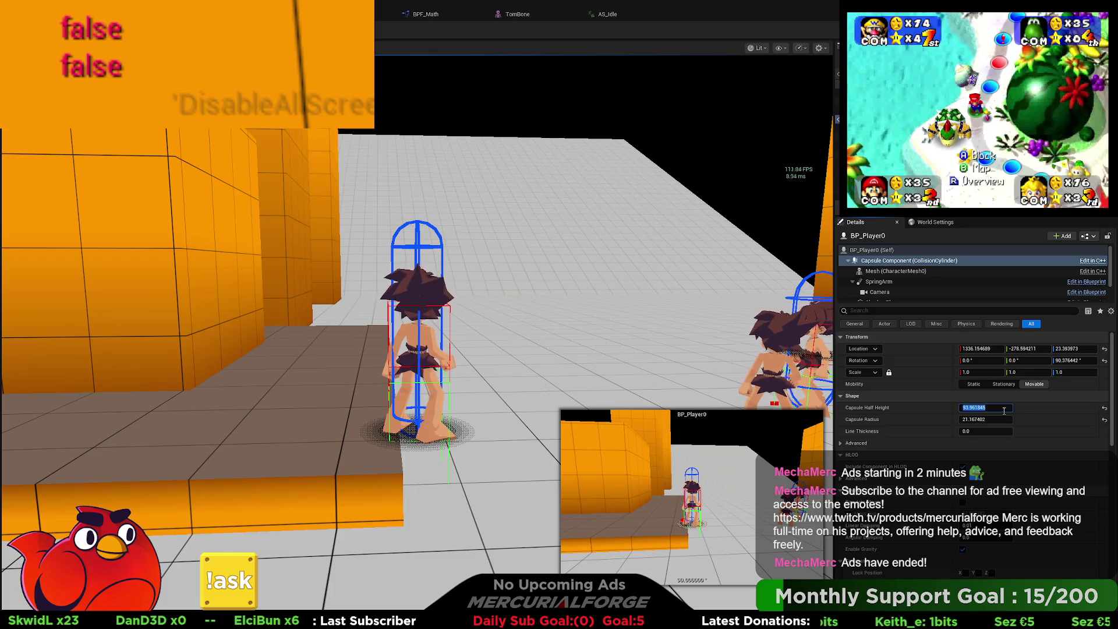
{"action": "type", "text": "88"}
{"action": "key", "text": "Return"}
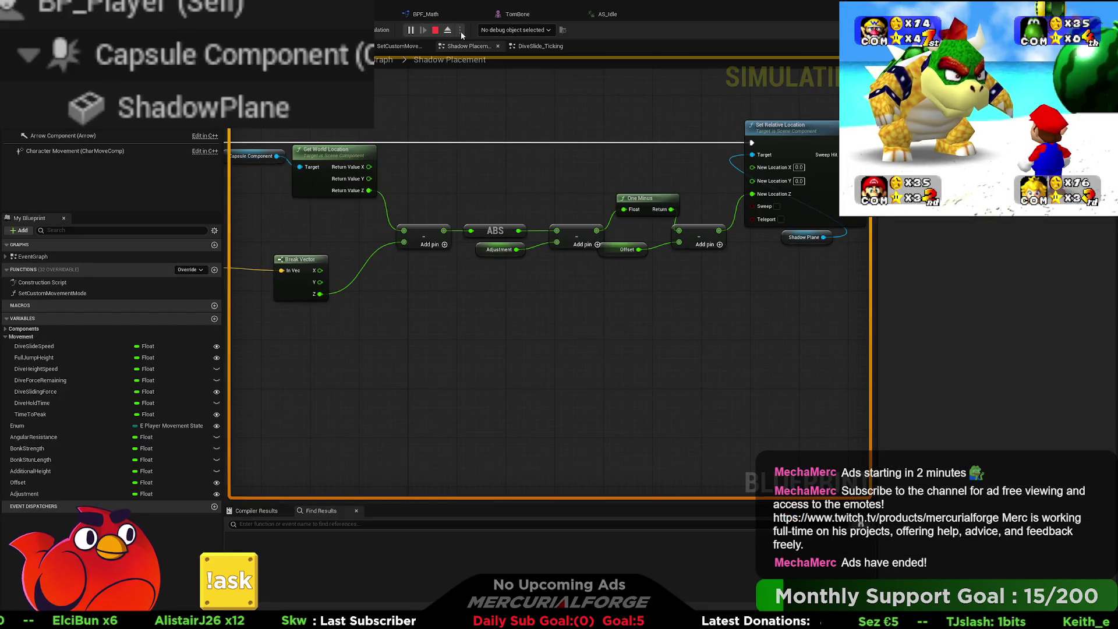
{"action": "left_click", "coordinate": [437, 31]}
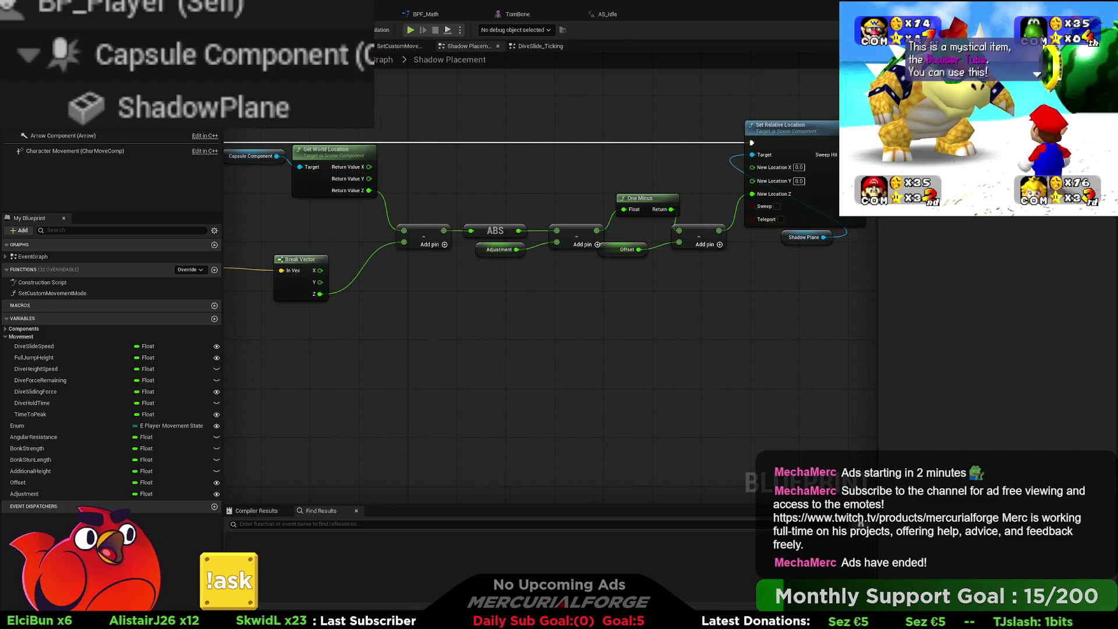
- Orbit the blueprint viewport and inspect the ShadowPlane and Capsule Component
{"action": "scroll", "coordinate": [559, 285], "scroll_direction": "down", "scroll_amount": 2}
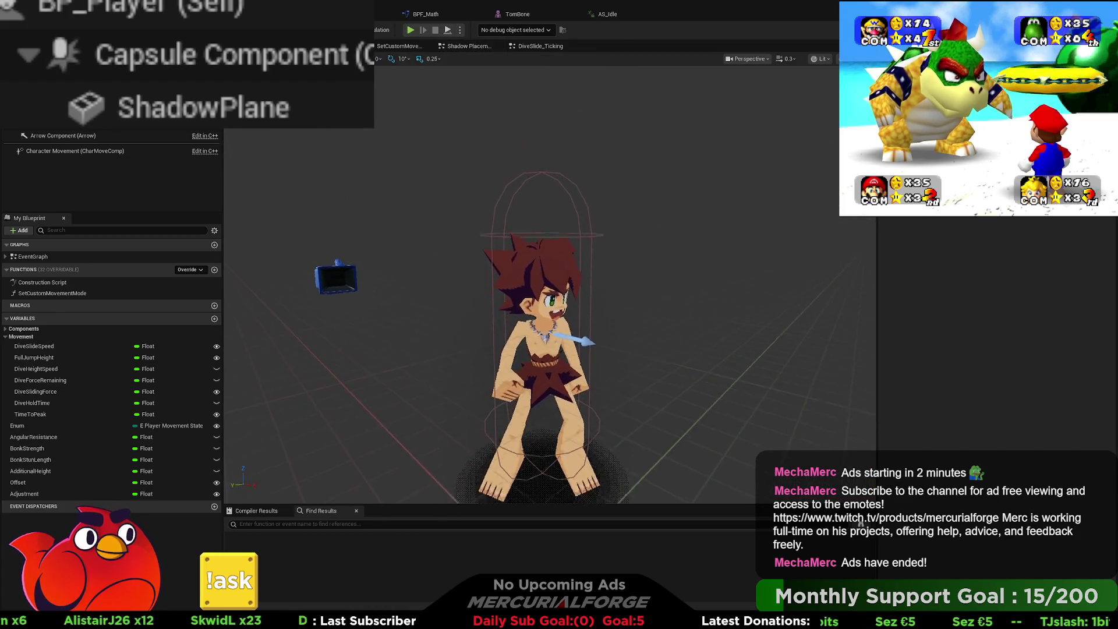
{"action": "scroll", "coordinate": [559, 286], "scroll_direction": "up", "scroll_amount": 2}
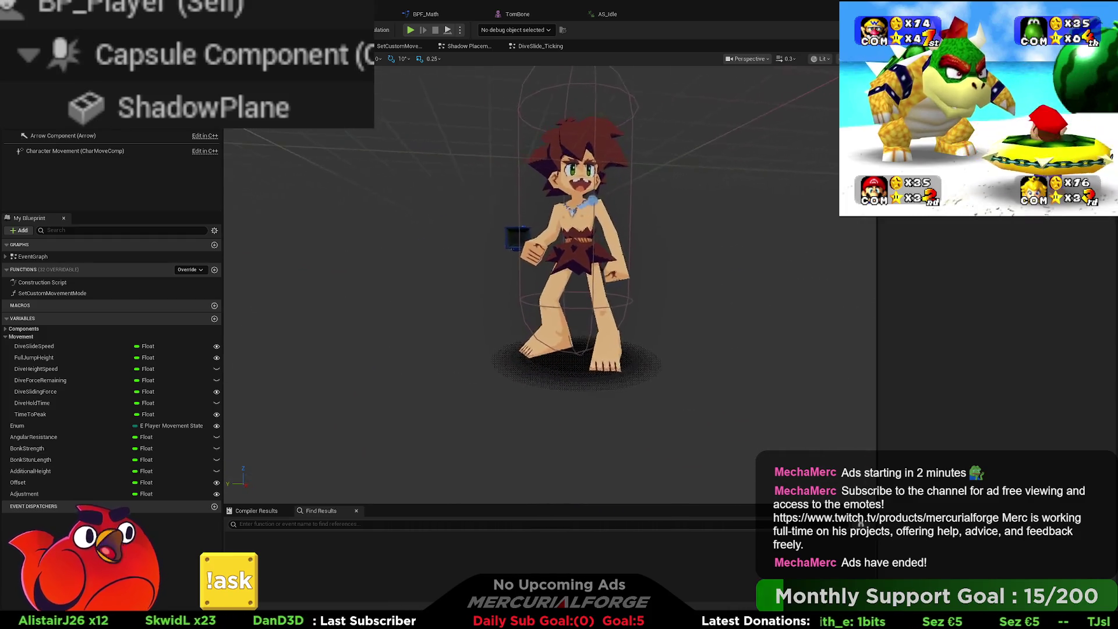
{"action": "left_click_drag", "start_coordinate": [560, 285], "coordinate": [582, 274]}
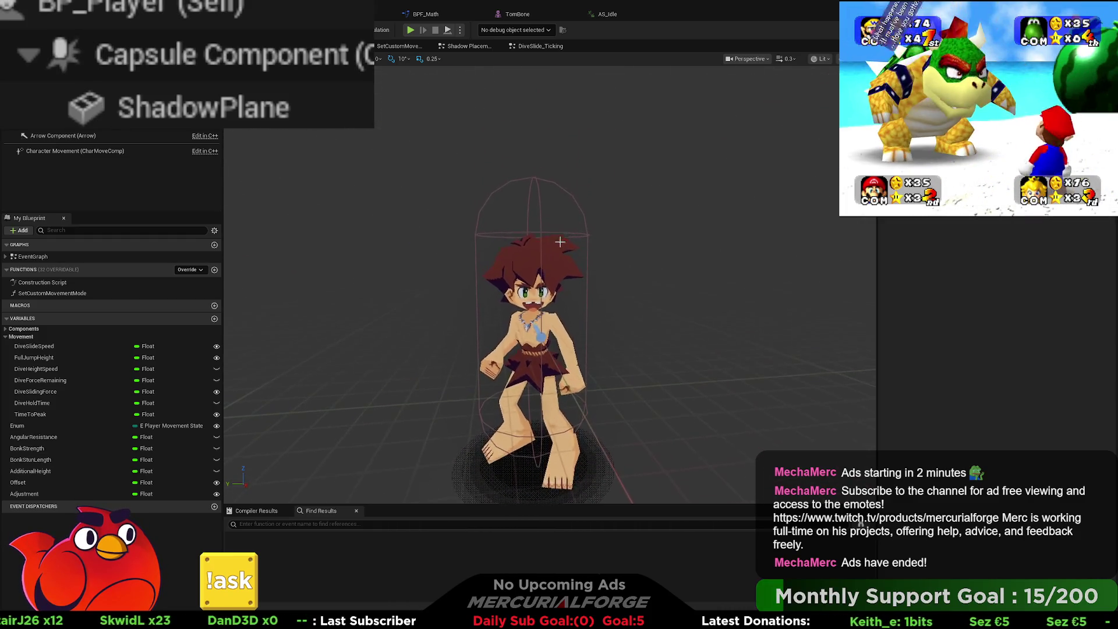
{"action": "left_click", "coordinate": [203, 120]}
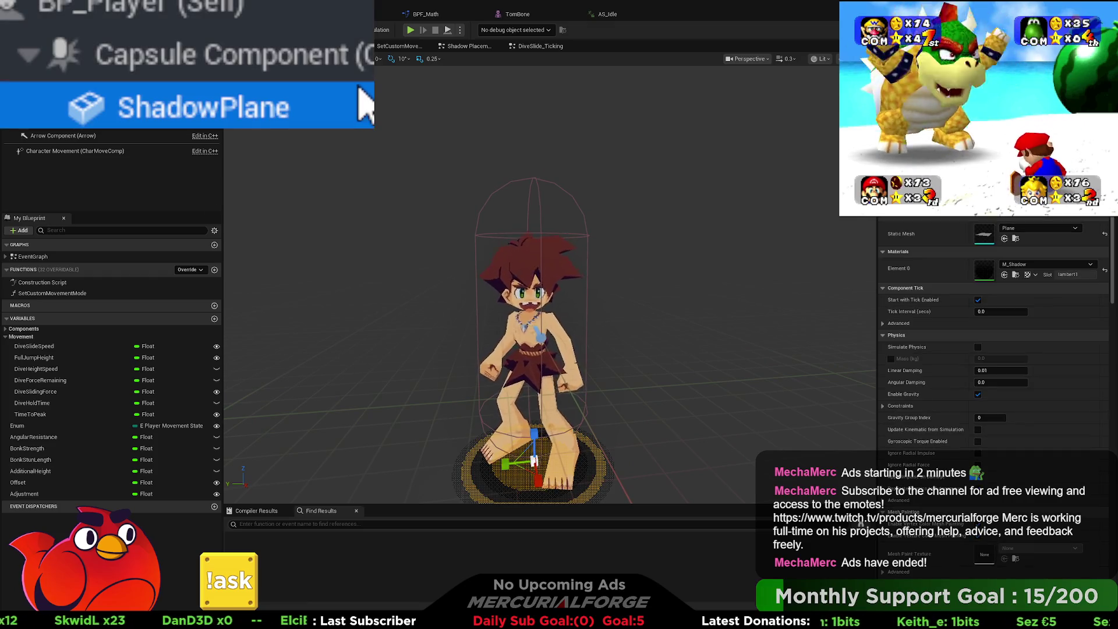
{"action": "left_click", "coordinate": [233, 56]}
{"action": "left_click", "coordinate": [1018, 218]}
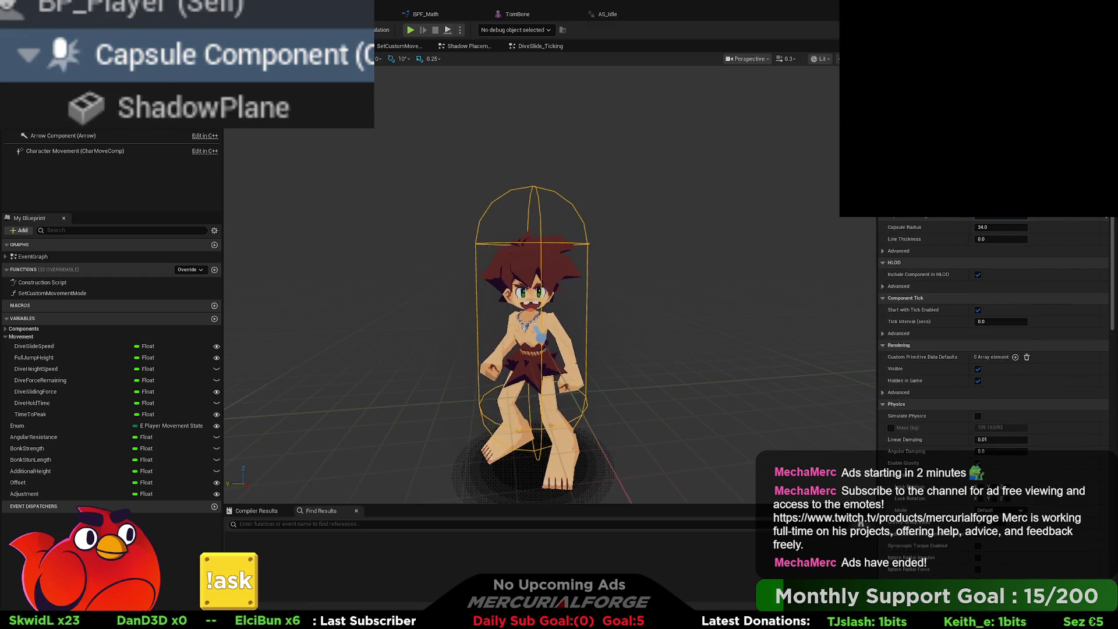
{"action": "key", "text": "Return"}
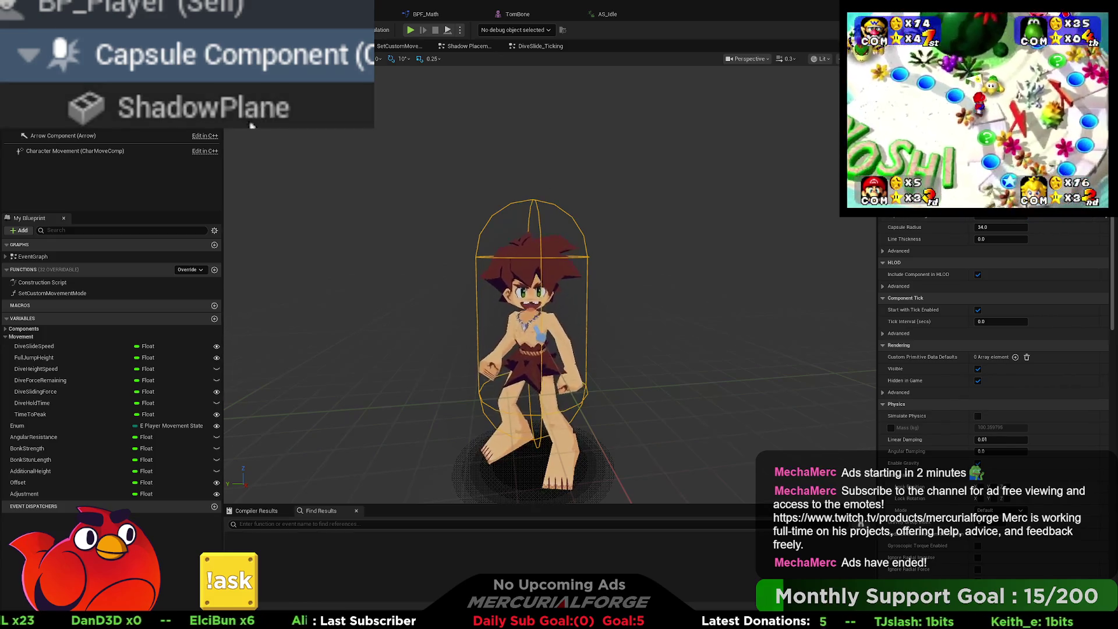
- Inspect the character Mesh and SpringArm component settings
{"action": "left_click", "coordinate": [540, 434]}
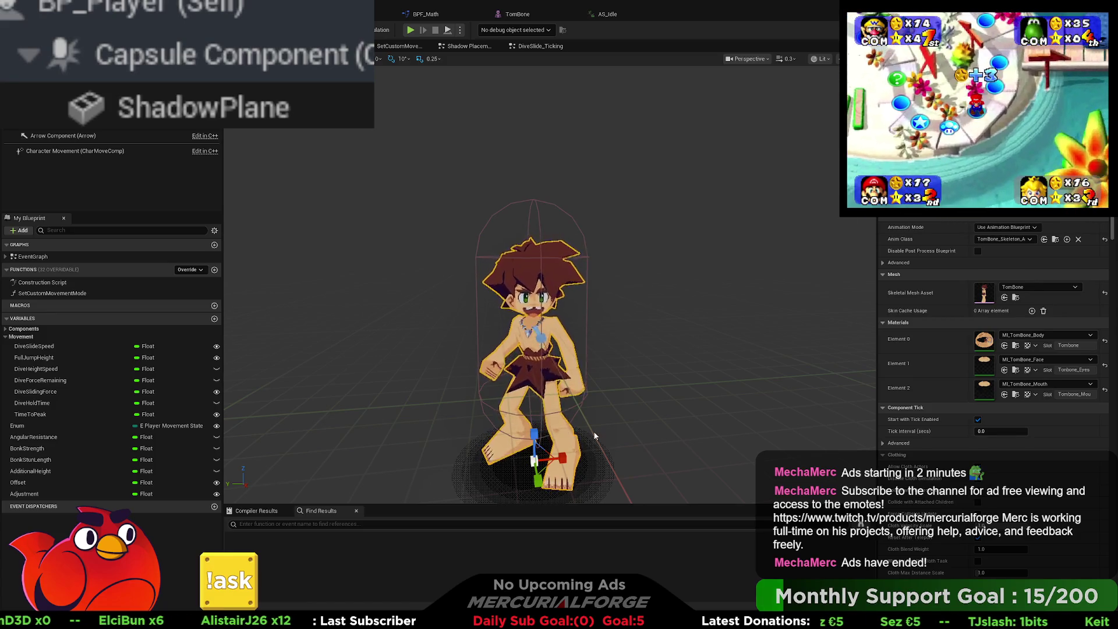
{"action": "left_click_drag", "start_coordinate": [540, 434], "coordinate": [522, 446]}
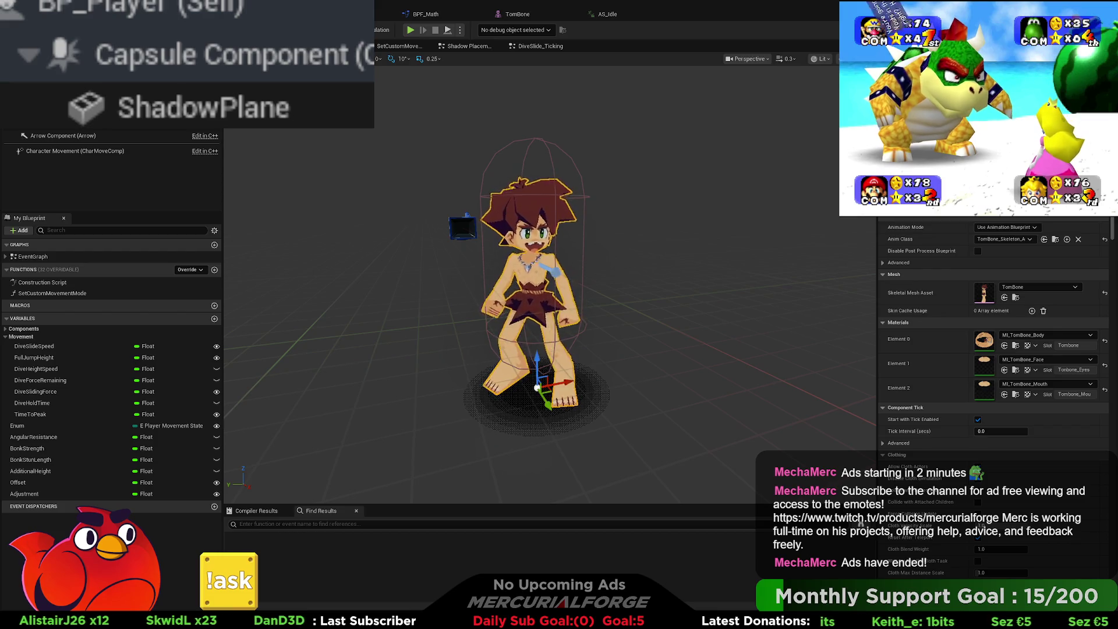
{"action": "left_click", "coordinate": [70, 117]}
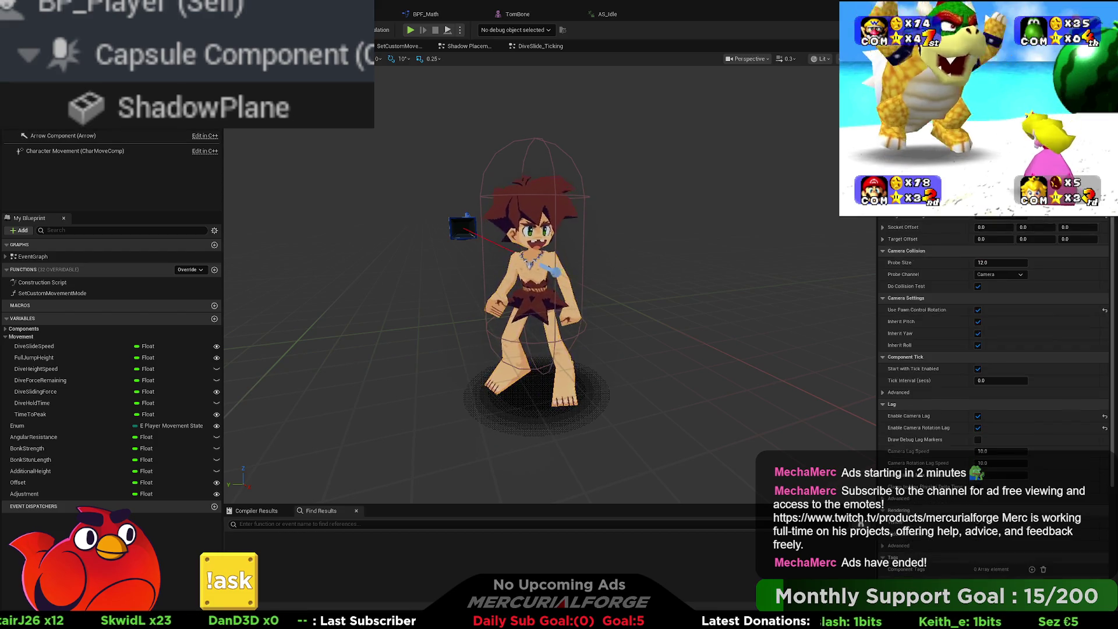
{"action": "left_click", "coordinate": [542, 244]}
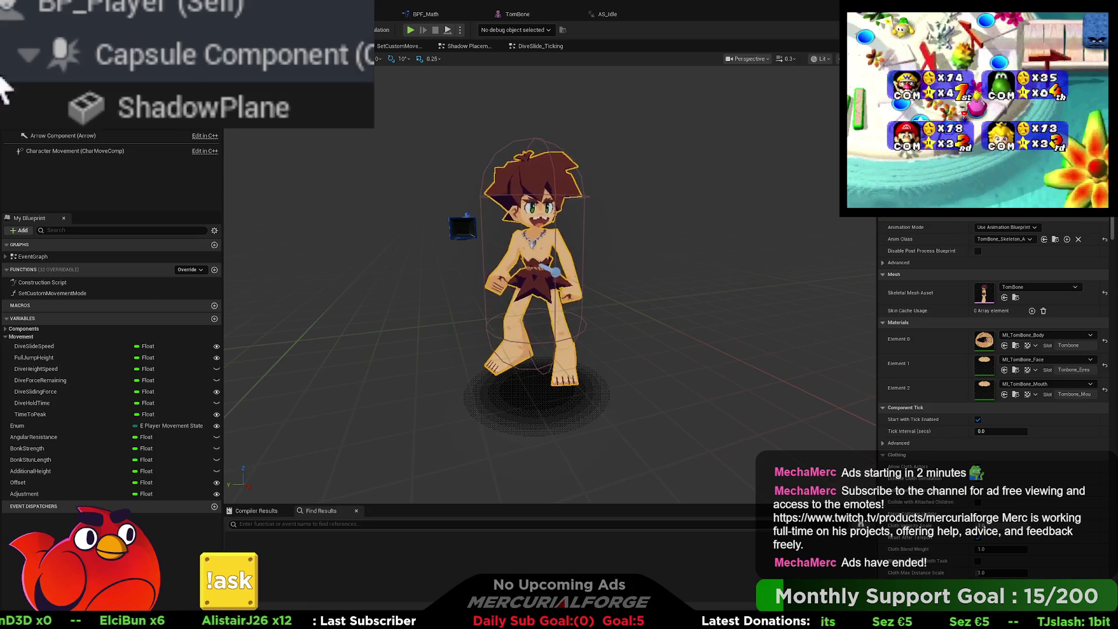
- Select the capsule and character mesh, framing the view on the whole character
{"action": "left_click", "coordinate": [204, 64]}
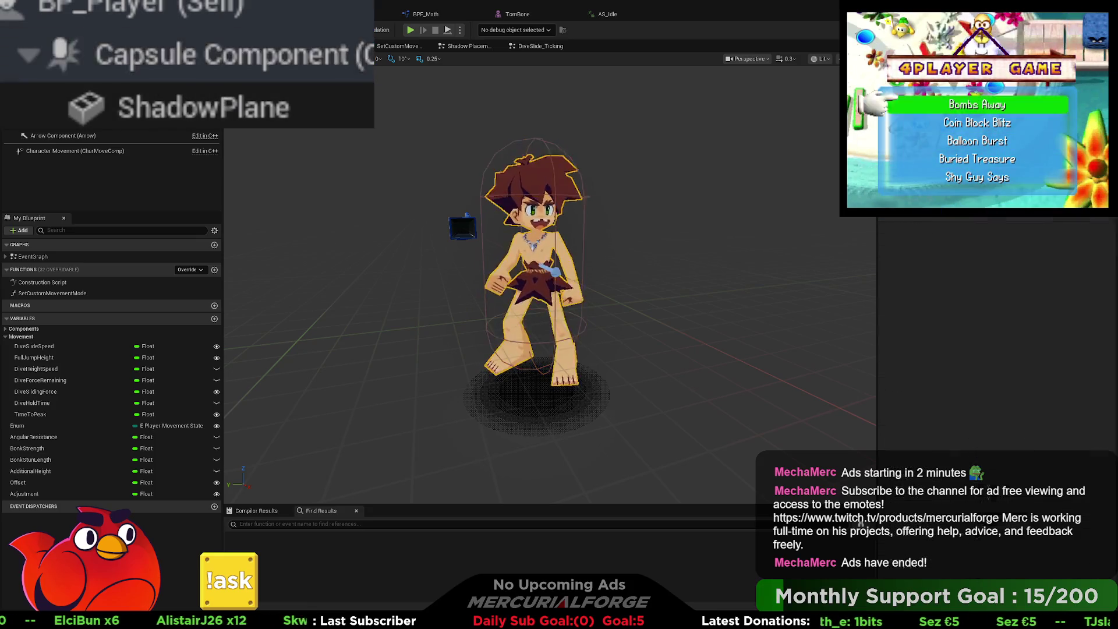
{"action": "left_click", "coordinate": [524, 262]}
{"action": "key", "text": "f"}
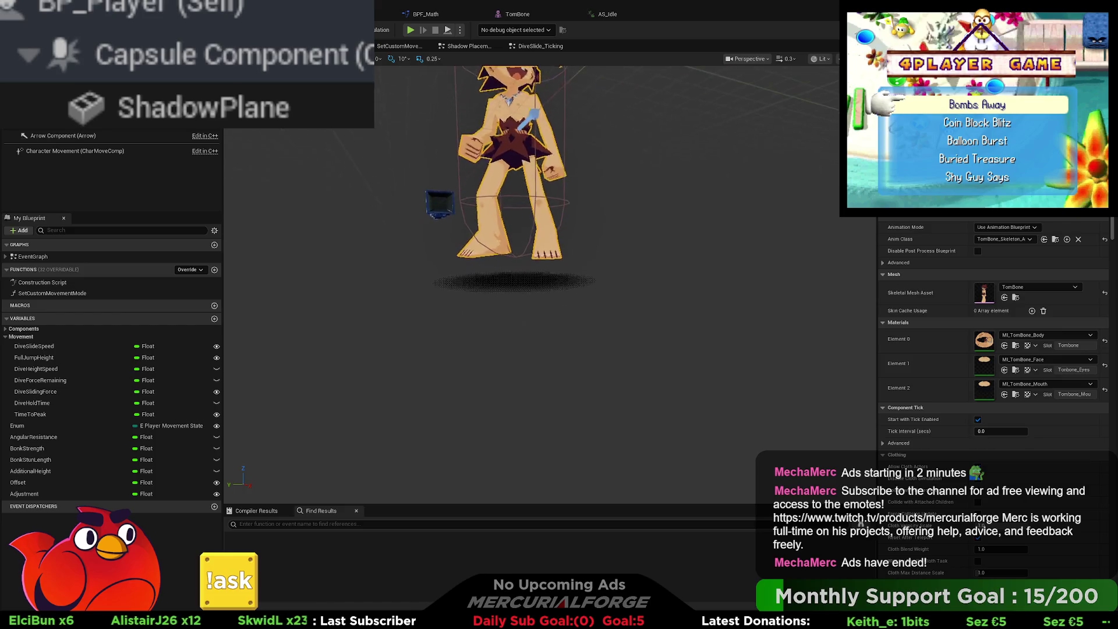
{"action": "key", "text": "f"}
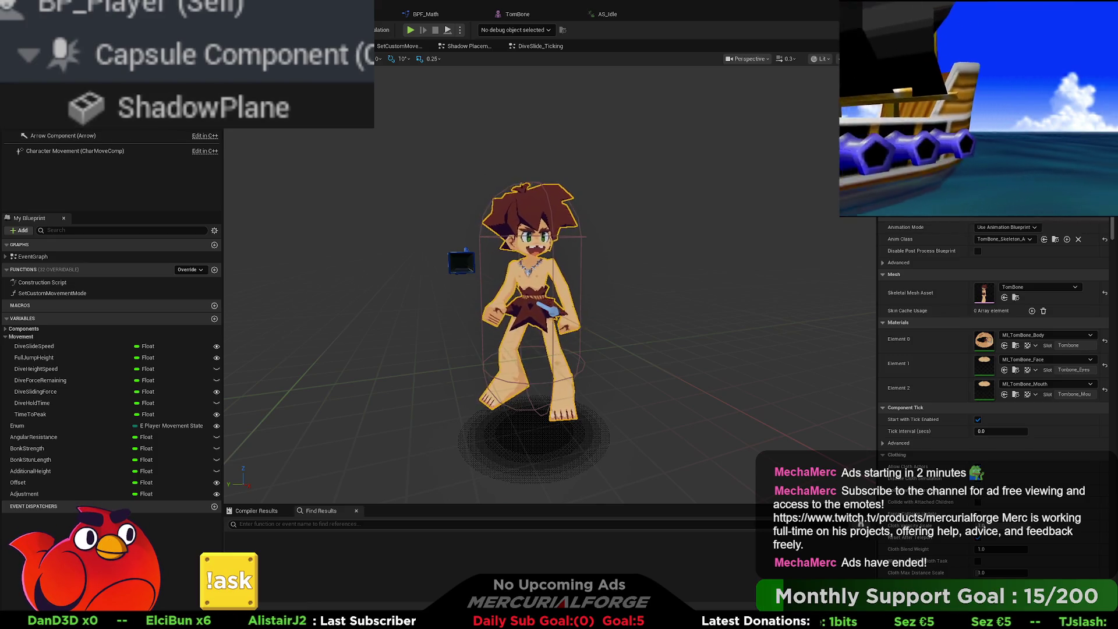
- Set the Capsule Radius from 34.0 to 25.0
{"action": "left_click", "coordinate": [285, 70]}
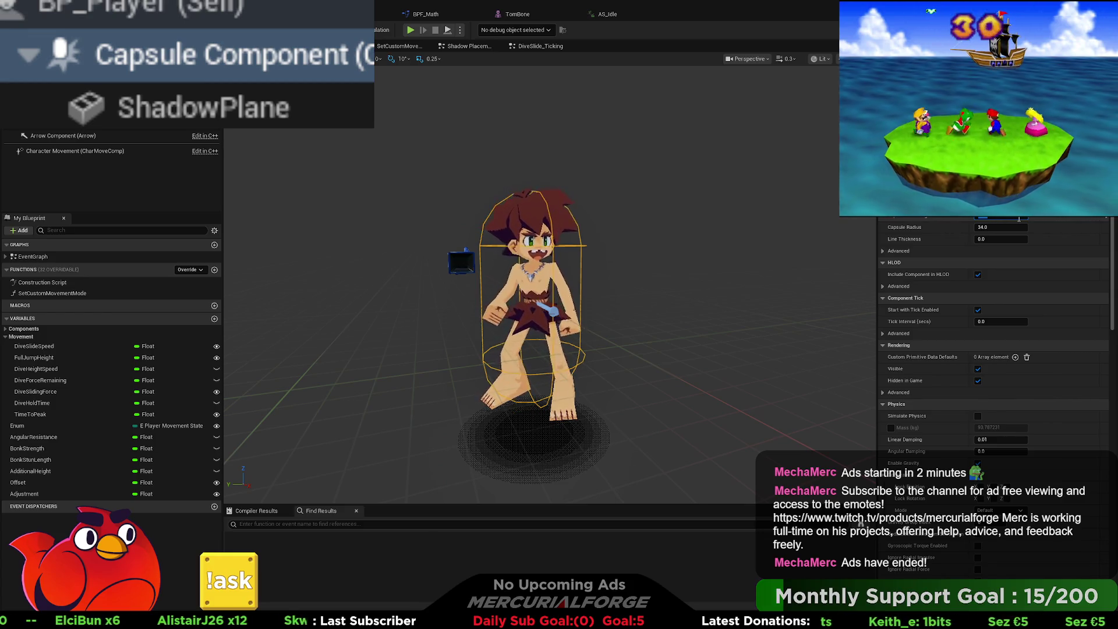
{"action": "left_click_drag", "start_coordinate": [1013, 226], "coordinate": [844, 253]}
{"action": "mouse_move", "coordinate": [726, 276]}
{"action": "left_mouse_down"}
{"action": "mouse_move", "coordinate": [676, 221]}
{"action": "mouse_move", "coordinate": [501, 221]}
{"action": "left_mouse_up"}
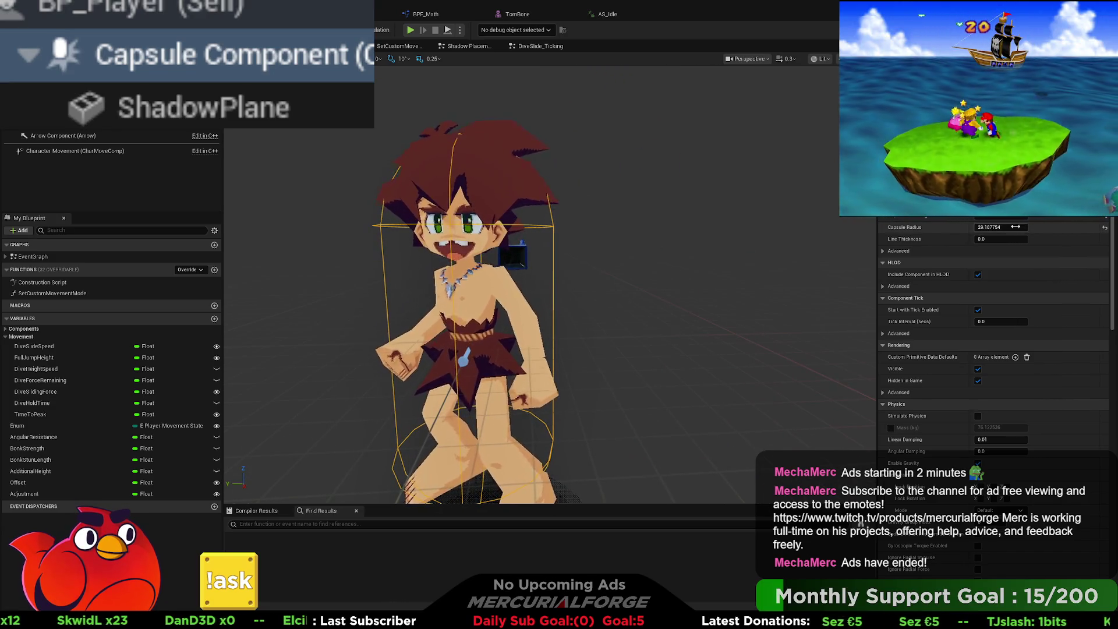
{"action": "left_click", "coordinate": [1016, 226]}
{"action": "type", "text": "25"}
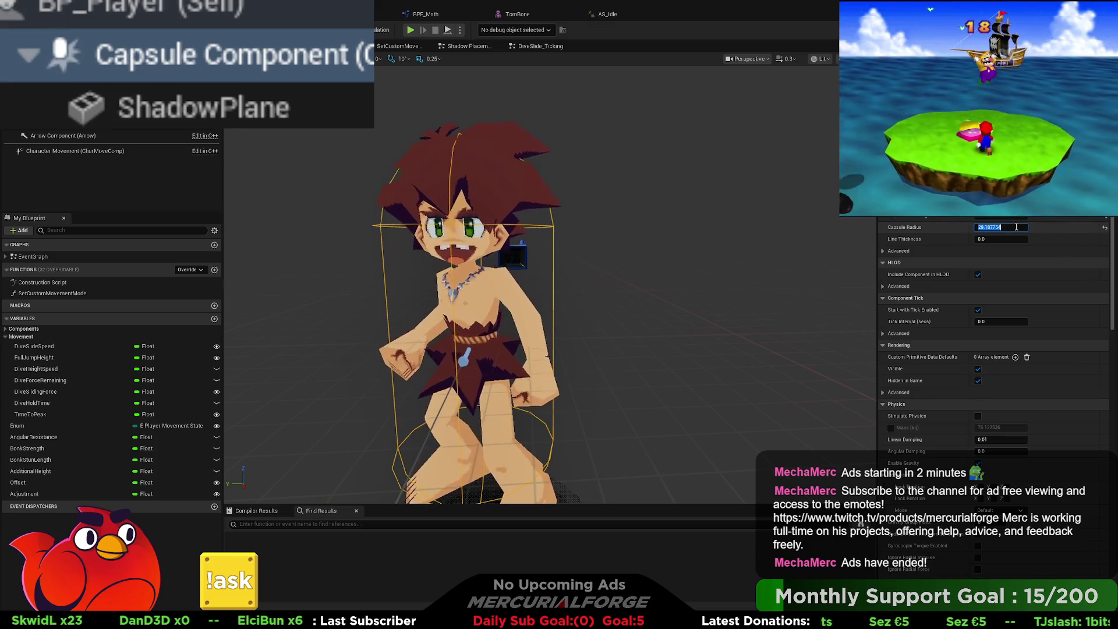
{"action": "key", "text": "Return"}
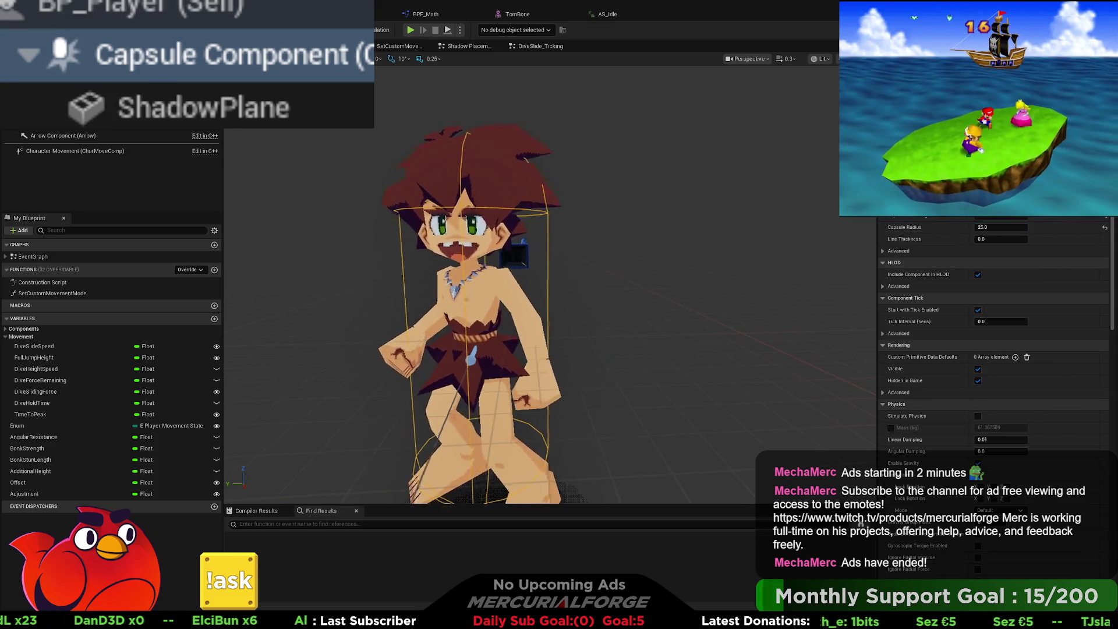
- Orbit to the character's back and start a play test in the level
{"action": "mouse_move", "coordinate": [583, 292]}
{"action": "left_mouse_down"}
{"action": "mouse_move", "coordinate": [525, 291]}
{"action": "mouse_move", "coordinate": [495, 274]}
{"action": "left_mouse_up"}
{"action": "scroll", "coordinate": [548, 285], "scroll_direction": "down", "scroll_amount": 5}
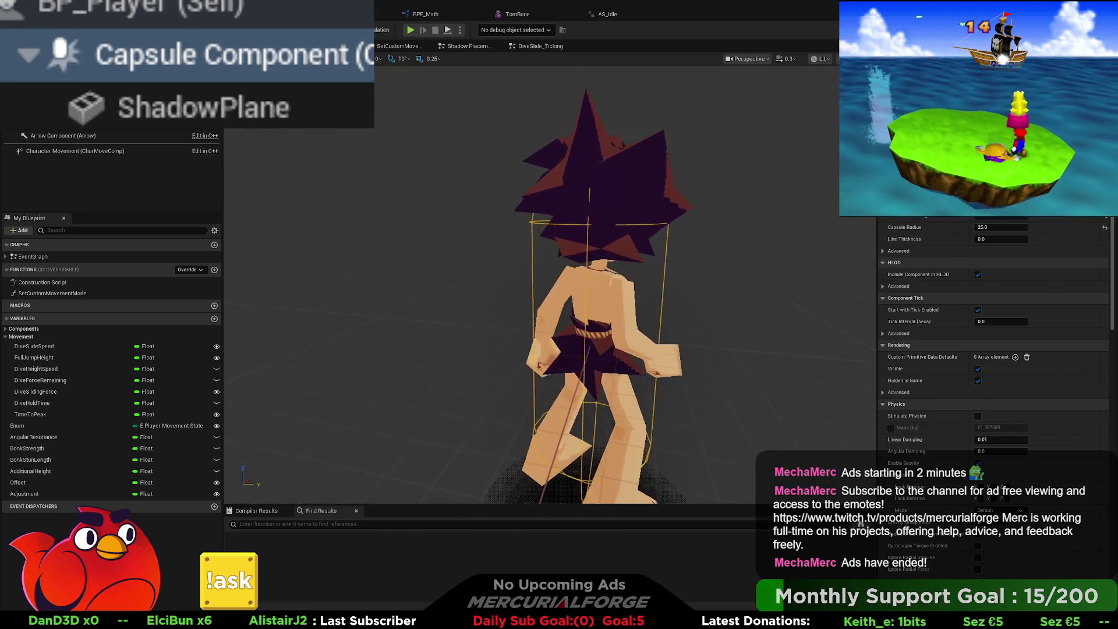
{"action": "key", "text": "alt+p"}
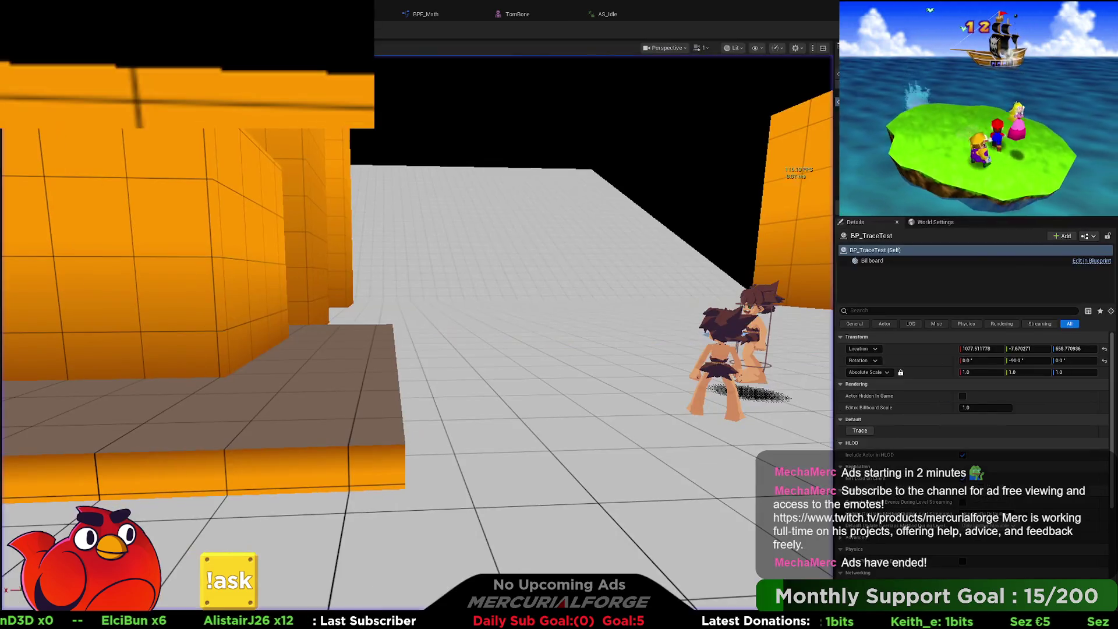
- Run and jump the character onto the raised ledge beside the orange wall
{"action": "key", "text": "w"}
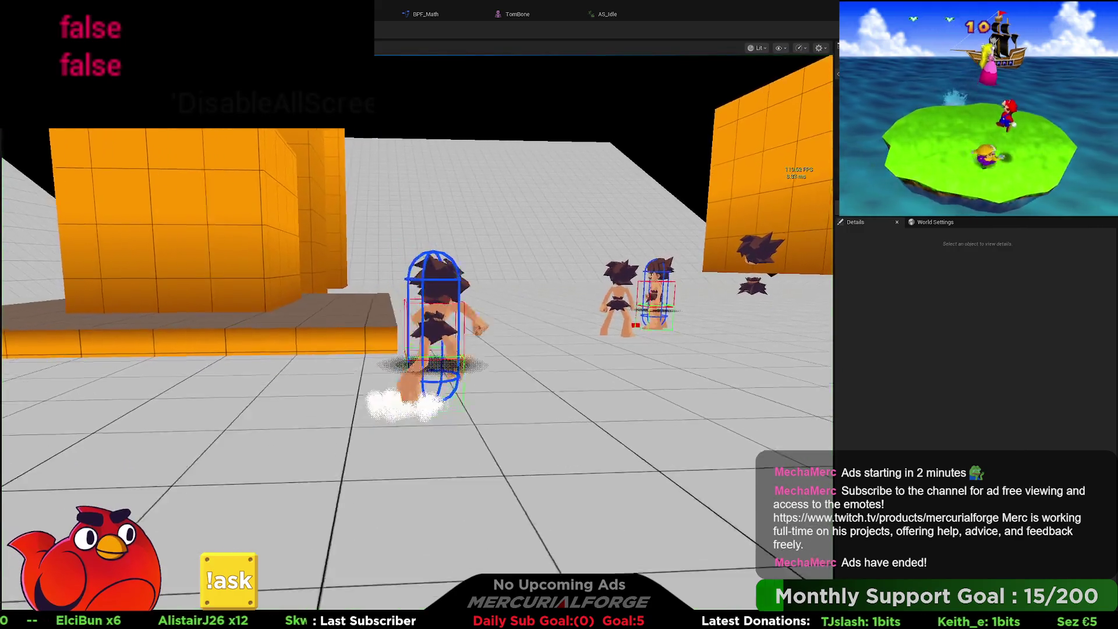
{"action": "key", "text": "space"}
{"action": "key", "text": "w"}
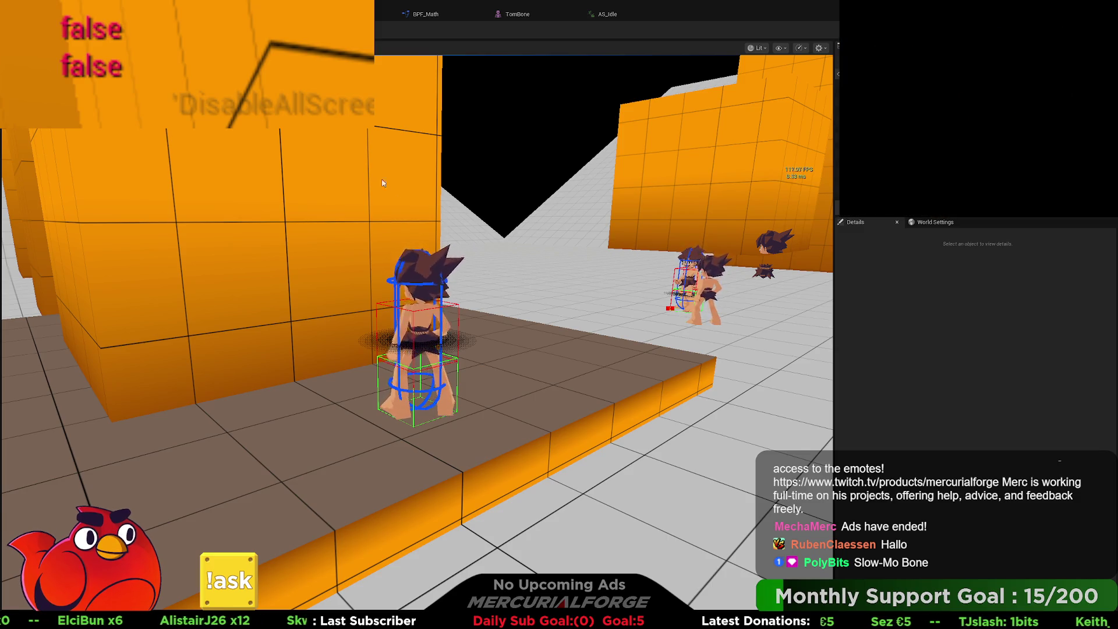
- On the live BP_Player0, set Offset to 70.0 and drag Adjustment to about 4.07
{"action": "left_click", "coordinate": [909, 146]}
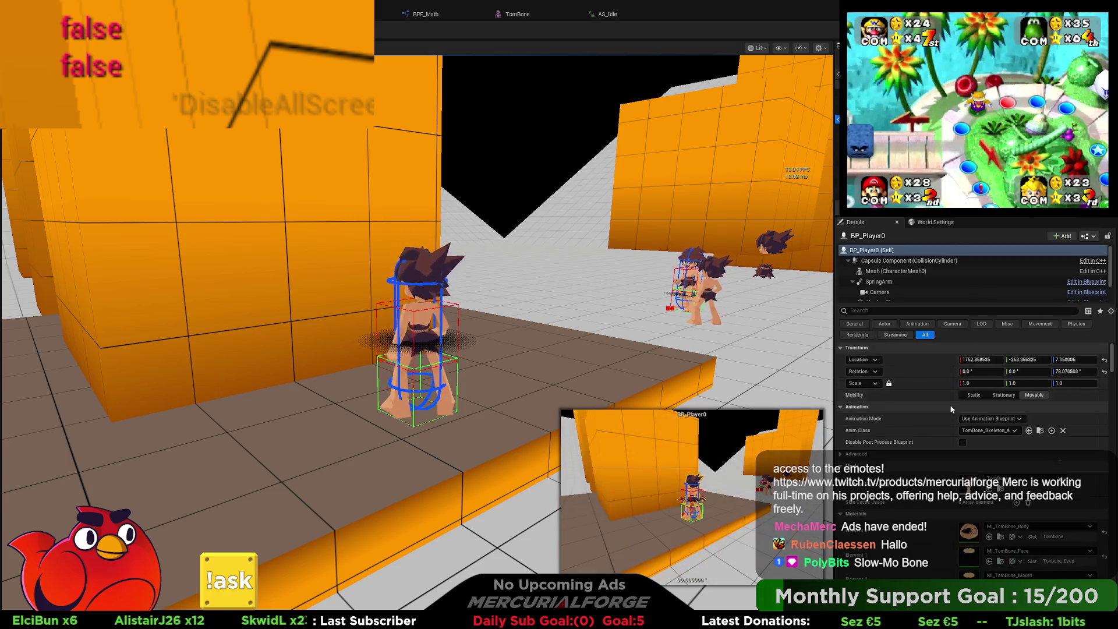
{"action": "scroll", "coordinate": [950, 461], "scroll_direction": "down", "scroll_amount": 5}
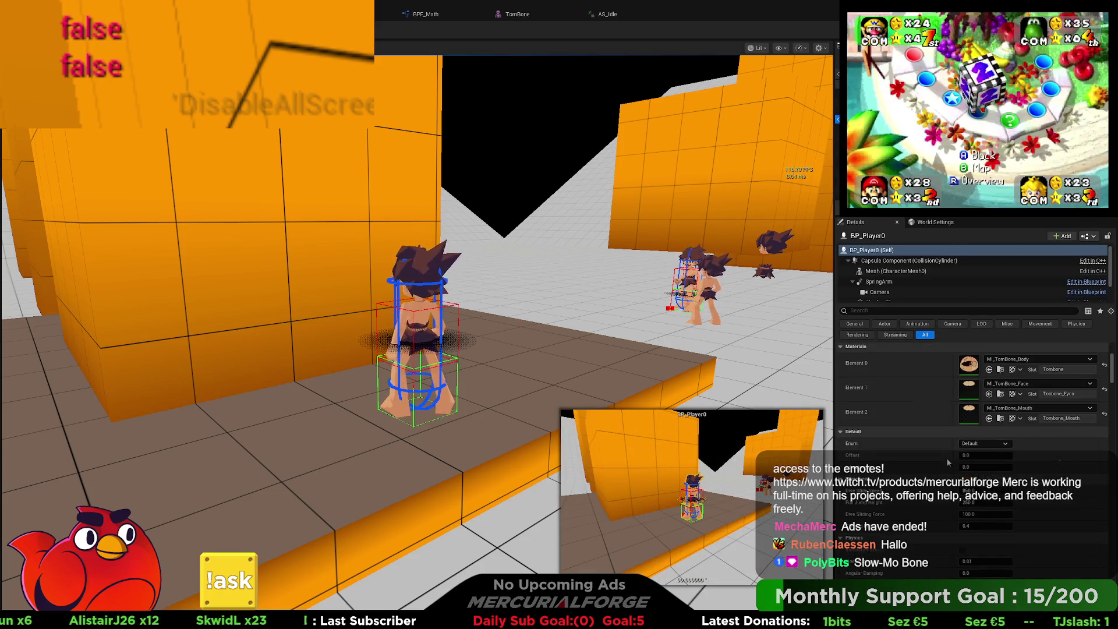
{"action": "left_click", "coordinate": [973, 456]}
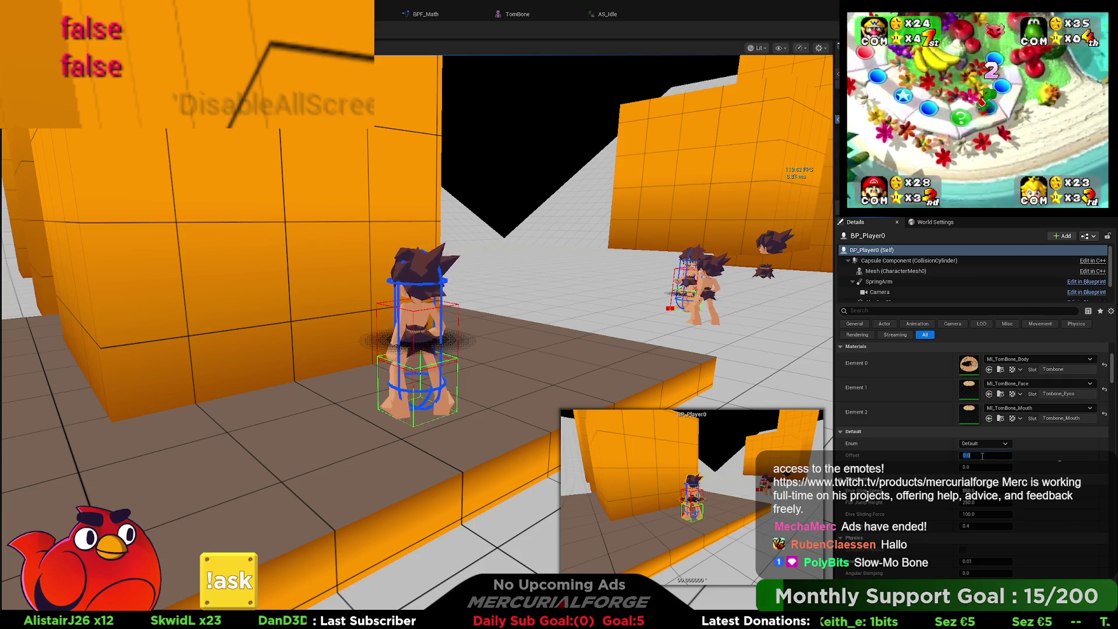
{"action": "type", "text": "70"}
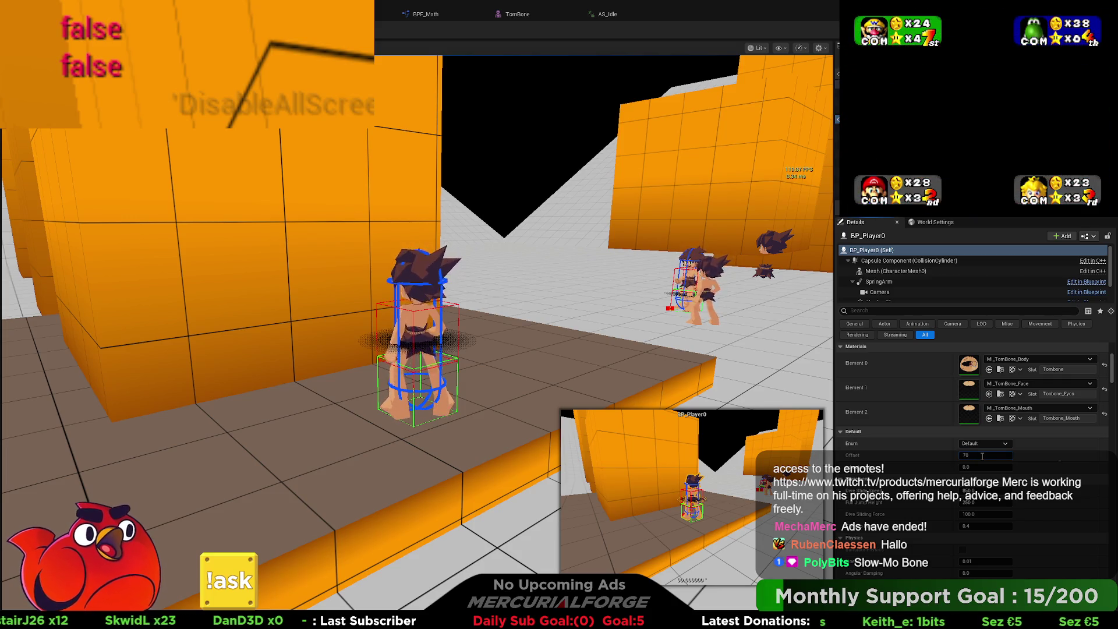
{"action": "key", "text": "Return"}
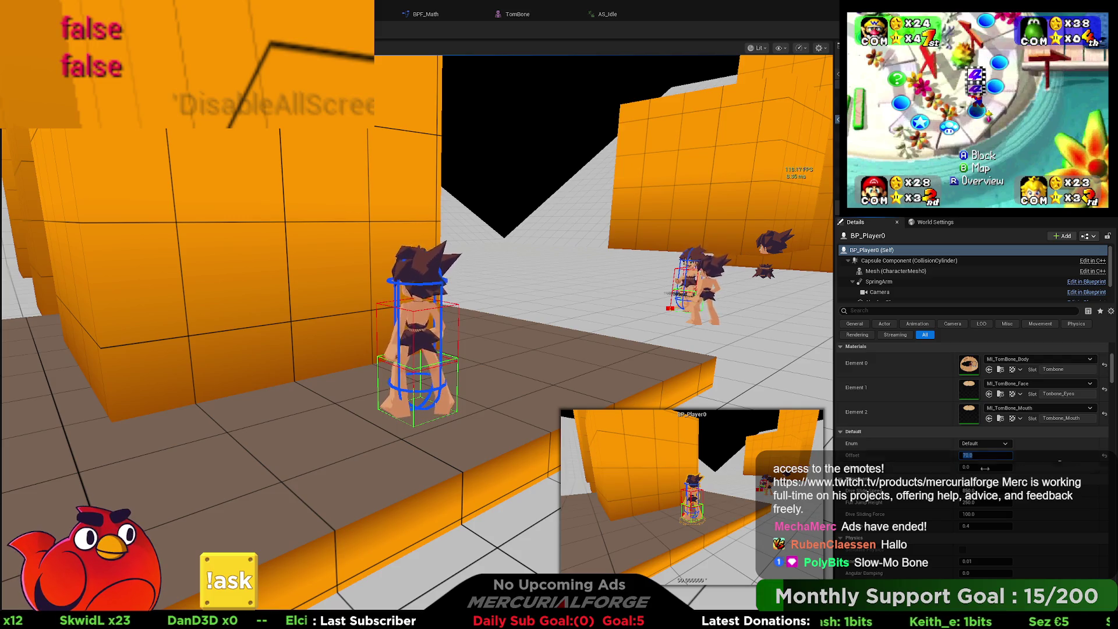
{"action": "left_click_drag", "start_coordinate": [984, 467], "coordinate": [985, 467]}
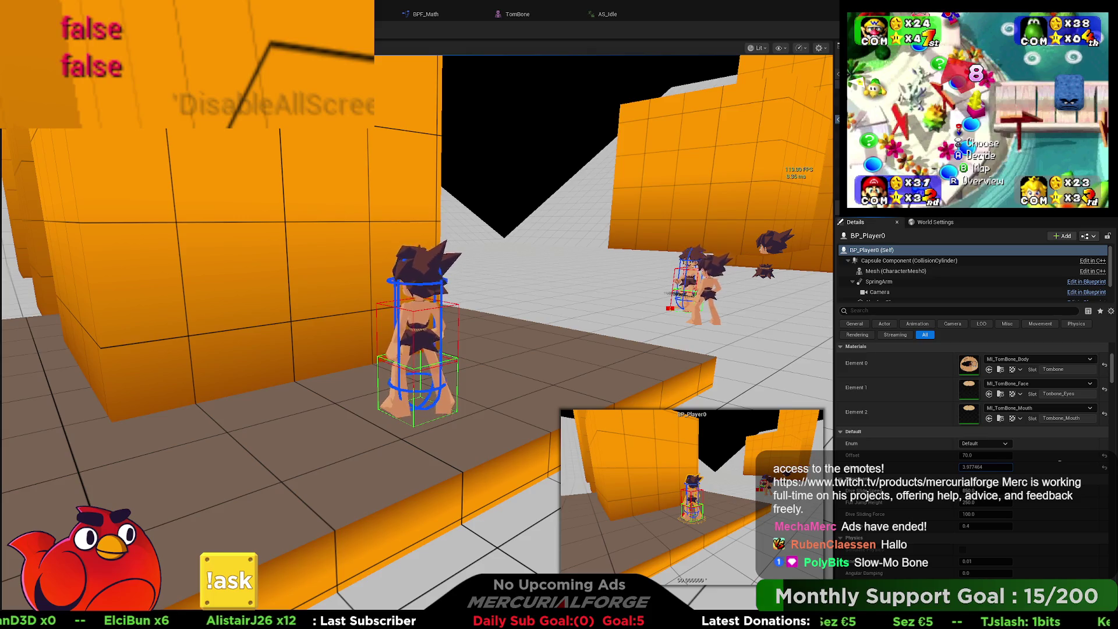
{"action": "left_click_drag", "start_coordinate": [984, 467], "coordinate": [990, 467]}
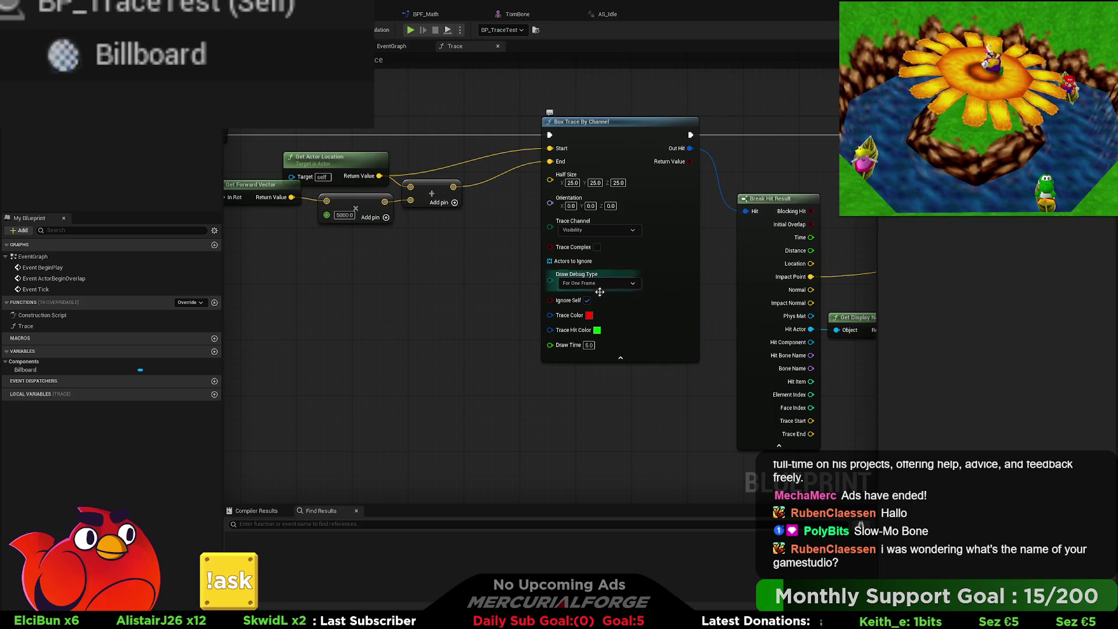
- Pan the Trace graph to the Box Trace By Channel node, then return to BP_Player
{"action": "left_click_drag", "start_coordinate": [498, 305], "coordinate": [269, 290]}
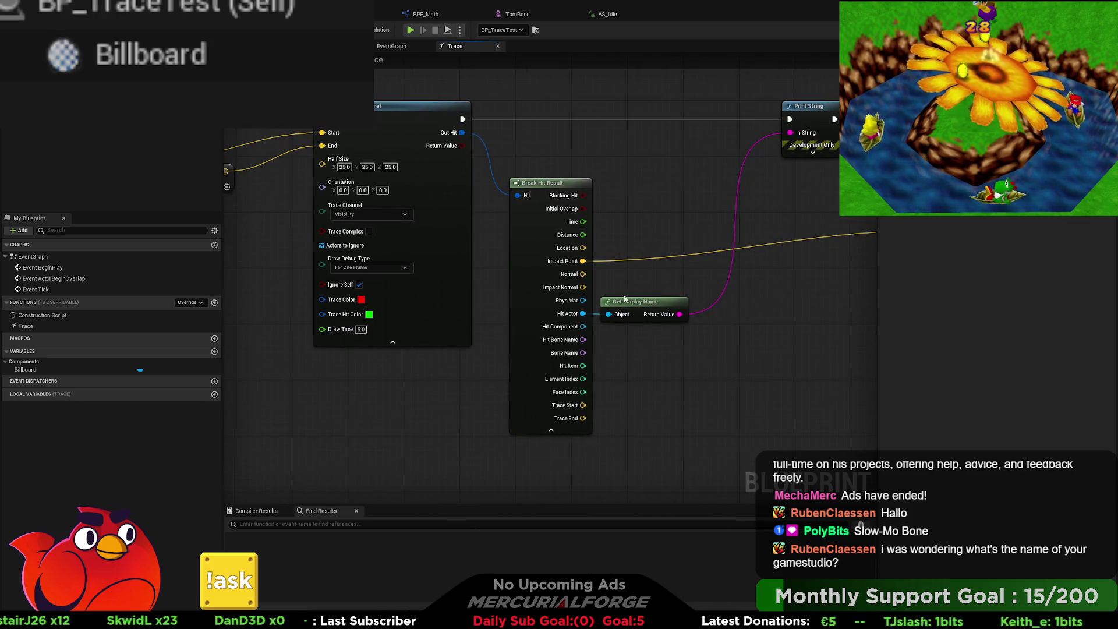
{"action": "mouse_move", "coordinate": [624, 299]}
{"action": "left_mouse_down"}
{"action": "mouse_move", "coordinate": [668, 275]}
{"action": "mouse_move", "coordinate": [480, 282]}
{"action": "mouse_move", "coordinate": [586, 248]}
{"action": "mouse_move", "coordinate": [517, 257]}
{"action": "mouse_move", "coordinate": [412, 235]}
{"action": "left_mouse_up"}
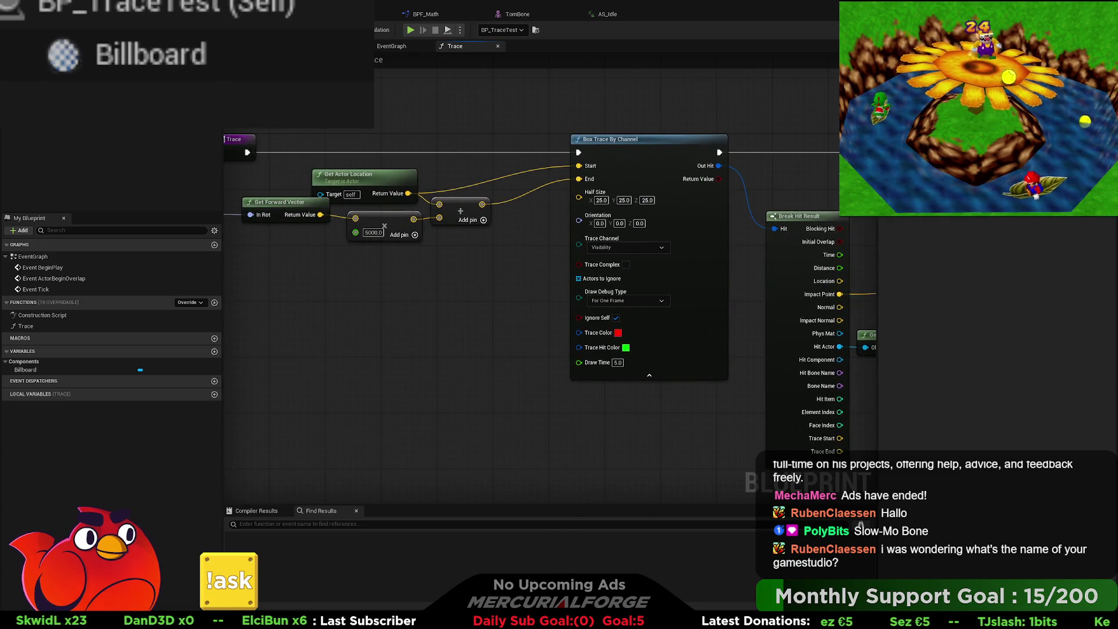
{"action": "left_click", "coordinate": [350, 14]}
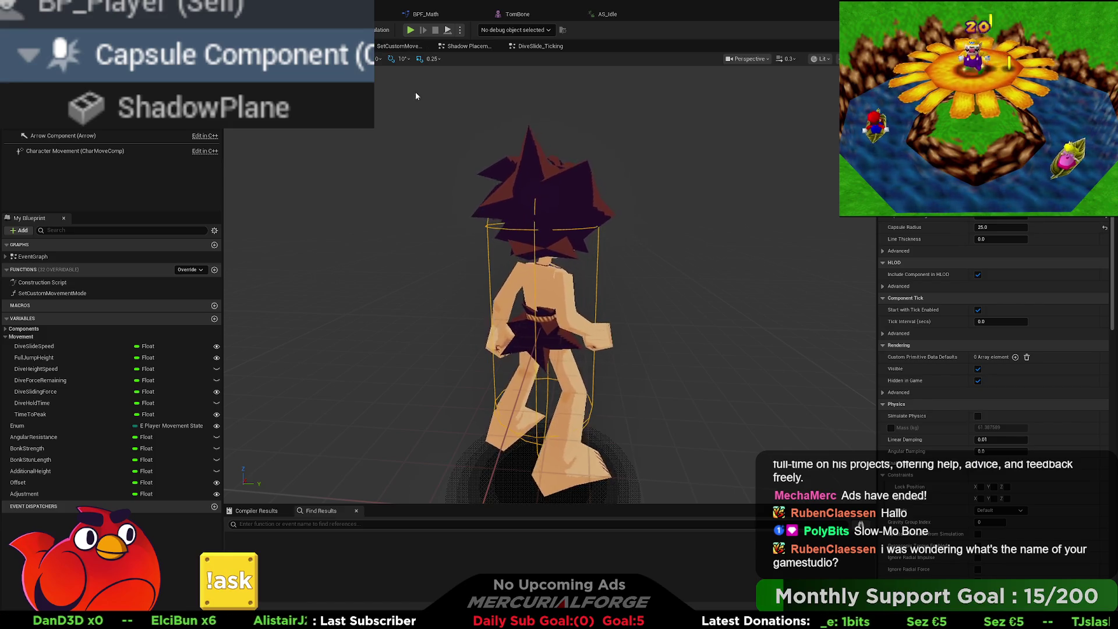
- Correct a mistyped entry to set Capsule Radius to 27.5, then open the Construction Script
{"action": "left_click", "coordinate": [1009, 228]}
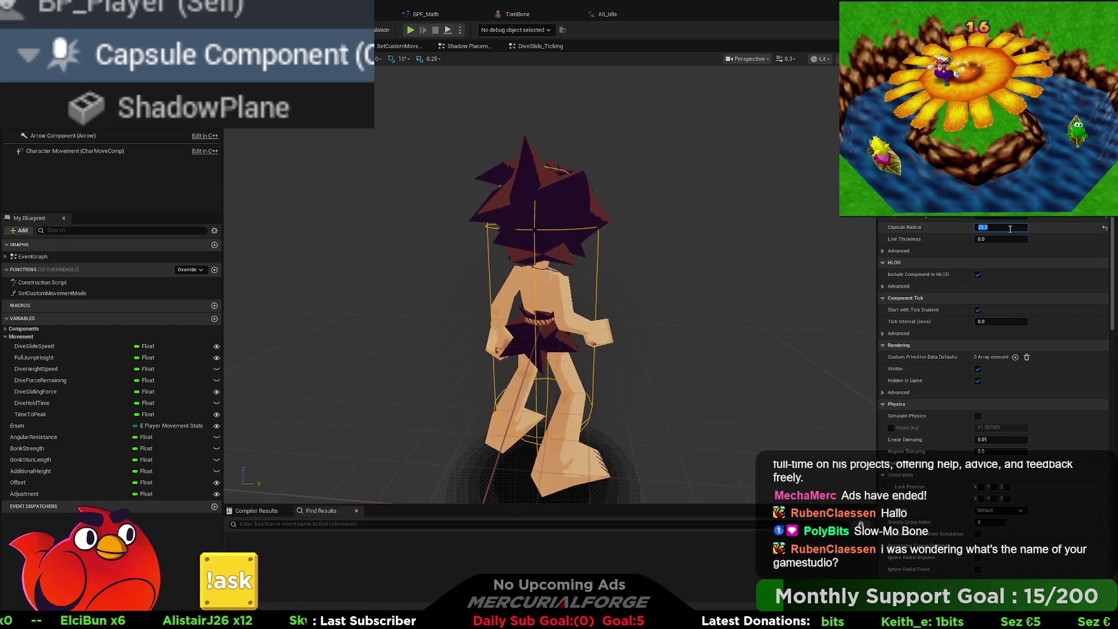
{"action": "type", "text": "5"}
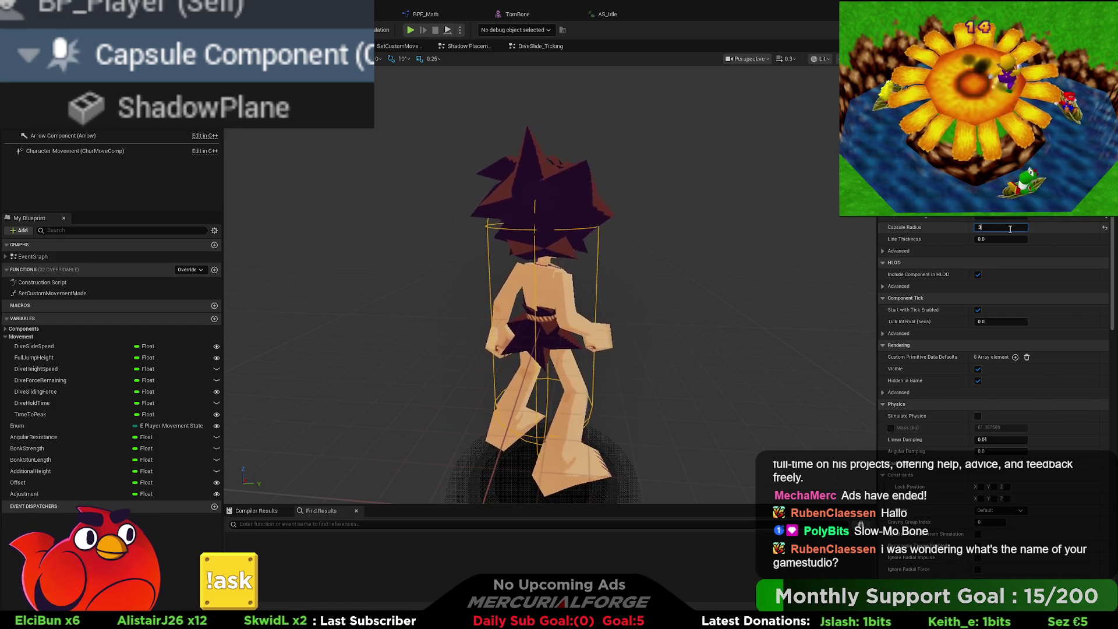
{"action": "type", "text": "7"}
{"action": "key", "text": "BackSpace"}
{"action": "key", "text": "BackSpace"}
{"action": "type", "text": "2"}
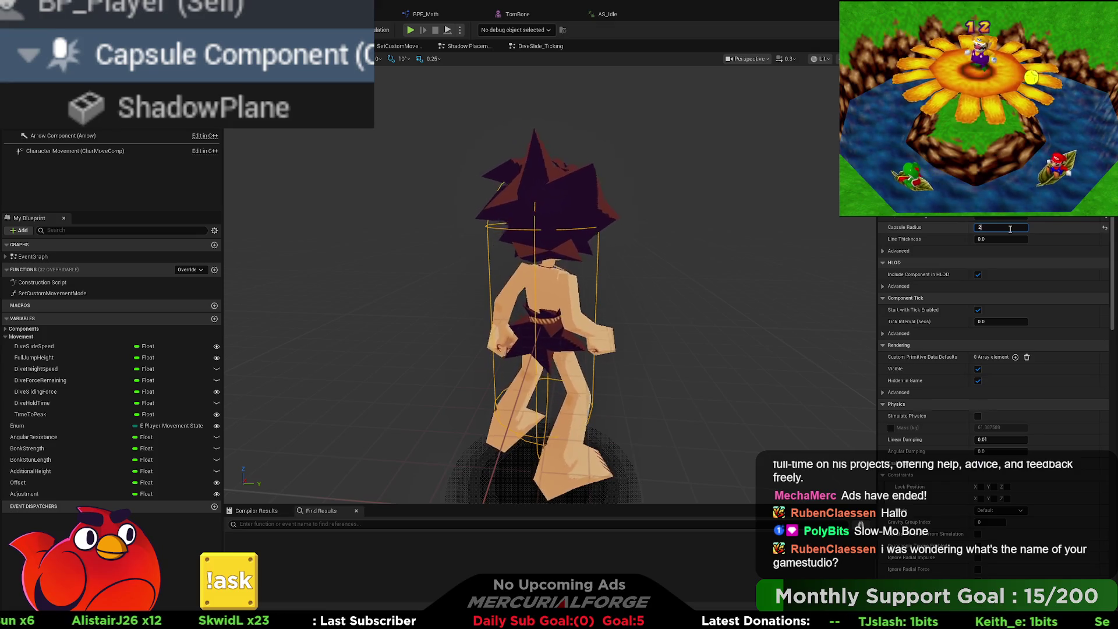
{"action": "type", "text": "7.5"}
{"action": "key", "text": "Return"}
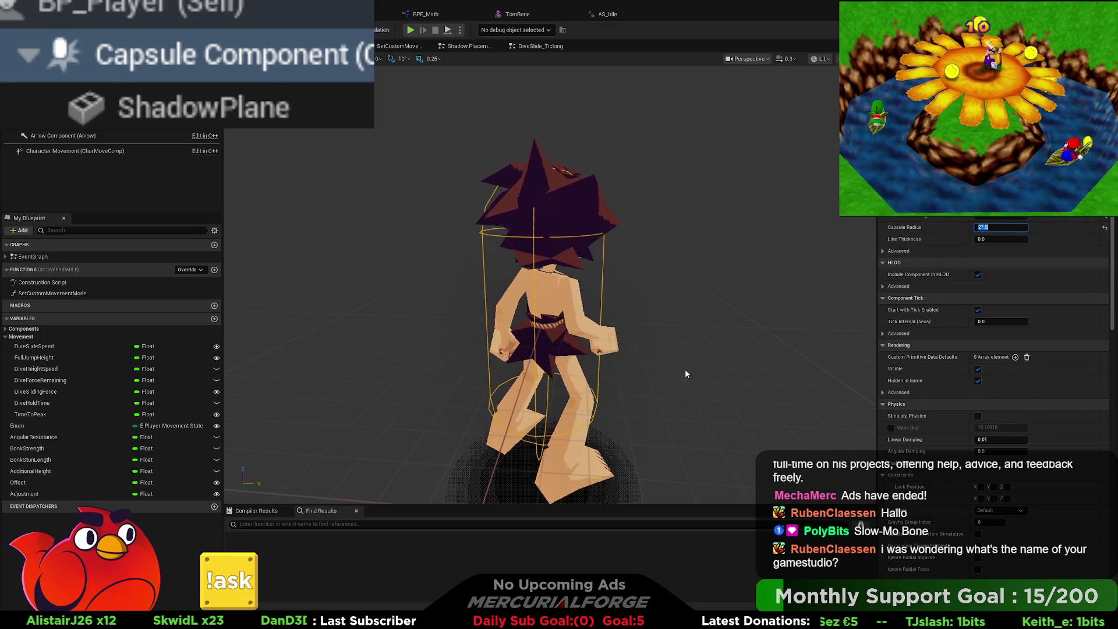
{"action": "left_click", "coordinate": [685, 276]}
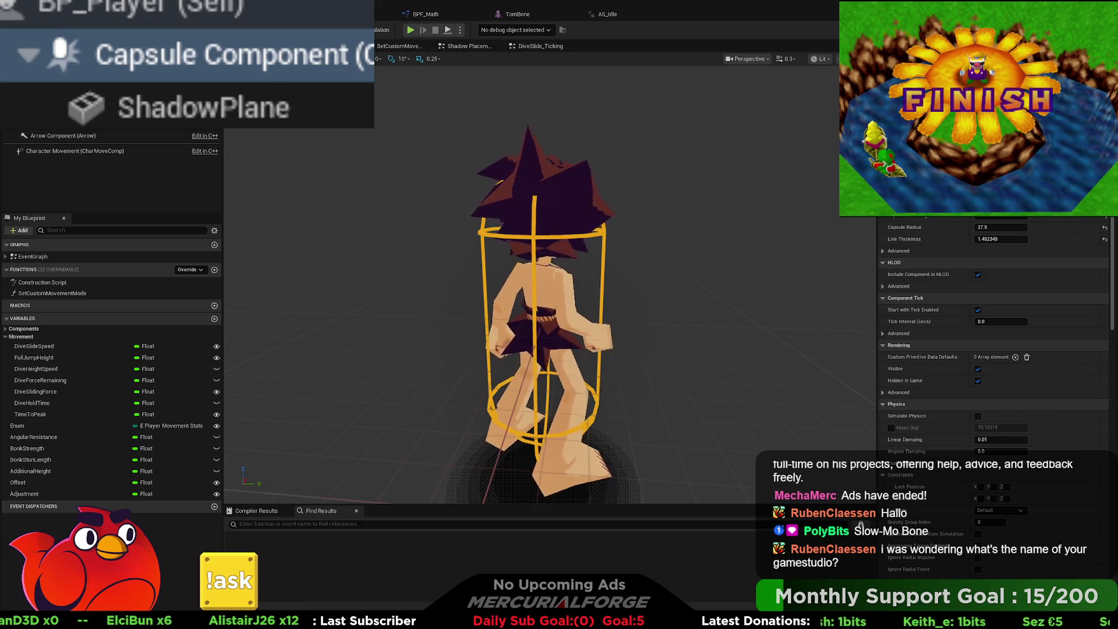
{"action": "left_click", "coordinate": [326, 45]}
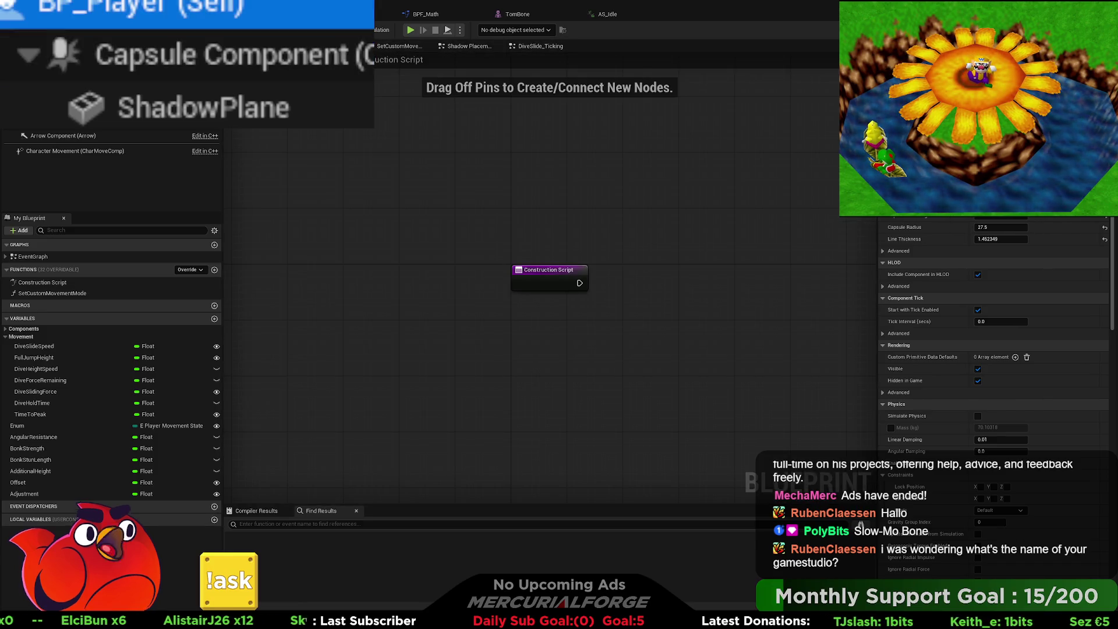
- Select the capsule component and make it visible during play
{"action": "left_click", "coordinate": [59, 75]}
{"action": "key", "text": "Down"}
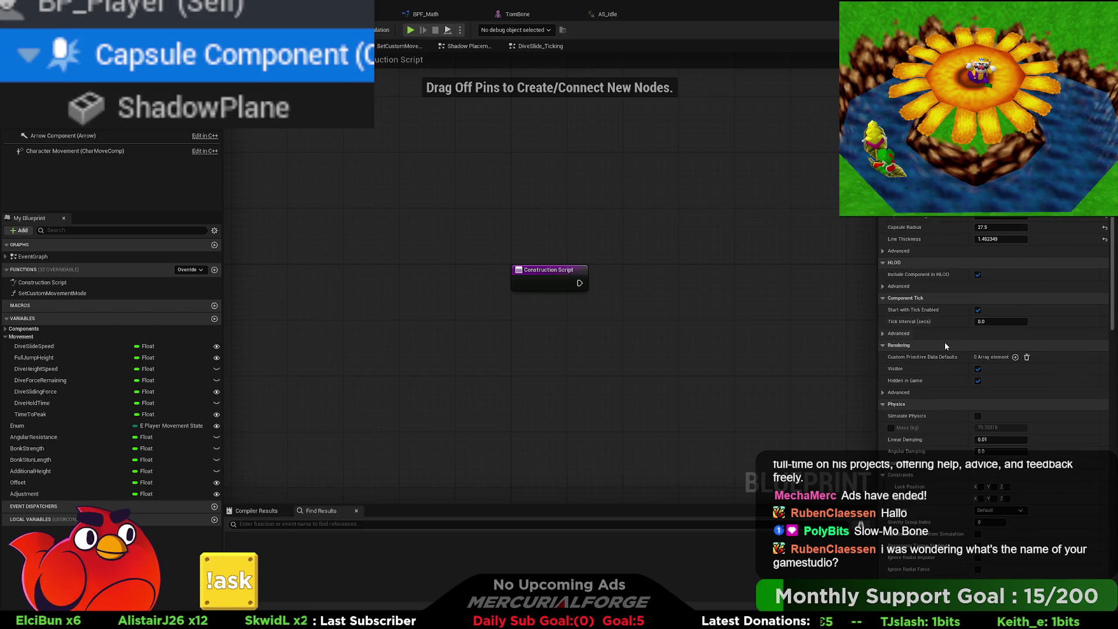
{"action": "left_click", "coordinate": [978, 380]}
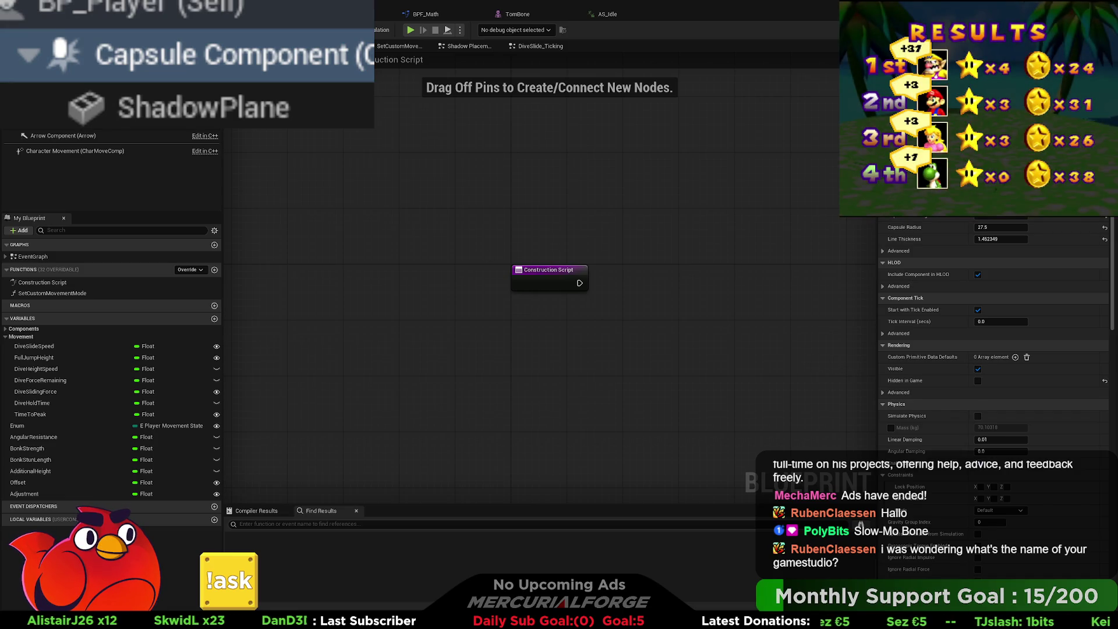
{"action": "left_click", "coordinate": [273, 46]}
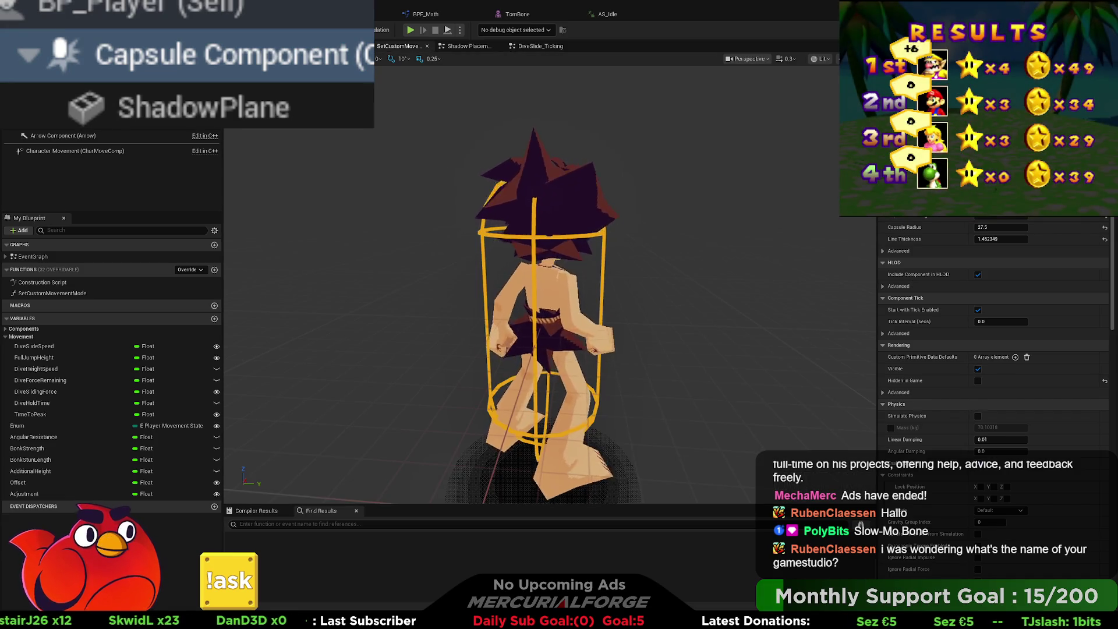
{"action": "left_click", "coordinate": [344, 46]}
- Open Shadow Placement and jump to its call beside the Event Tick and Debug nodes
{"action": "left_click", "coordinate": [464, 46]}
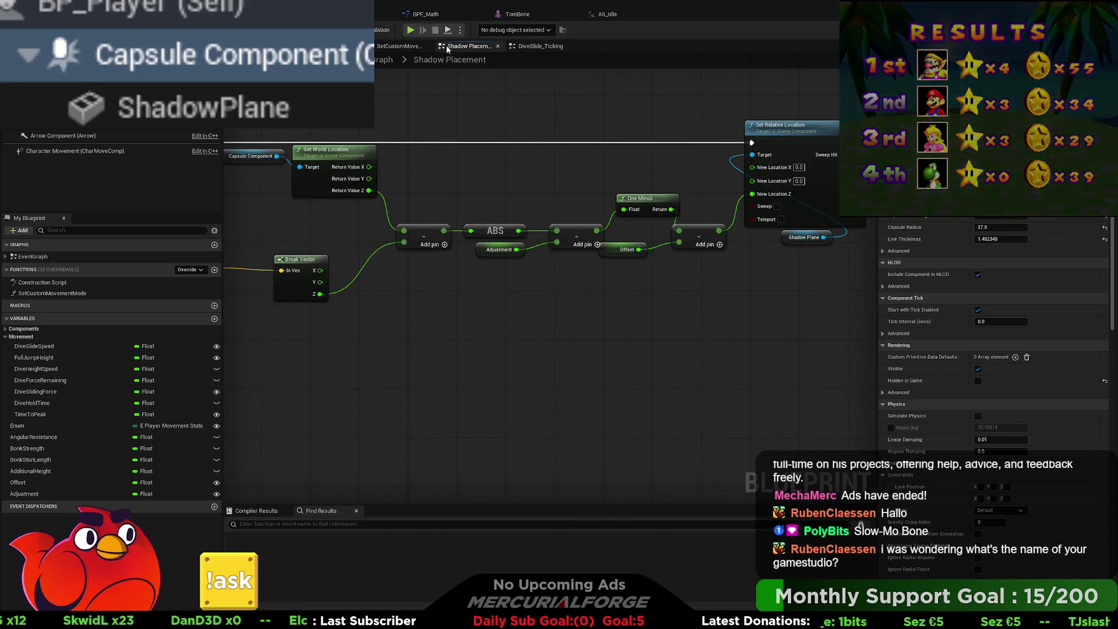
{"action": "key", "text": "alt+Left"}
{"action": "scroll", "coordinate": [283, 372], "scroll_direction": "up", "scroll_amount": 5}
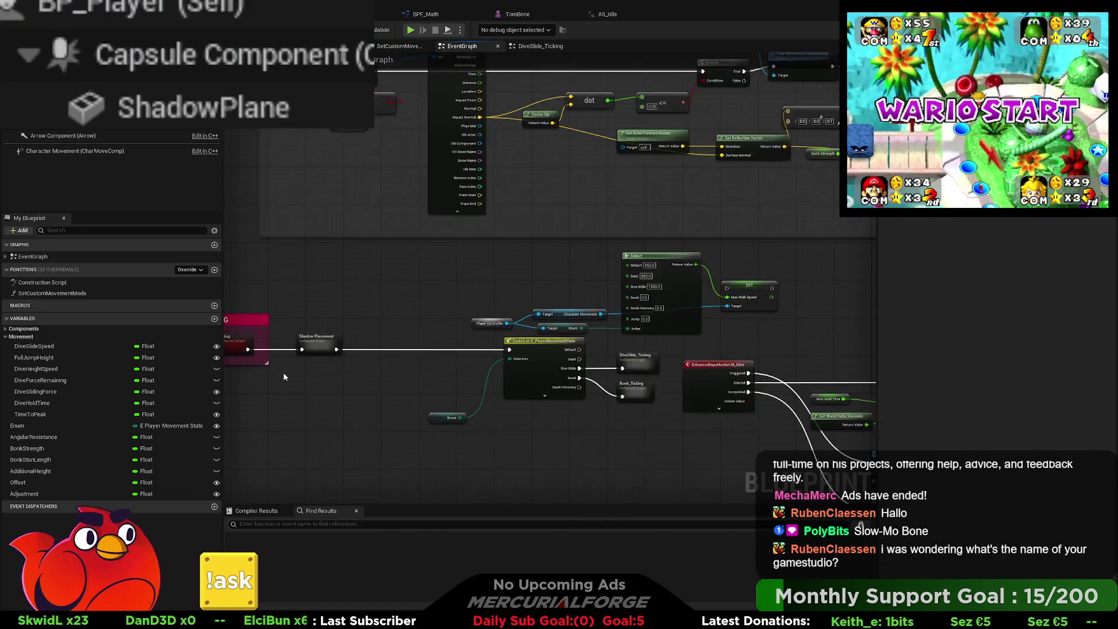
{"action": "left_click_drag", "start_coordinate": [329, 371], "coordinate": [490, 371]}
- Inside the Debug collapsed graph, connect the Inputs exec to Outputs and start playing
{"action": "double_click", "coordinate": [393, 317]}
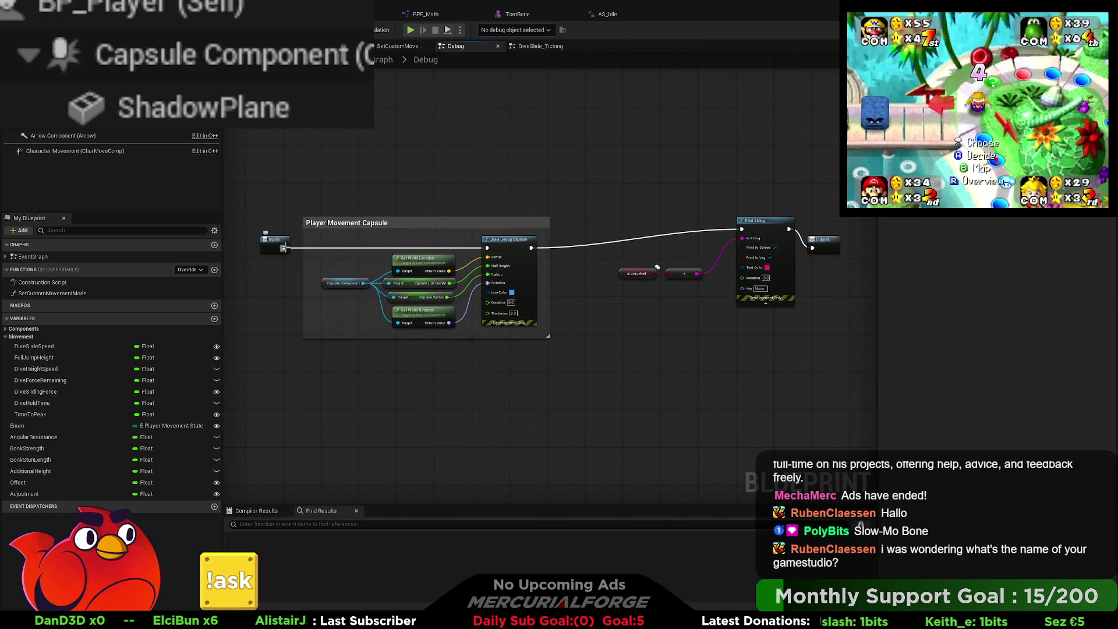
{"action": "mouse_move", "coordinate": [284, 248]}
{"action": "left_mouse_down"}
{"action": "mouse_move", "coordinate": [831, 247]}
{"action": "mouse_move", "coordinate": [814, 249]}
{"action": "left_mouse_up"}
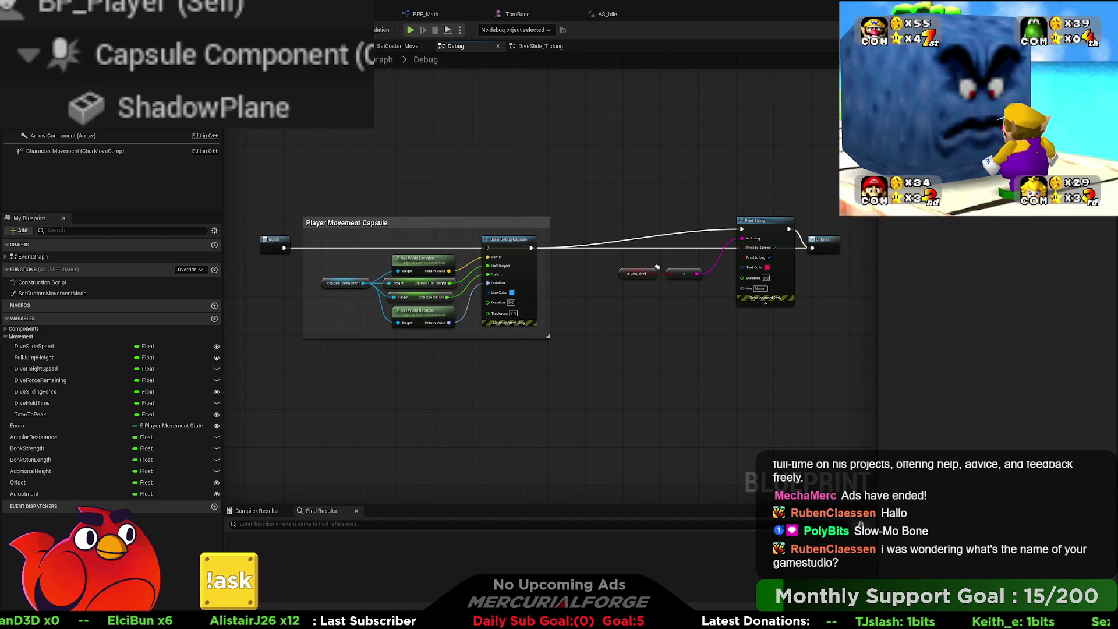
{"action": "key", "text": "alt+p"}
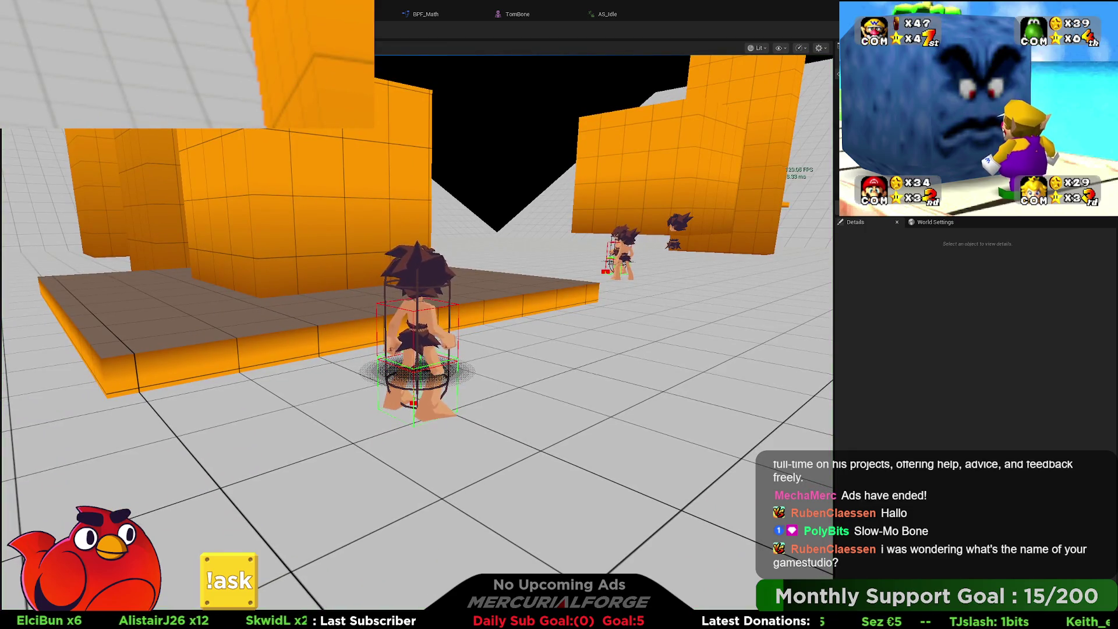
{"action": "key", "text": "w"}
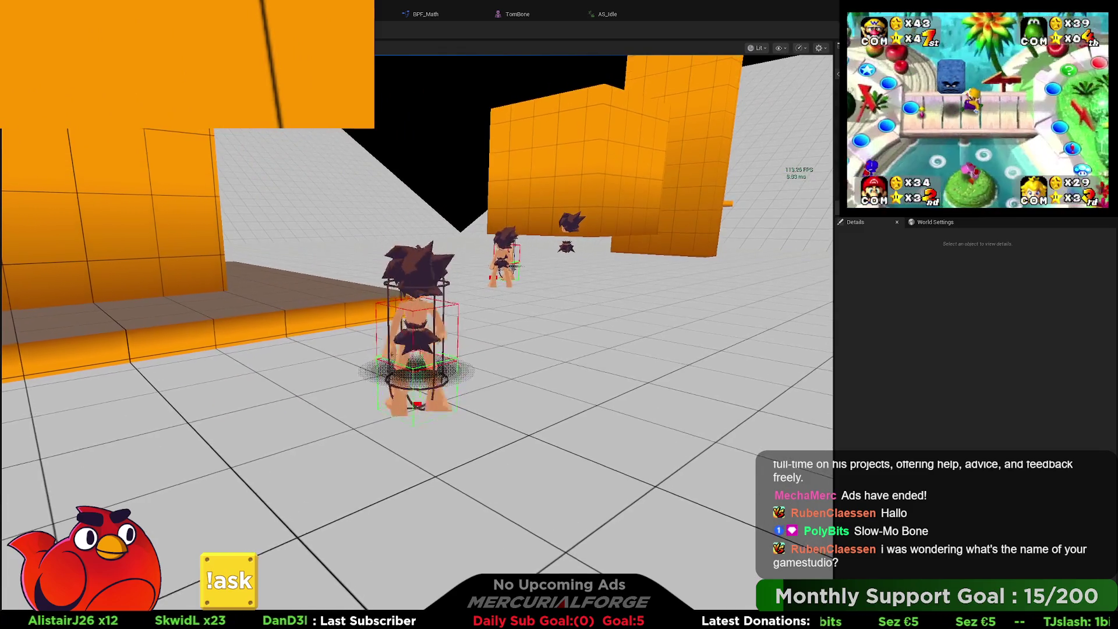
{"action": "key", "text": "space"}
{"action": "key", "text": "shift"}
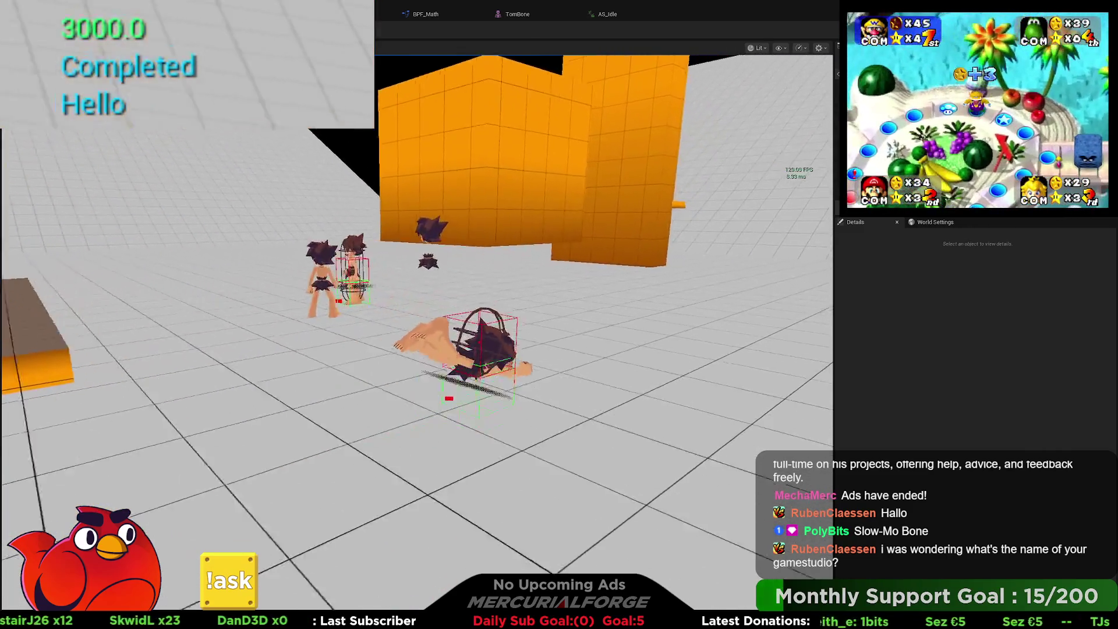
{"action": "key", "text": "shift"}
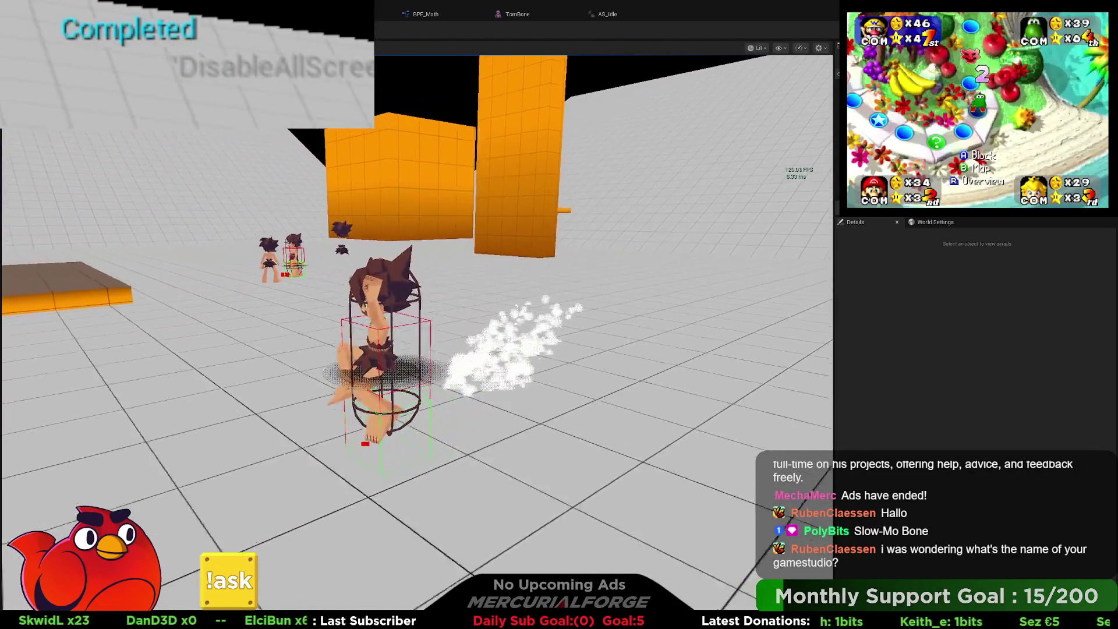
{"action": "key", "text": "space"}
{"action": "key", "text": "shift"}
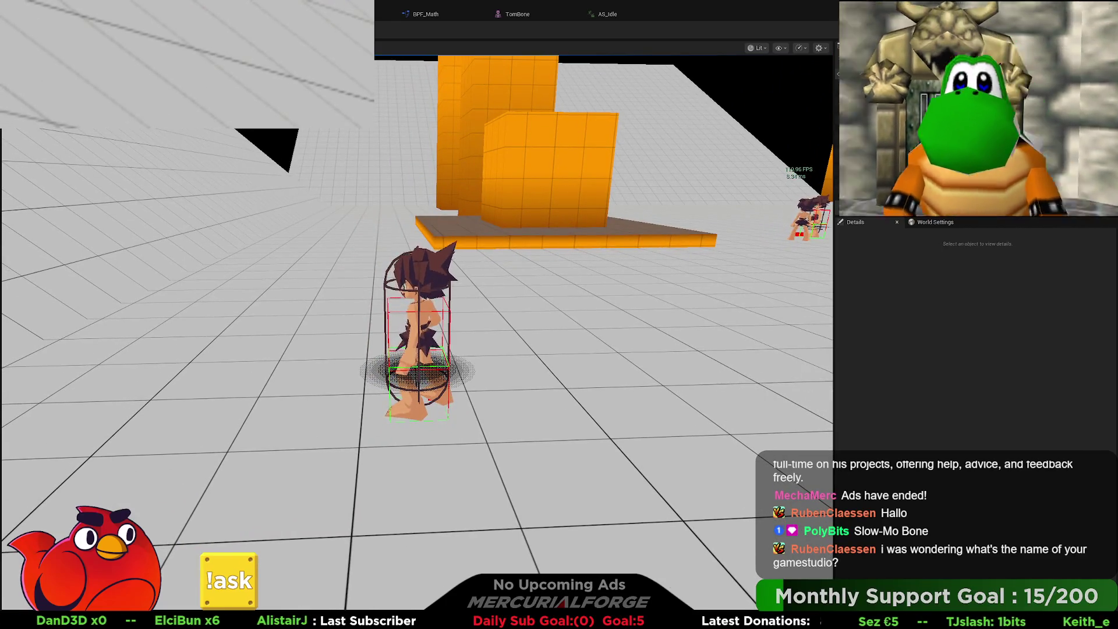
{"action": "key", "text": "Escape"}
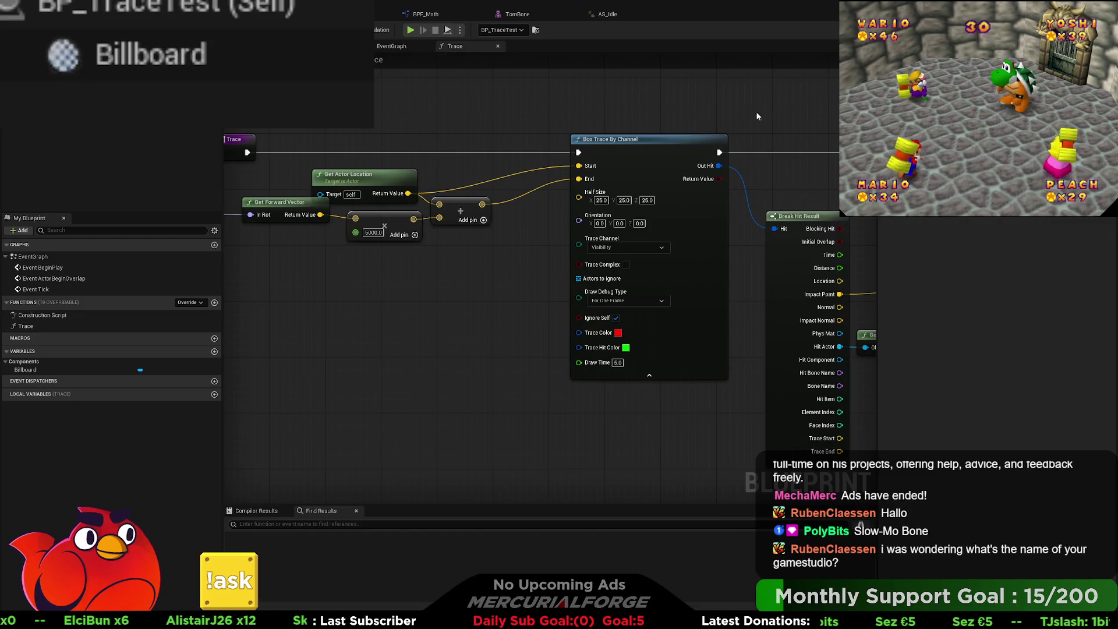
- Browse the trace, SetCustomMovementMode, DiveSlide_Ticking and Debug graphs of BP_Player
{"action": "left_click_drag", "start_coordinate": [359, 279], "coordinate": [554, 286]}
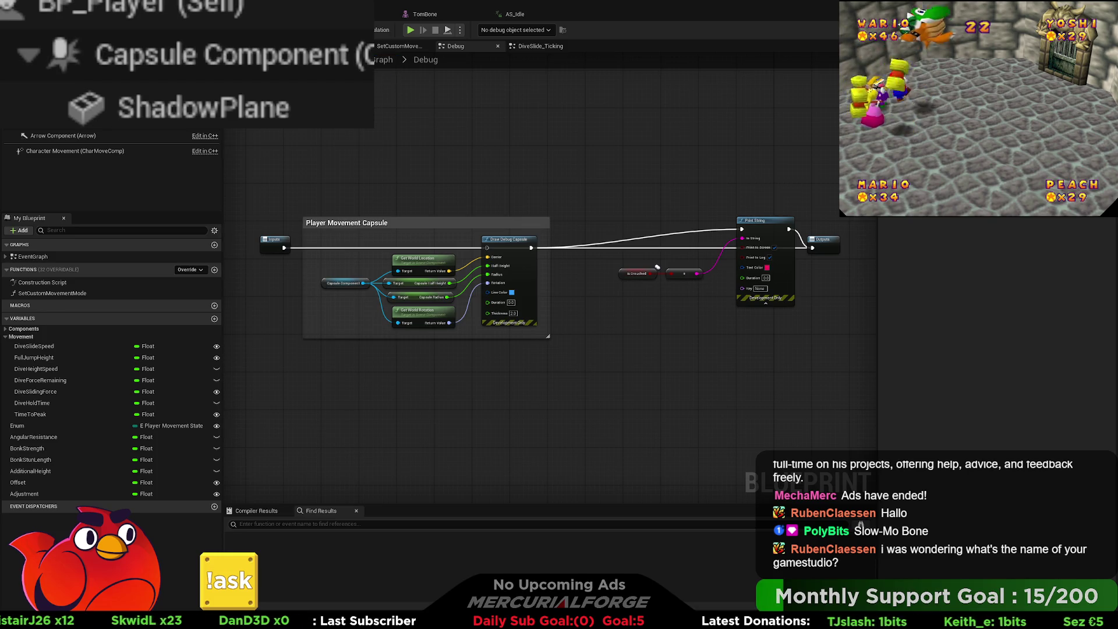
{"action": "left_click", "coordinate": [398, 49]}
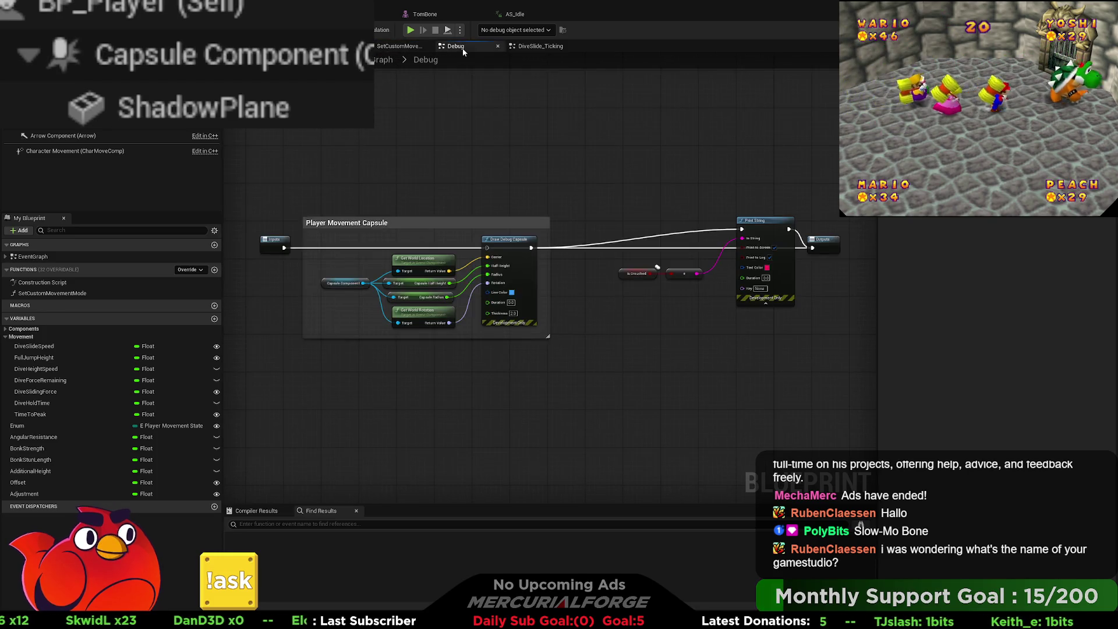
{"action": "left_click", "coordinate": [522, 48]}
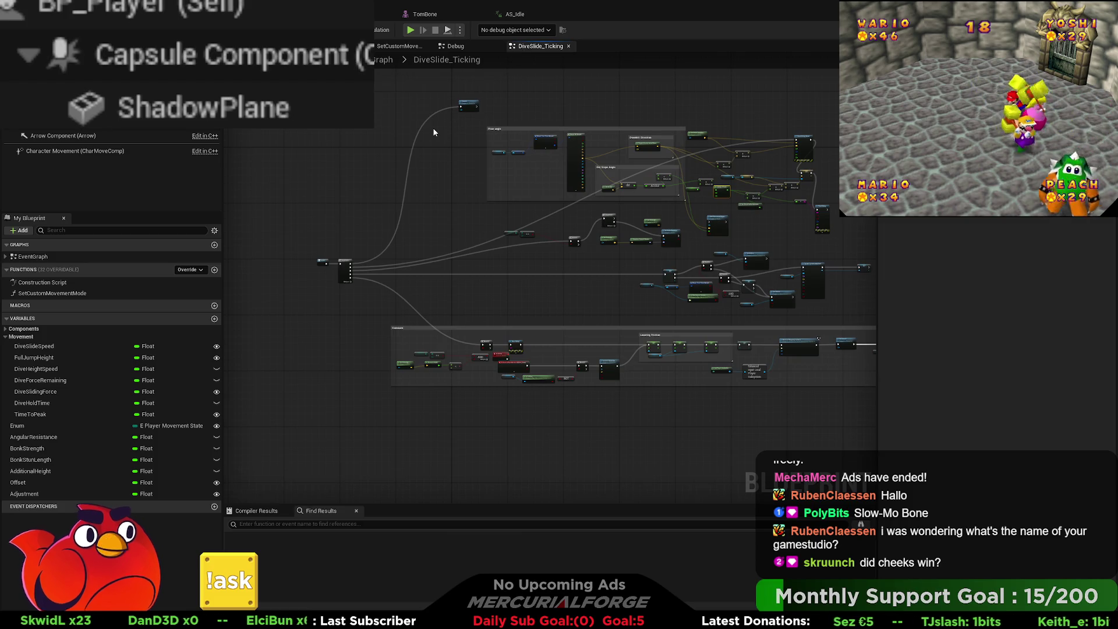
{"action": "double_click", "coordinate": [433, 60]}
{"action": "left_click", "coordinate": [462, 48]}
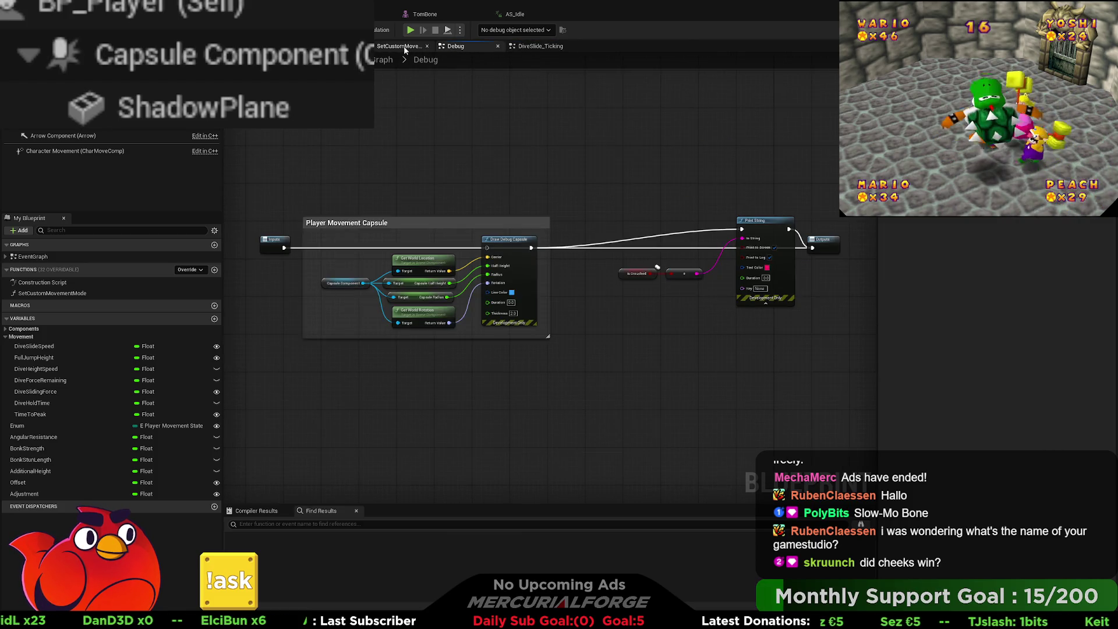
{"action": "left_click", "coordinate": [402, 46]}
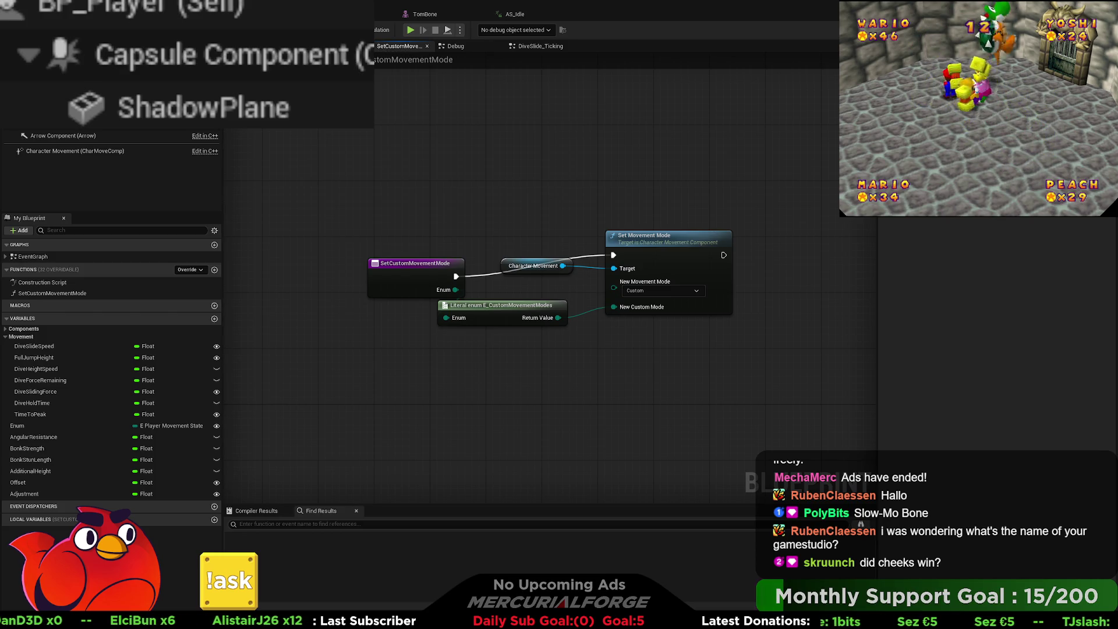
- Compare the Construction Script with SetCustomMovementMode, then show BP_Player's viewport with the character
{"action": "double_click", "coordinate": [43, 282]}
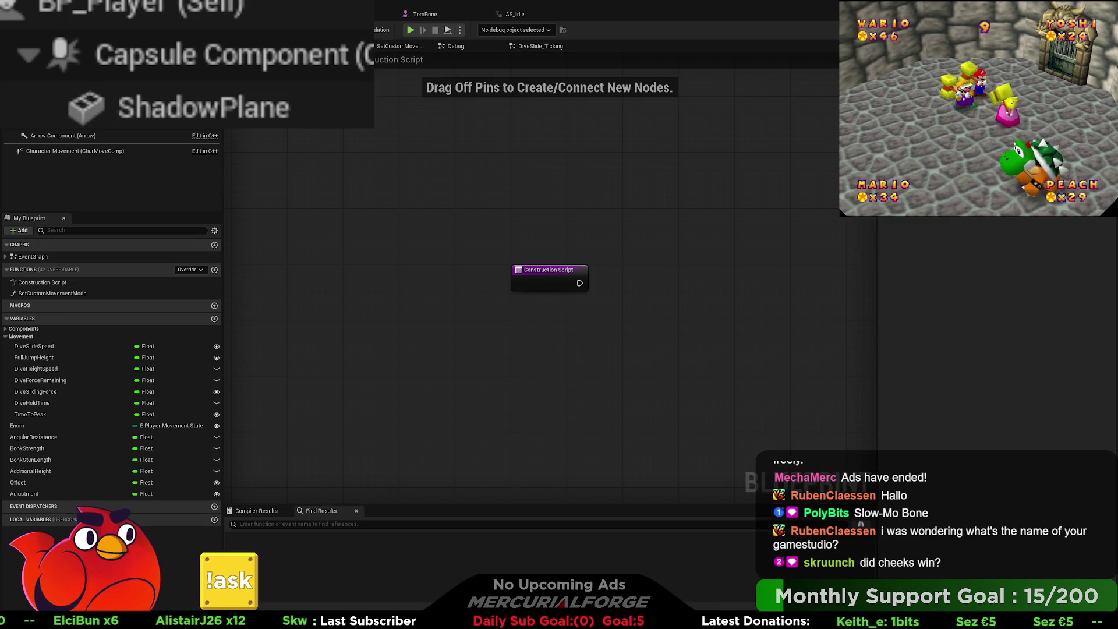
{"action": "left_click", "coordinate": [399, 46]}
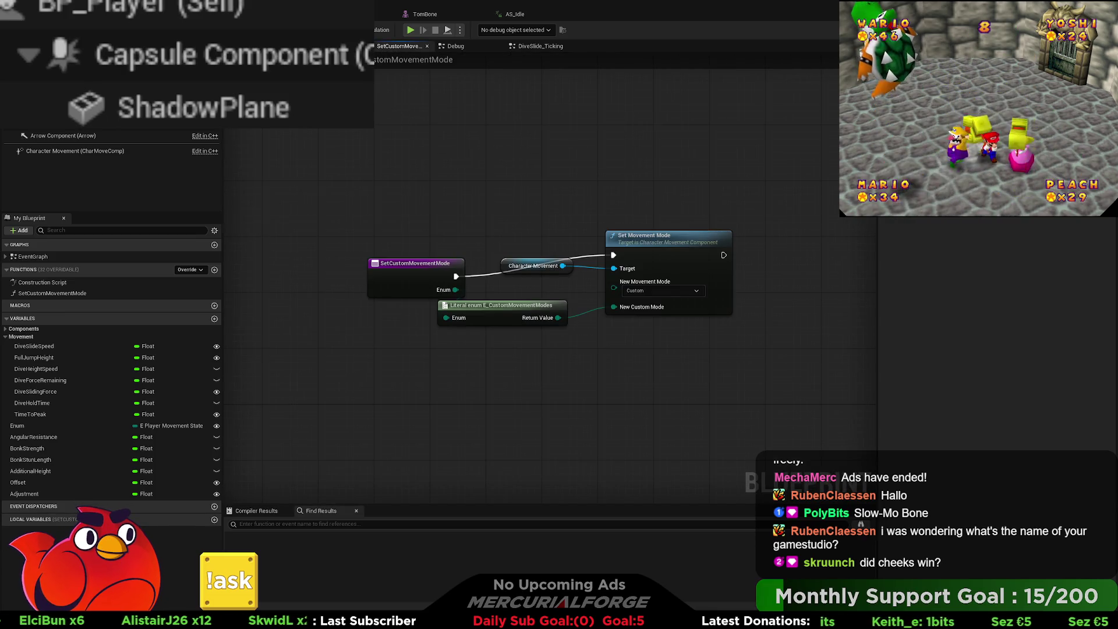
{"action": "double_click", "coordinate": [43, 282]}
{"action": "left_click", "coordinate": [400, 46]}
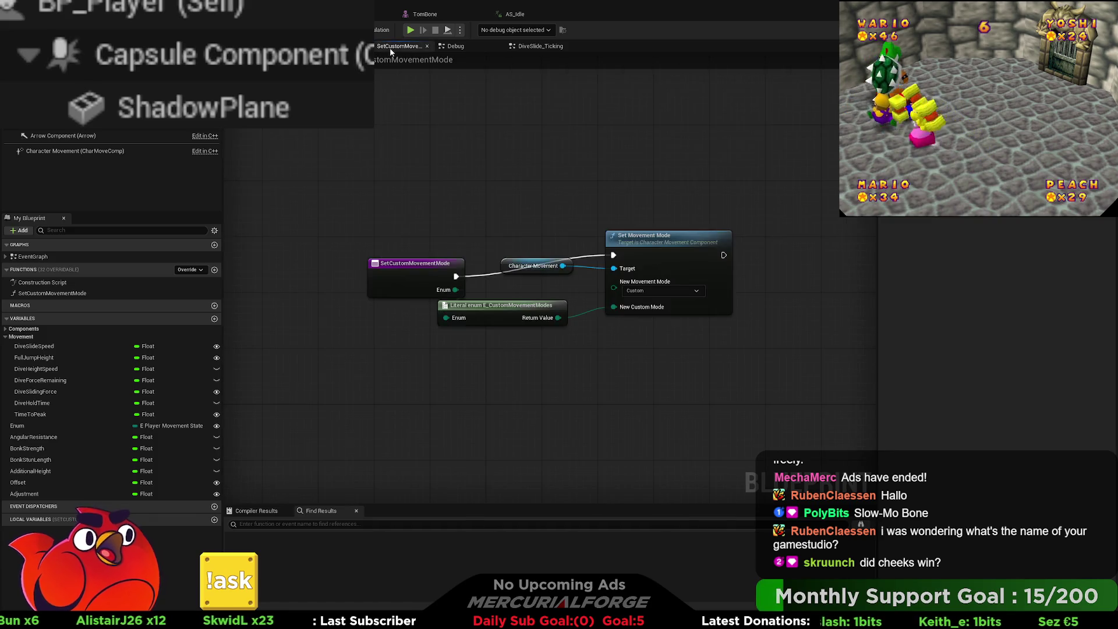
{"action": "double_click", "coordinate": [43, 282]}
{"action": "left_click", "coordinate": [399, 46]}
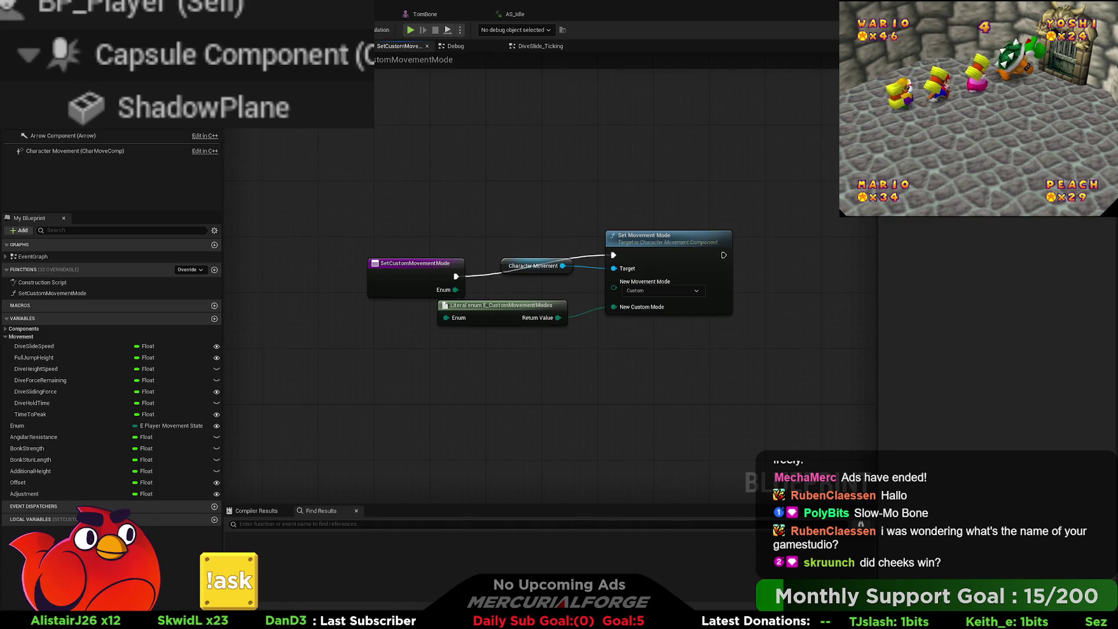
{"action": "left_click", "coordinate": [404, 17]}
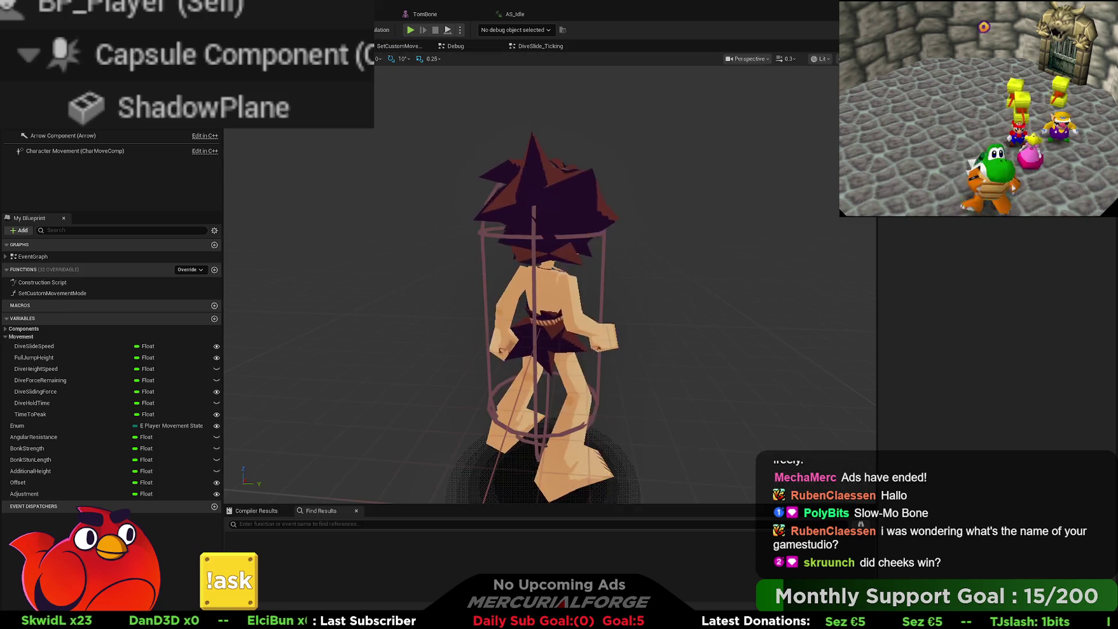
- Select Capsule Component and expand Advanced under Line Thickness to reveal Shape Color
{"action": "left_click", "coordinate": [603, 251]}
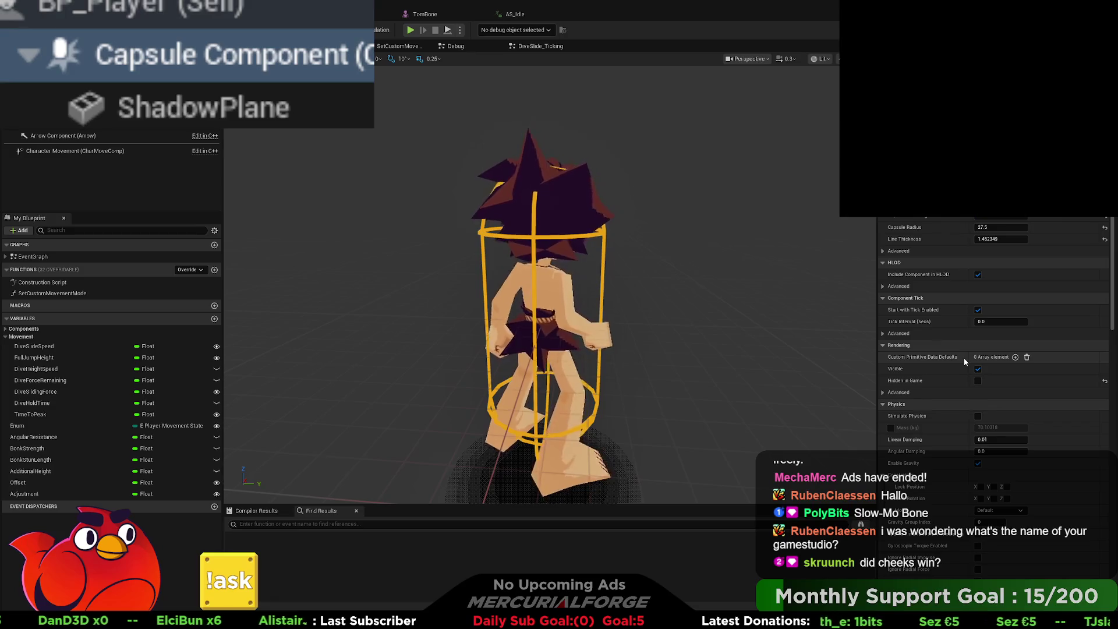
{"action": "scroll", "coordinate": [965, 354], "scroll_direction": "down", "scroll_amount": 5}
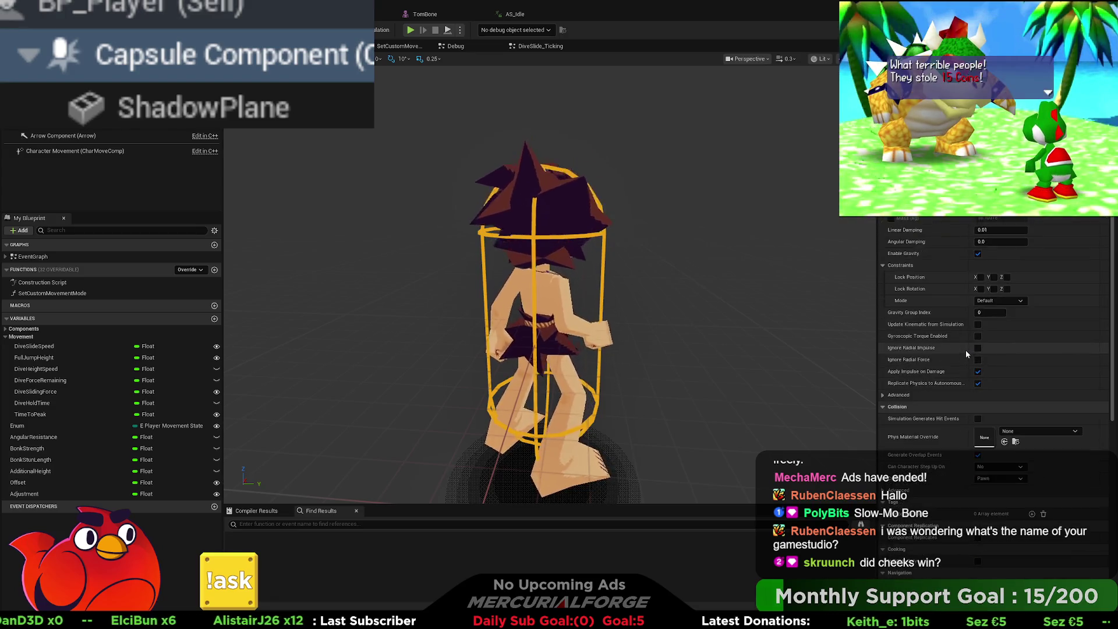
{"action": "scroll", "coordinate": [966, 349], "scroll_direction": "down", "scroll_amount": 5}
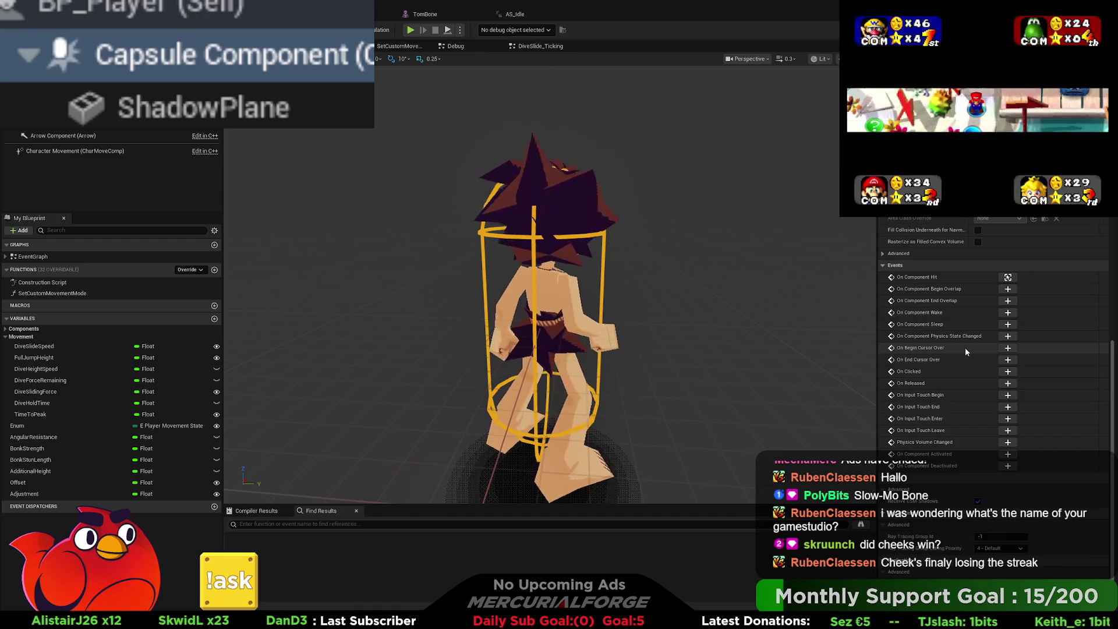
{"action": "scroll", "coordinate": [966, 348], "scroll_direction": "up", "scroll_amount": 5}
{"action": "scroll", "coordinate": [966, 348], "scroll_direction": "up", "scroll_amount": 9}
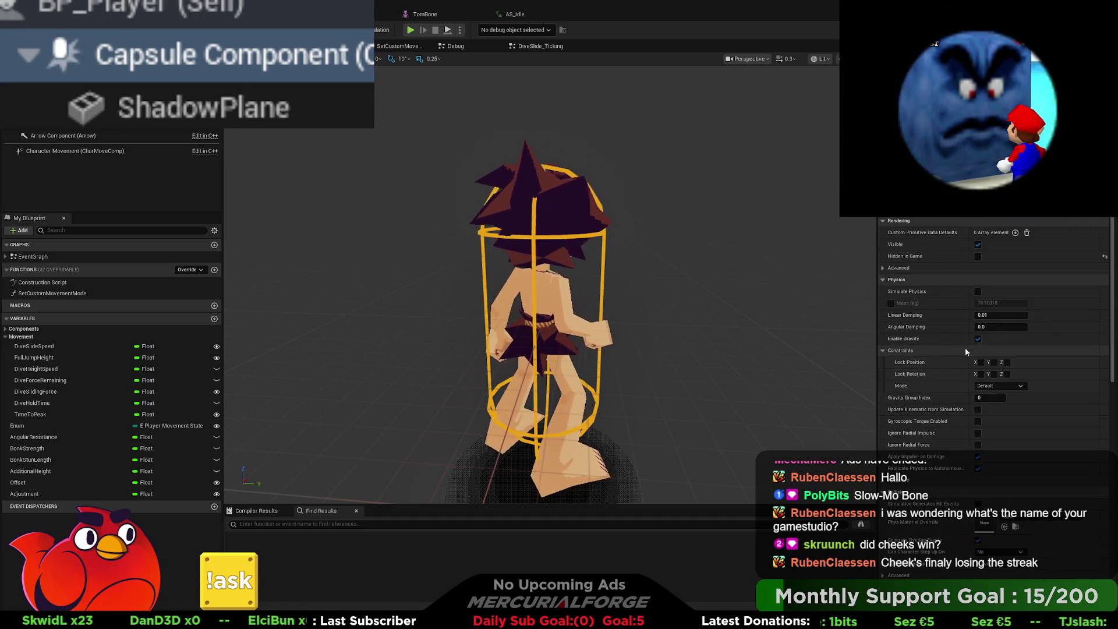
{"action": "scroll", "coordinate": [965, 348], "scroll_direction": "up", "scroll_amount": 2}
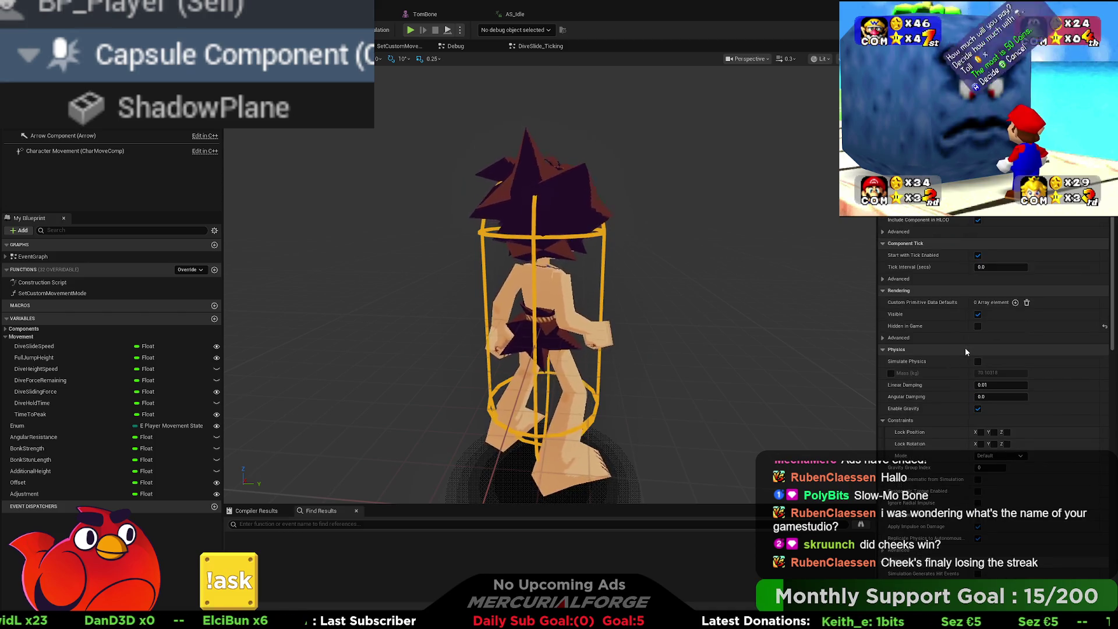
{"action": "scroll", "coordinate": [965, 347], "scroll_direction": "up", "scroll_amount": 2}
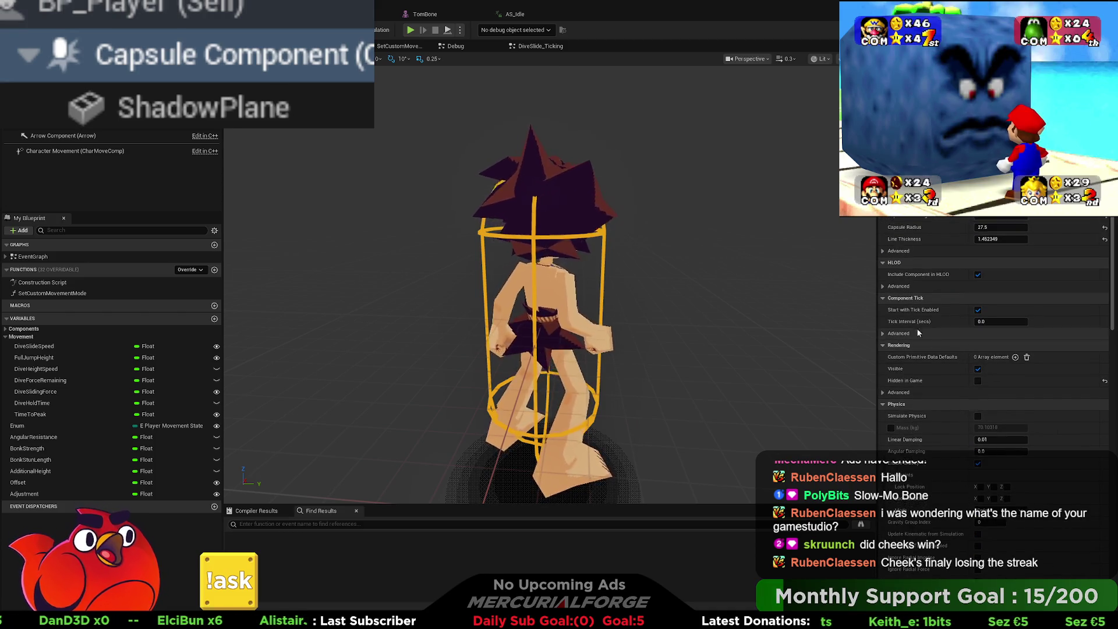
{"action": "left_click", "coordinate": [897, 251]}
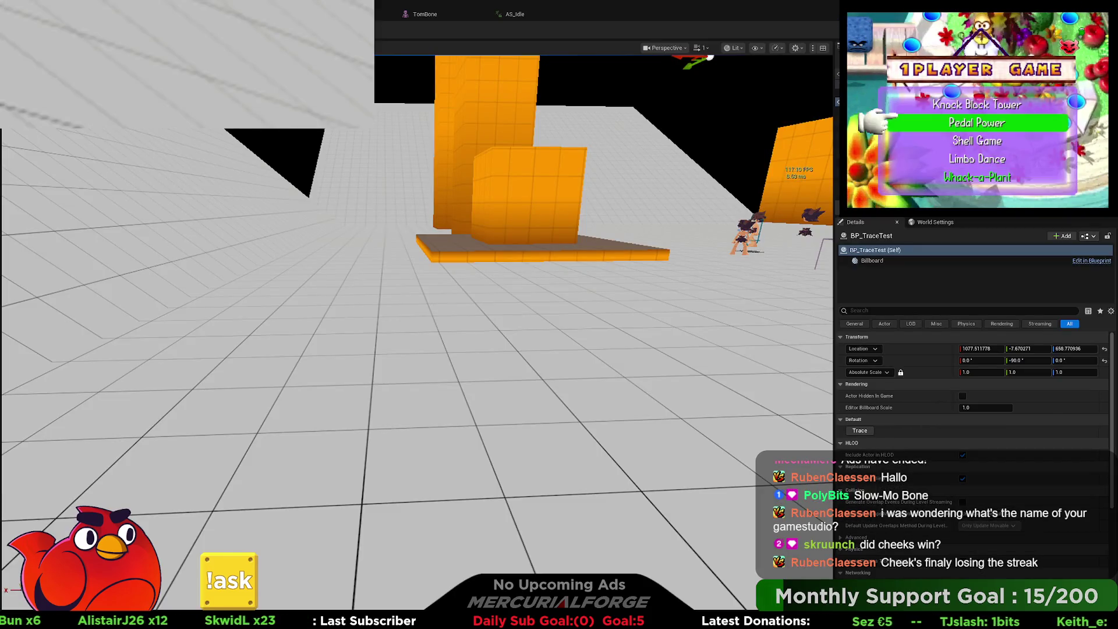
- Run a quick Play-in-Editor test with Alt+P, then stop it with Esc
{"action": "key", "text": "alt+p"}
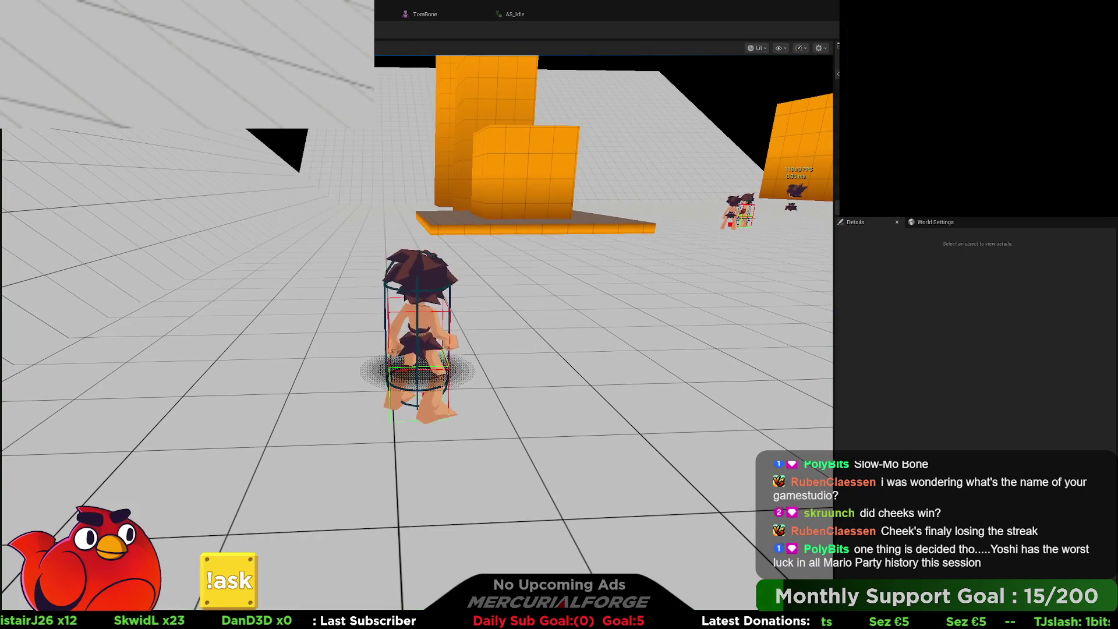
{"action": "key", "text": "Escape"}
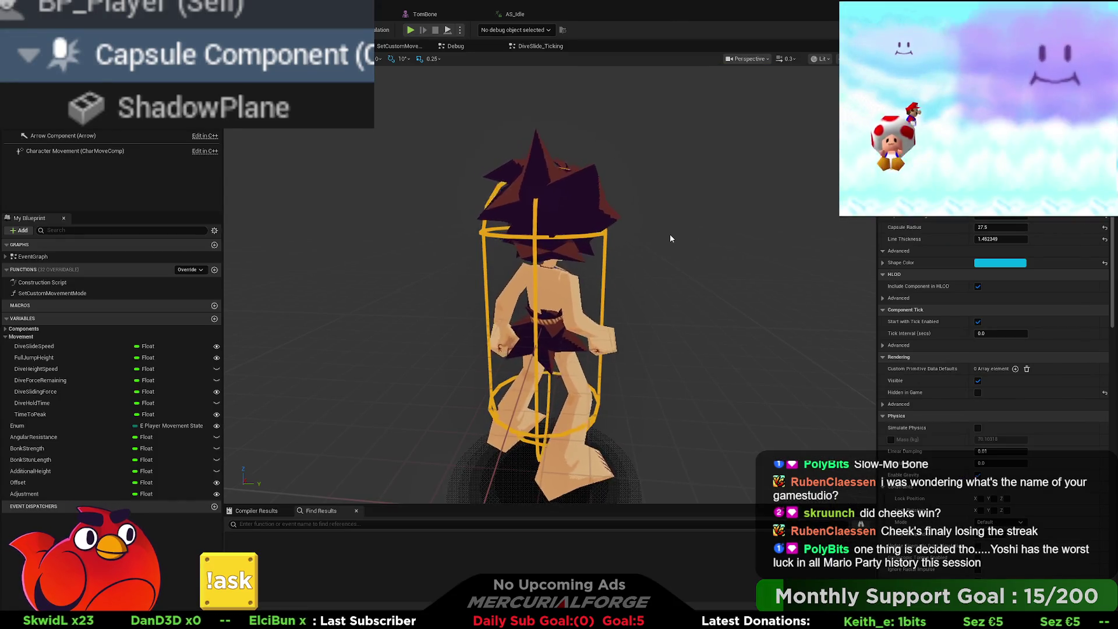
{"action": "left_click", "coordinate": [46, 121]}
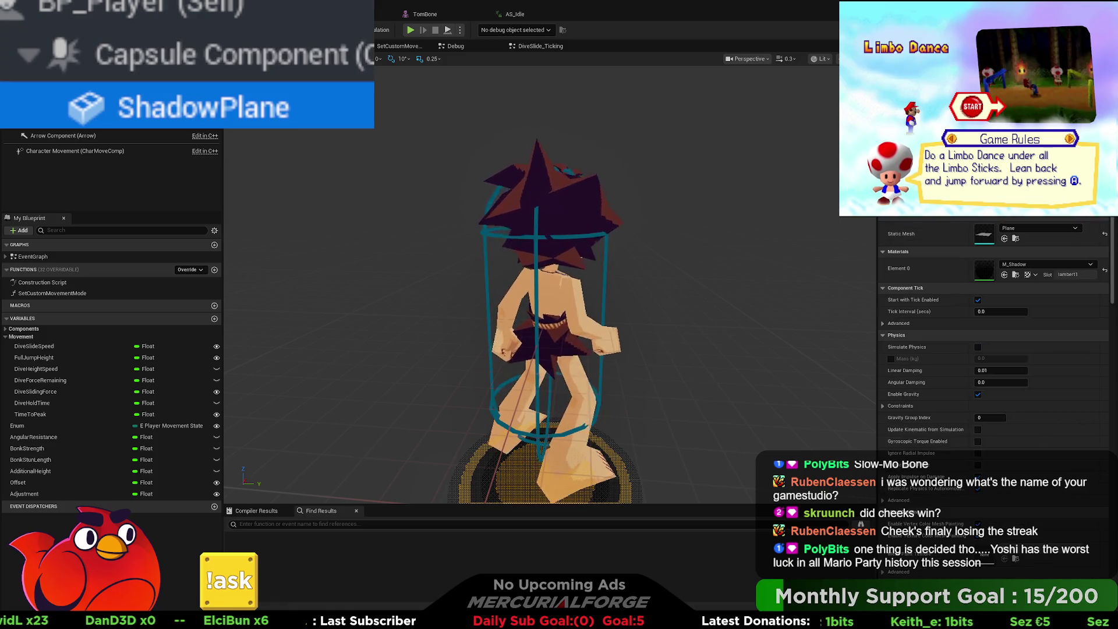
{"action": "left_click", "coordinate": [313, 68]}
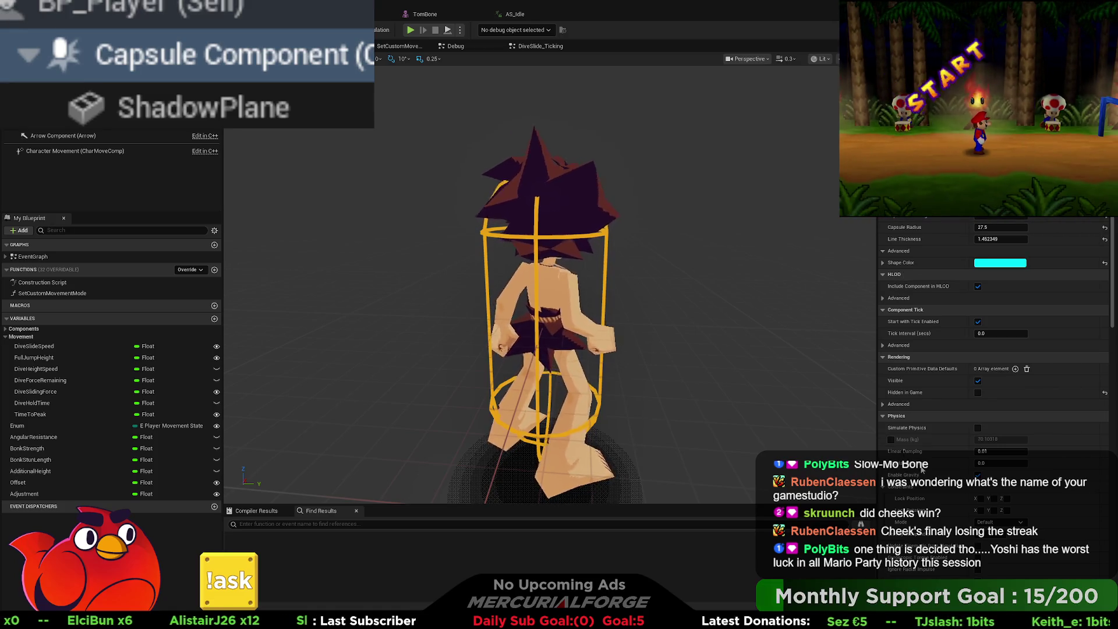
{"action": "left_click", "coordinate": [332, 107]}
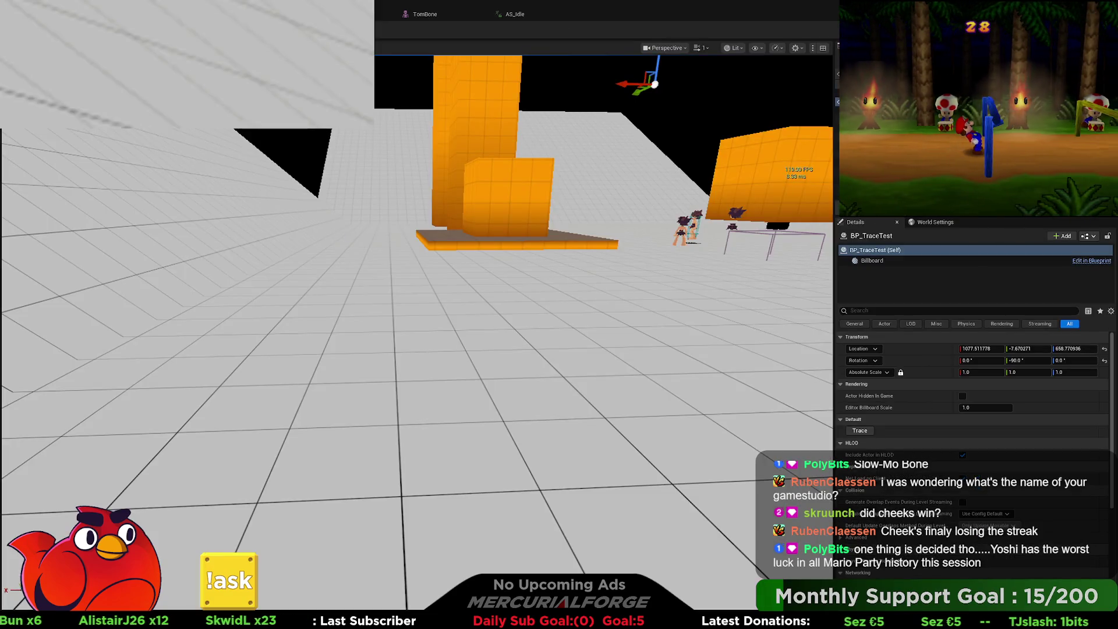
{"action": "key", "text": "alt+p"}
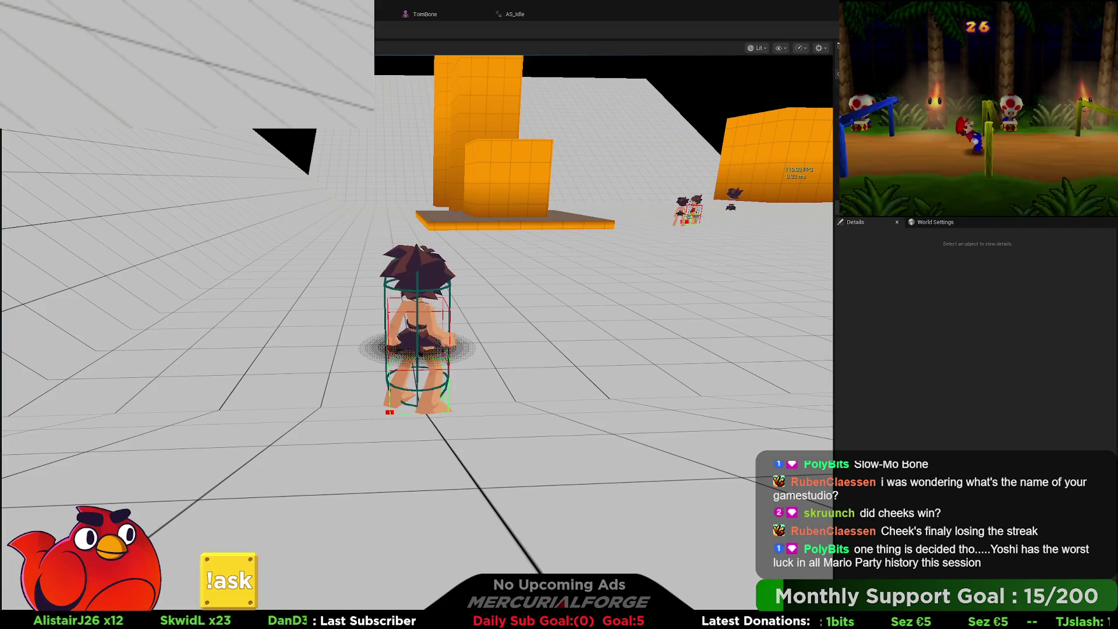
{"action": "key", "text": "Escape"}
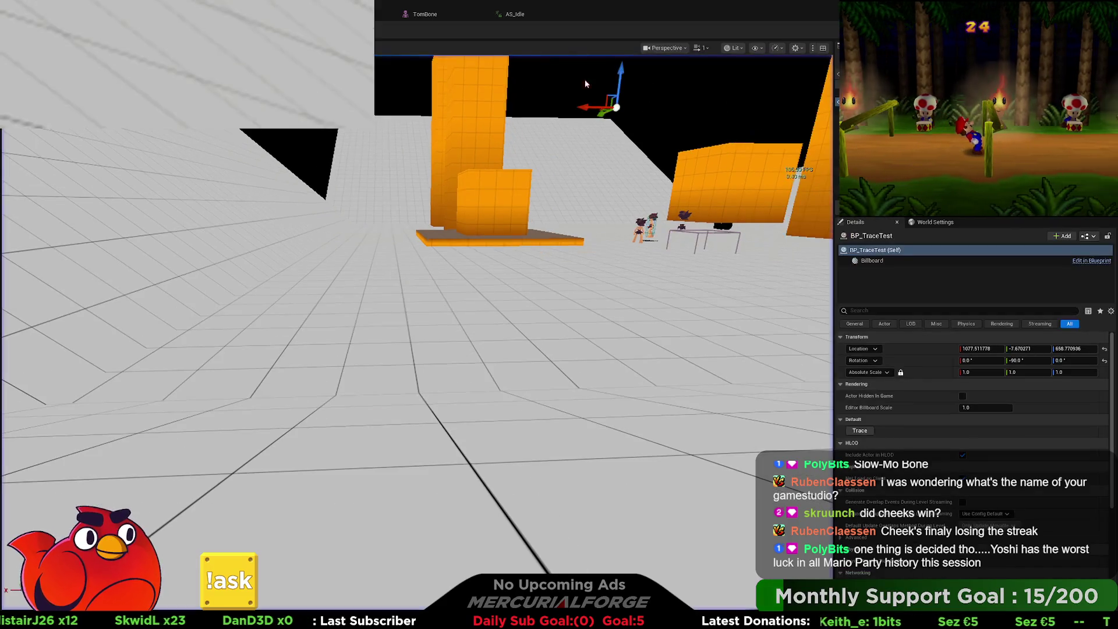
{"action": "mouse_move", "coordinate": [586, 84]}
{"action": "left_mouse_down"}
{"action": "mouse_move", "coordinate": [586, 70]}
{"action": "mouse_move", "coordinate": [629, 55]}
{"action": "left_mouse_up"}
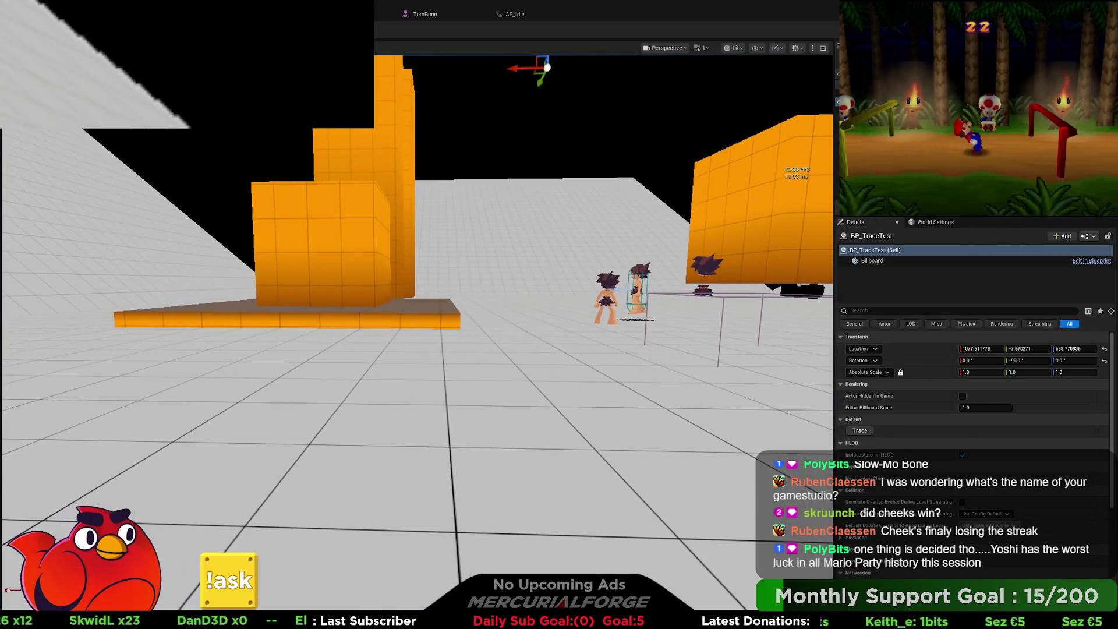
{"action": "key", "text": "alt+Tab"}
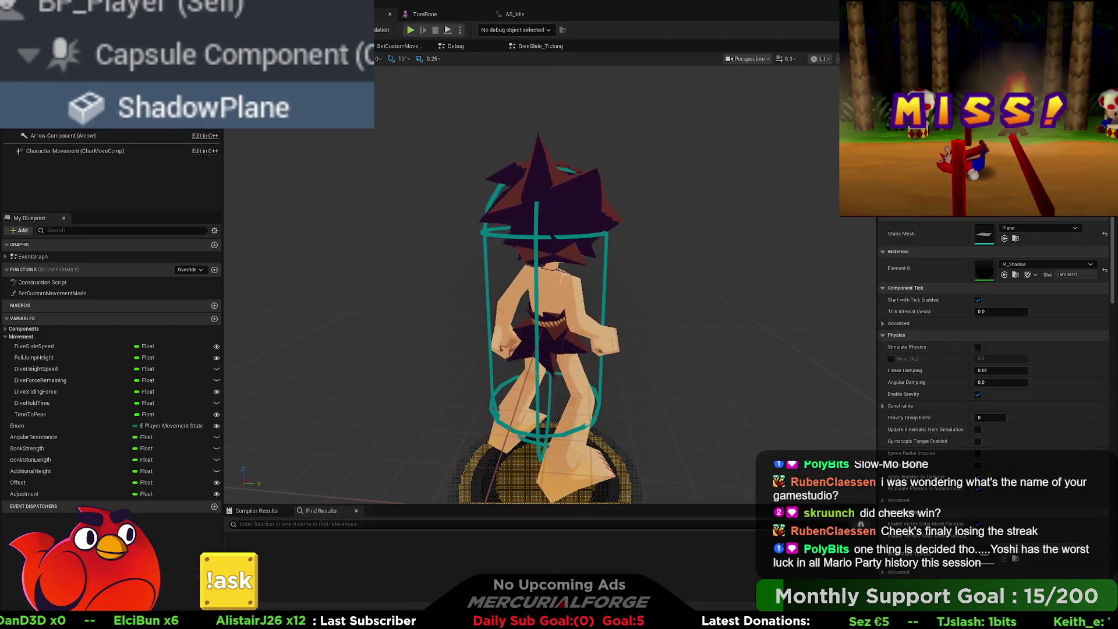
- Set ShadowPlane's collision preset to NoCollision and turn off Generate Overlap Events and Cast Shadow
{"action": "left_click", "coordinate": [417, 15]}
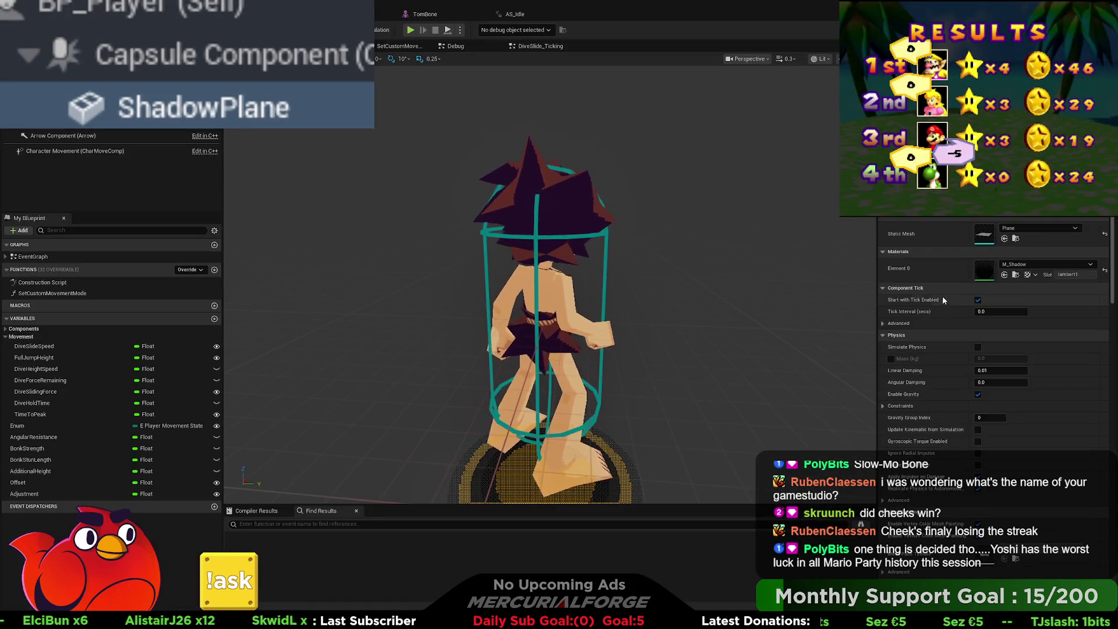
{"action": "scroll", "coordinate": [943, 297], "scroll_direction": "down", "scroll_amount": 10}
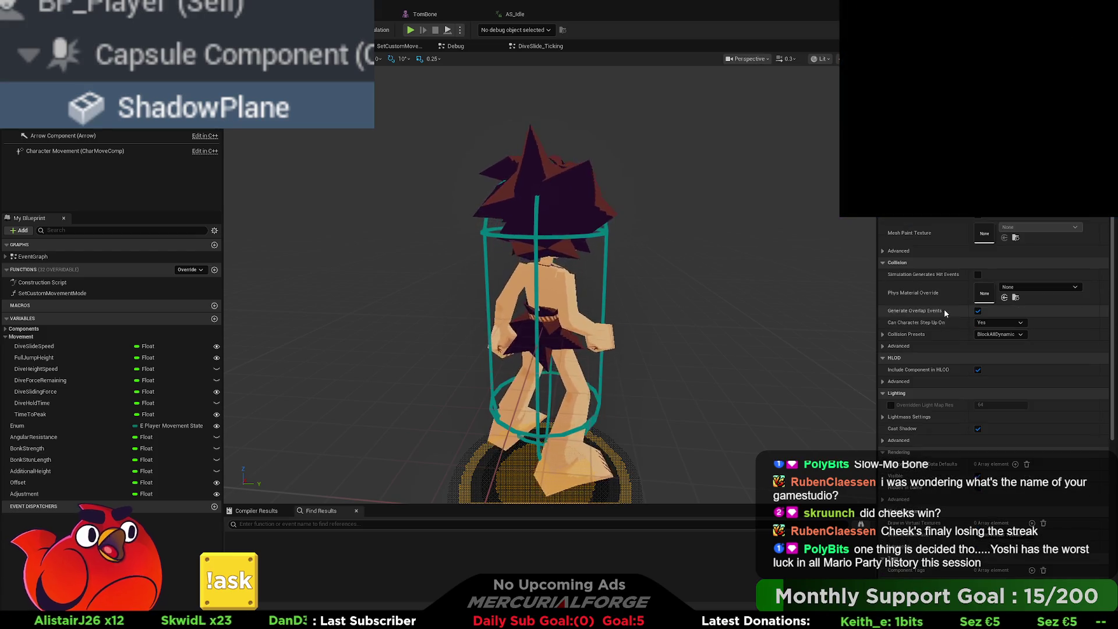
{"action": "scroll", "coordinate": [944, 311], "scroll_direction": "down", "scroll_amount": 2}
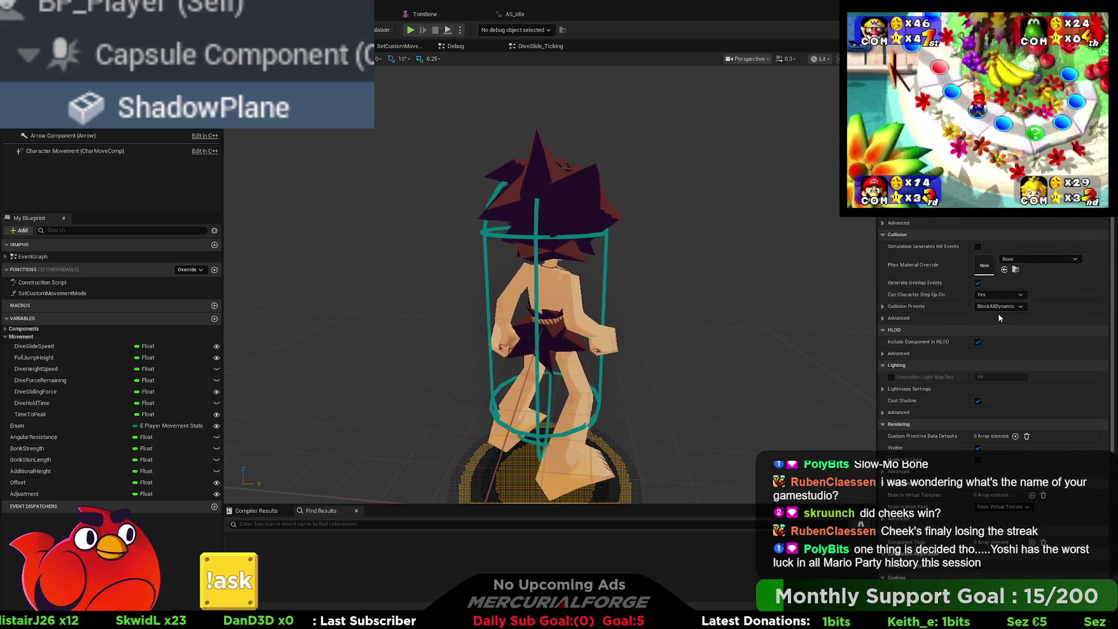
{"action": "left_click", "coordinate": [998, 308]}
{"action": "left_click", "coordinate": [995, 331]}
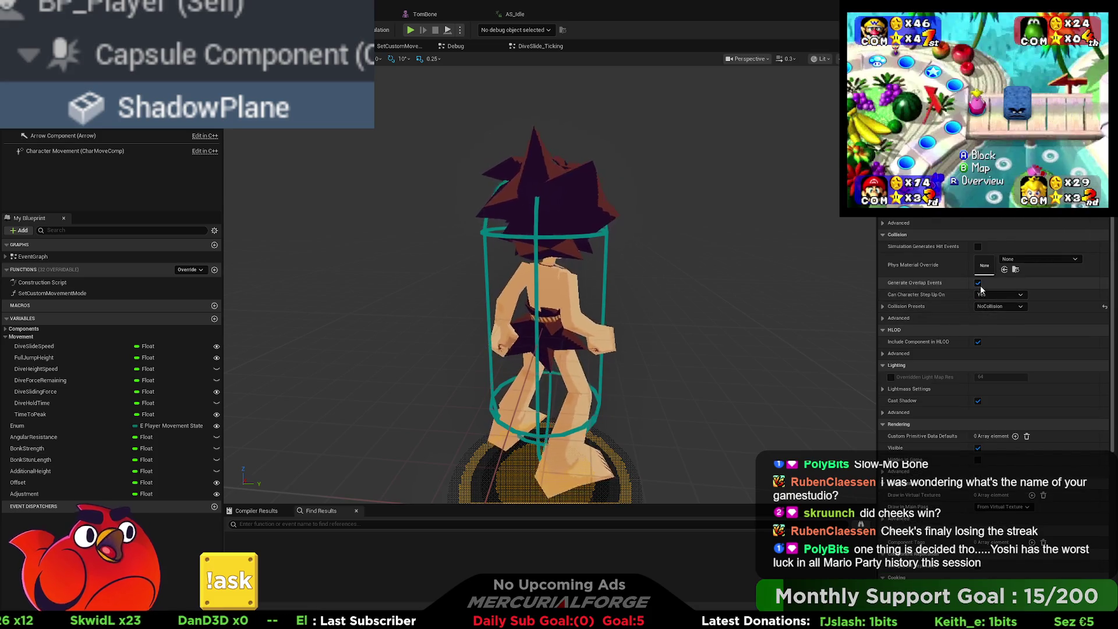
{"action": "left_click", "coordinate": [979, 283]}
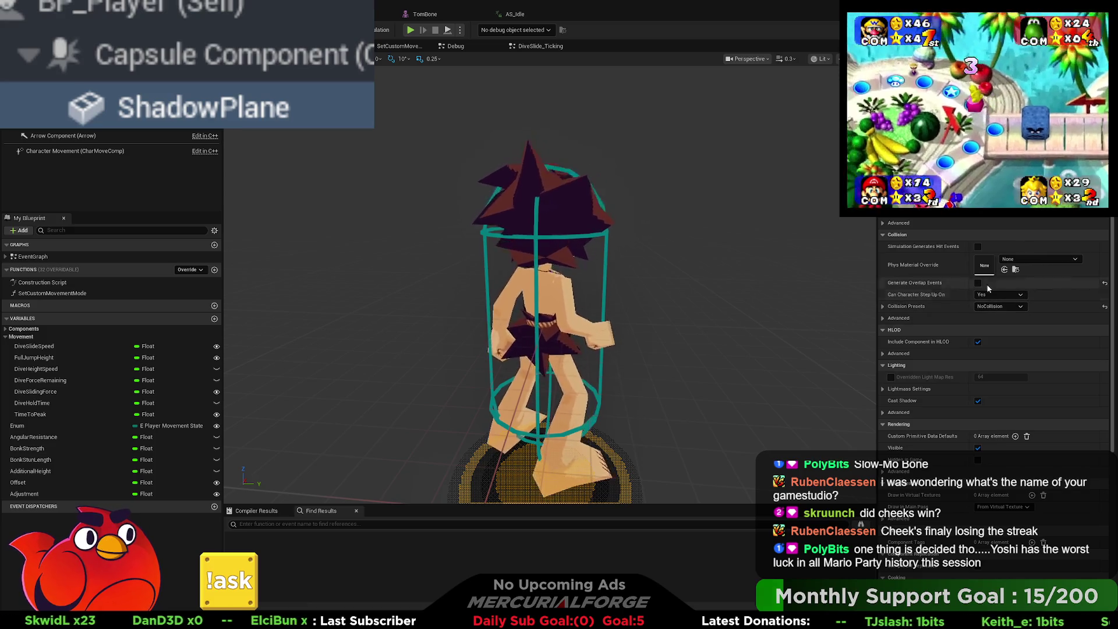
{"action": "scroll", "coordinate": [990, 326], "scroll_direction": "down", "scroll_amount": 2}
{"action": "left_click", "coordinate": [978, 345]}
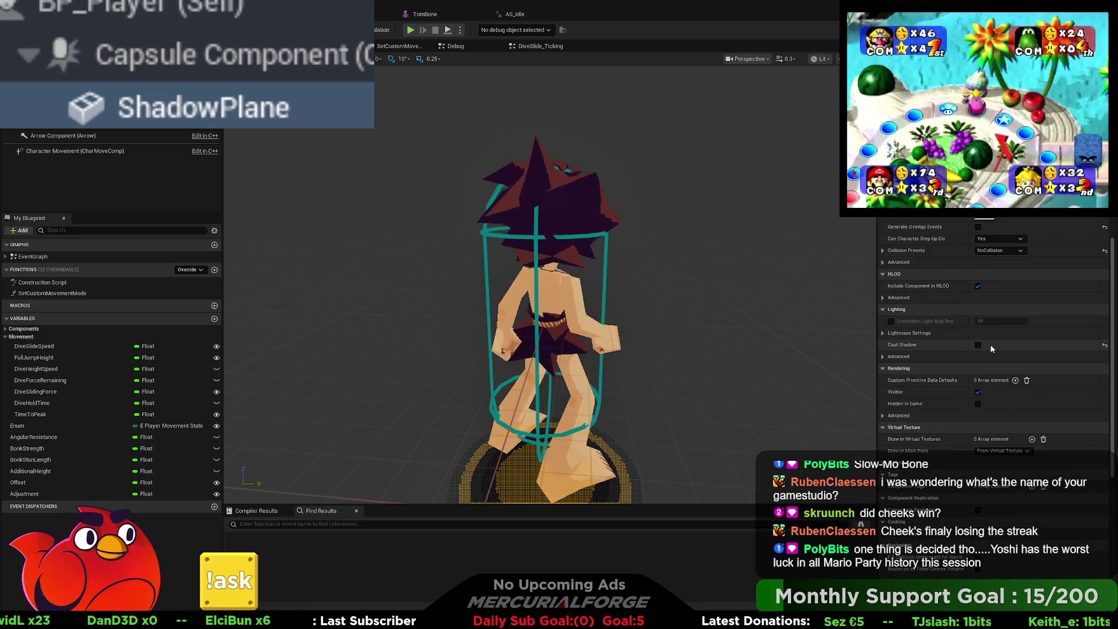
- Turn off Vertex Color Mesh Painting, Replicate Physics and Enable Gravity on ShadowPlane
{"action": "scroll", "coordinate": [979, 338], "scroll_direction": "down", "scroll_amount": 3}
{"action": "scroll", "coordinate": [978, 316], "scroll_direction": "up", "scroll_amount": 8}
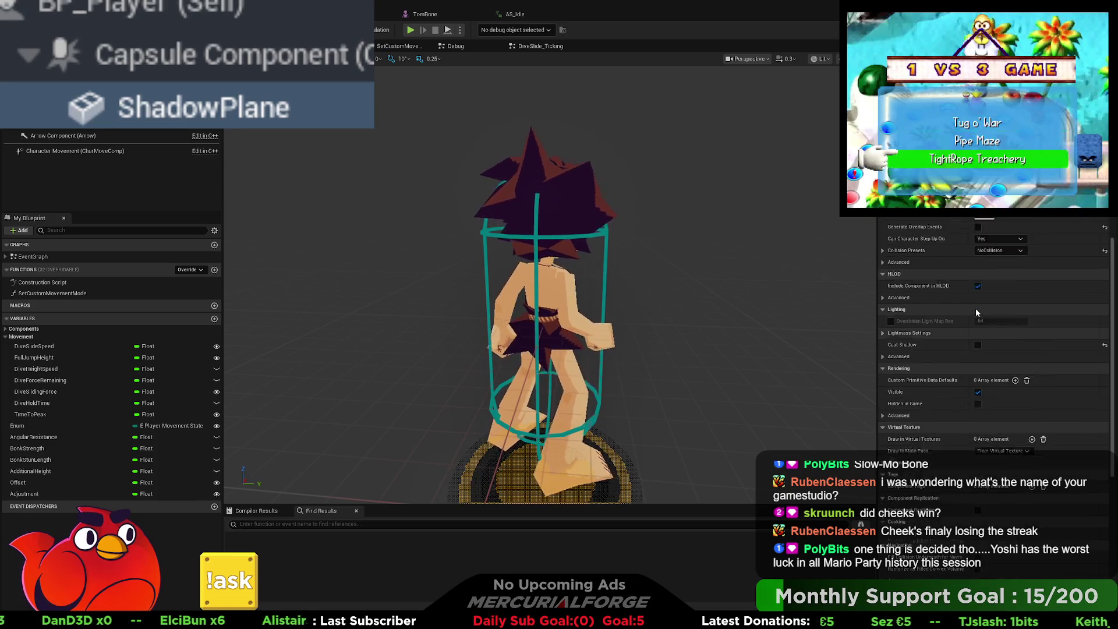
{"action": "scroll", "coordinate": [977, 315], "scroll_direction": "up", "scroll_amount": 2}
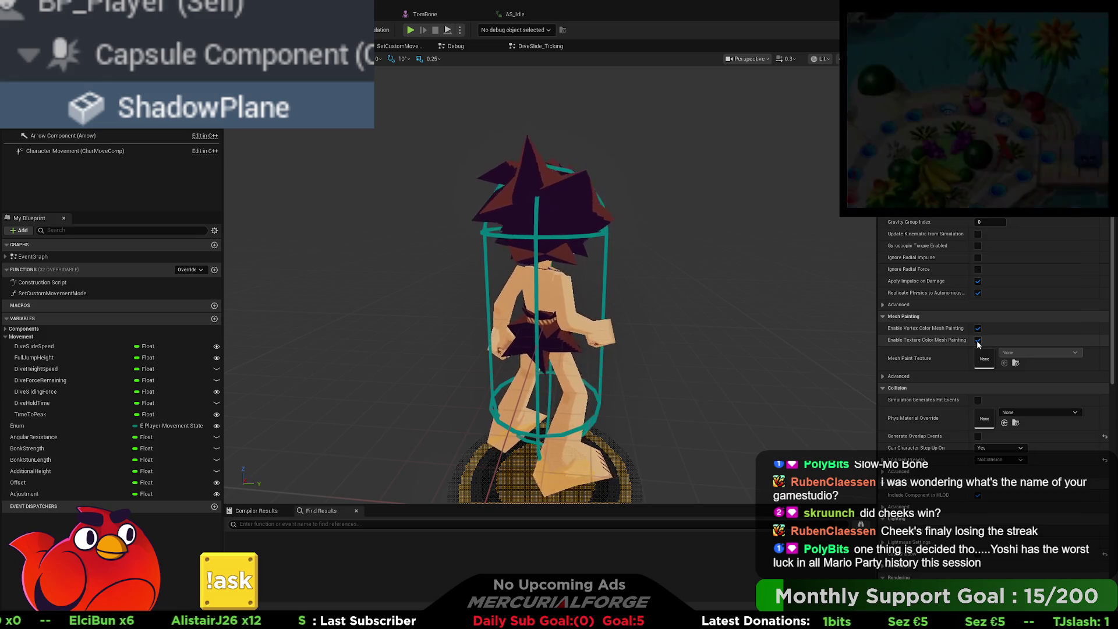
{"action": "left_click", "coordinate": [978, 329]}
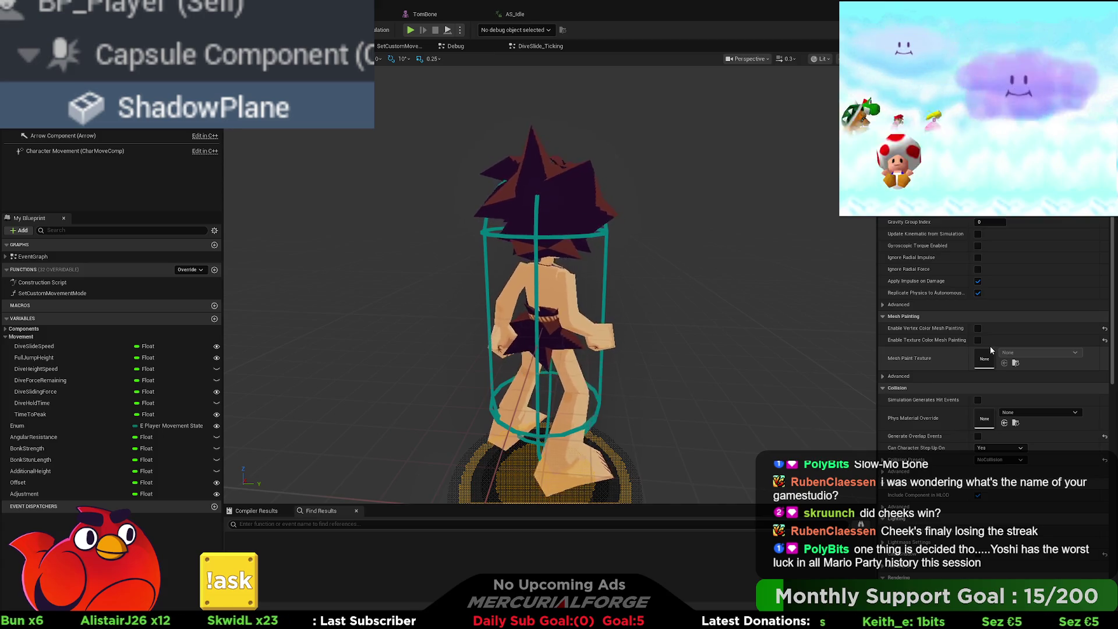
{"action": "left_click", "coordinate": [980, 293]}
{"action": "scroll", "coordinate": [981, 289], "scroll_direction": "up", "scroll_amount": 3}
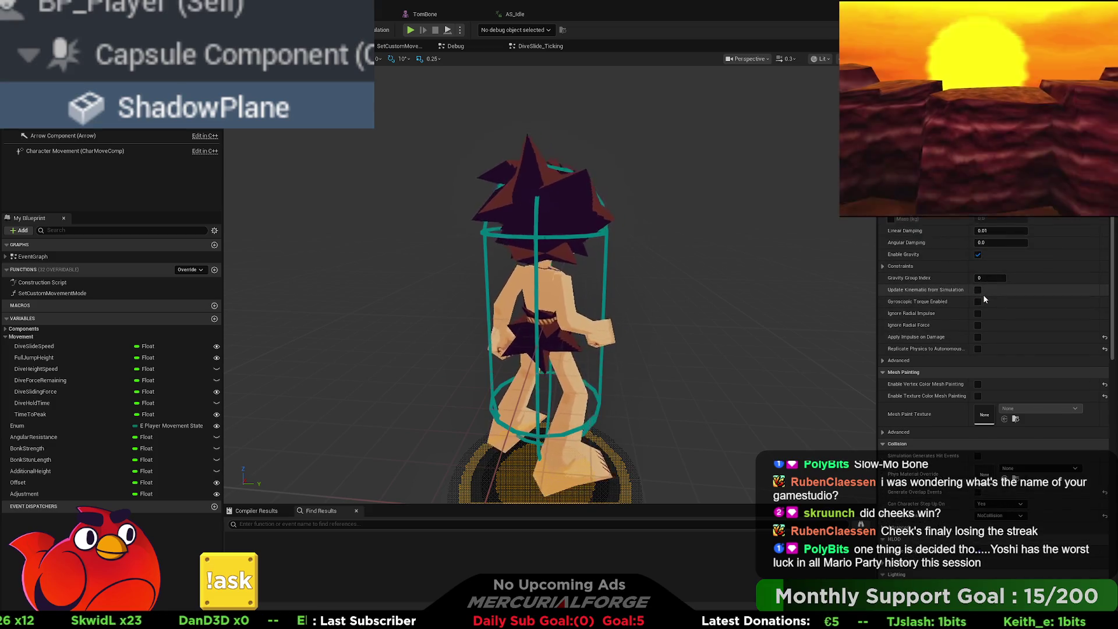
{"action": "left_click", "coordinate": [979, 283]}
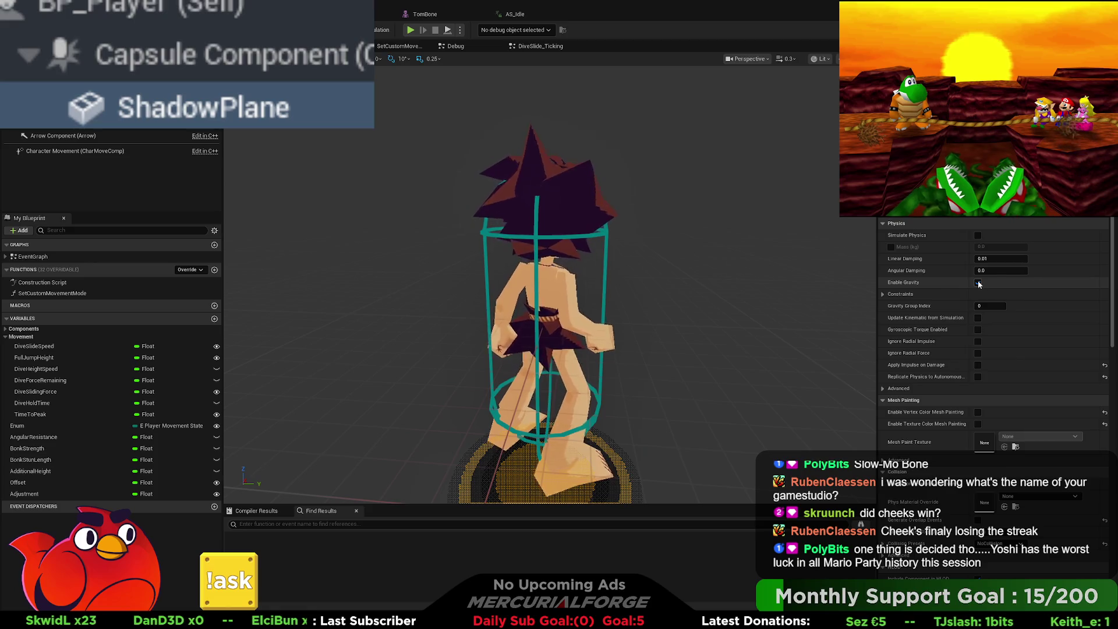
{"action": "scroll", "coordinate": [981, 291], "scroll_direction": "up", "scroll_amount": 4}
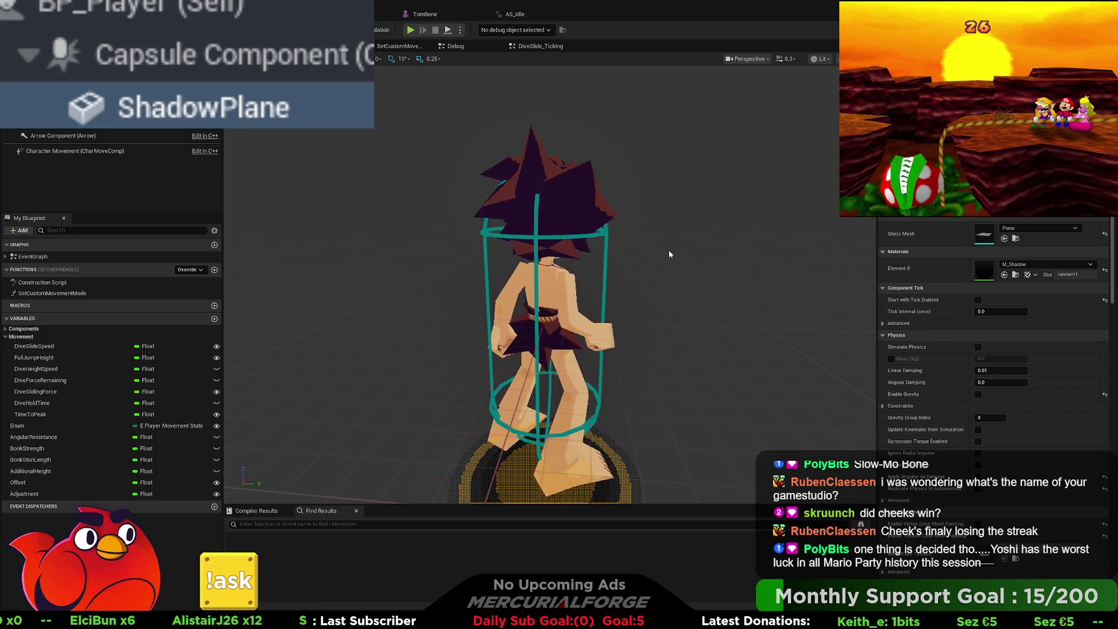
- Select Arrow, Camera, Spring Arm and Mesh in turn, ending on ShadowPlane
{"action": "left_click", "coordinate": [57, 137]}
{"action": "left_click", "coordinate": [57, 121]}
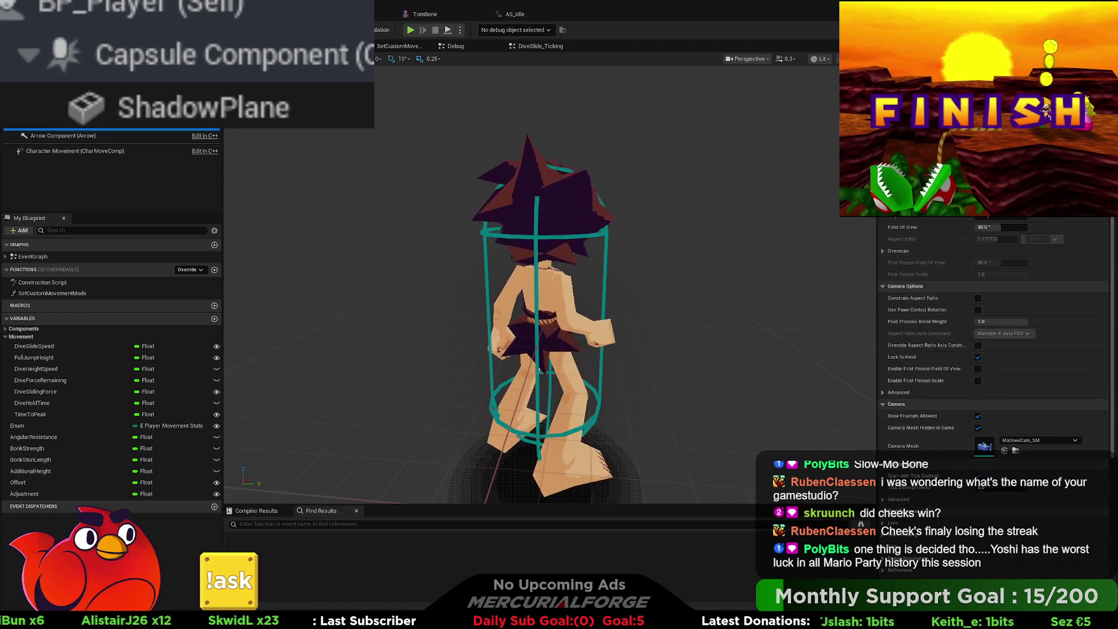
{"action": "left_click", "coordinate": [57, 105]}
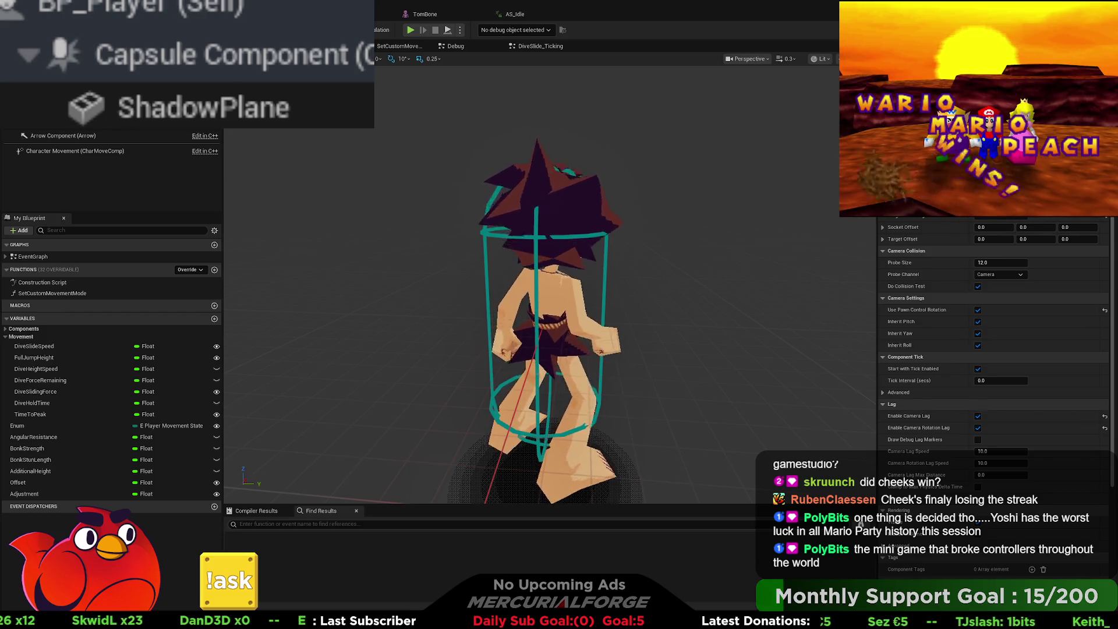
{"action": "left_click", "coordinate": [276, 122]}
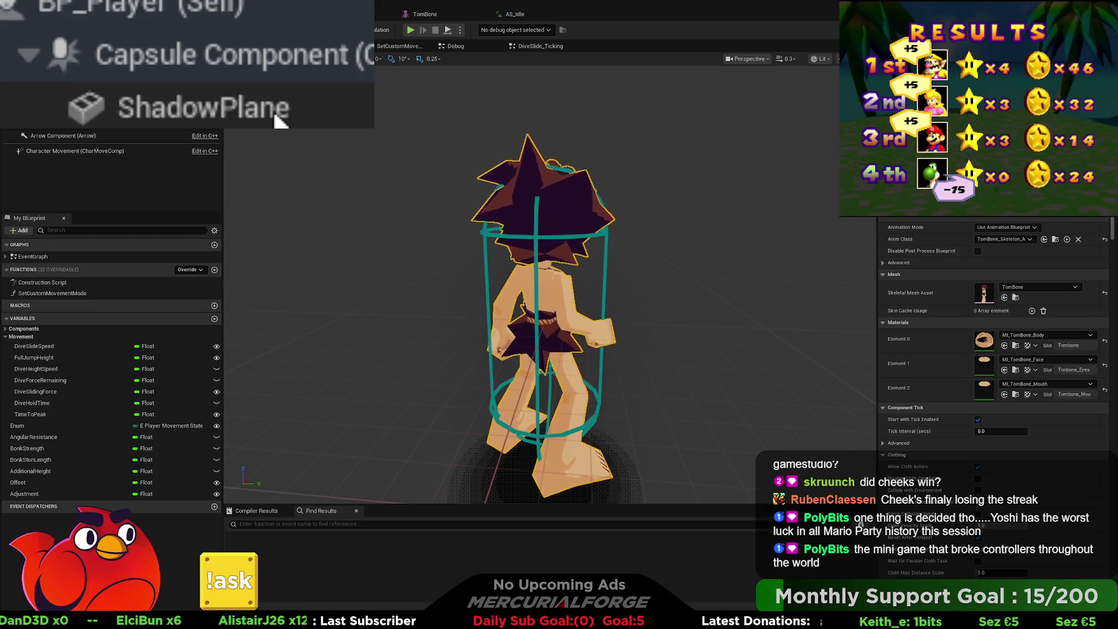
{"action": "left_click", "coordinate": [280, 120]}
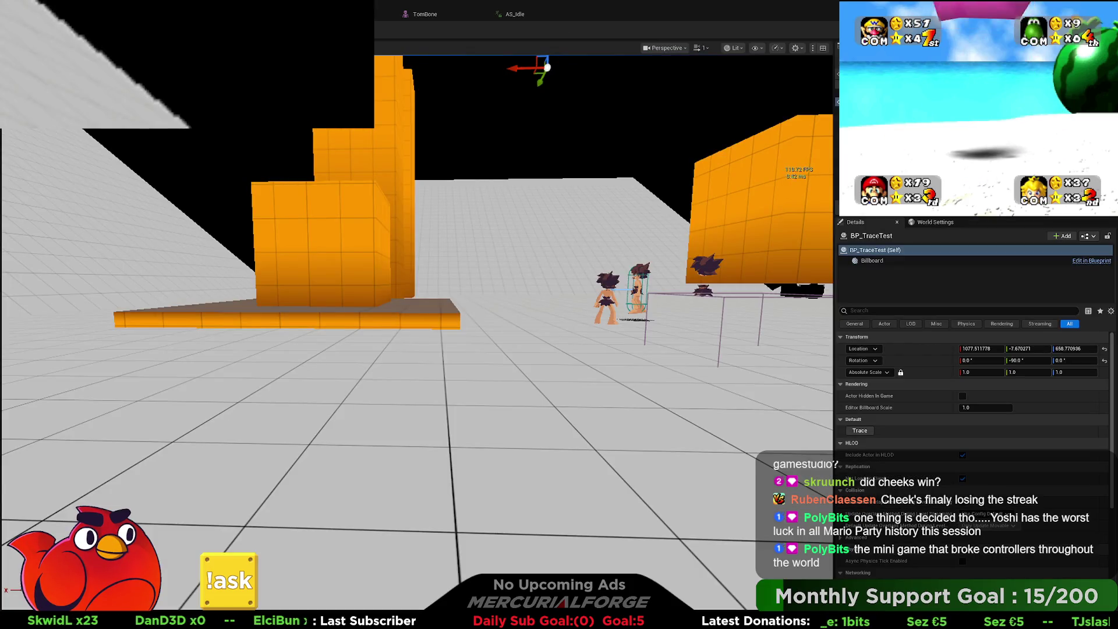
- Play-test running forward and dive-sliding repeatedly with Space, then stop with Esc
{"action": "key", "text": "alt+p"}
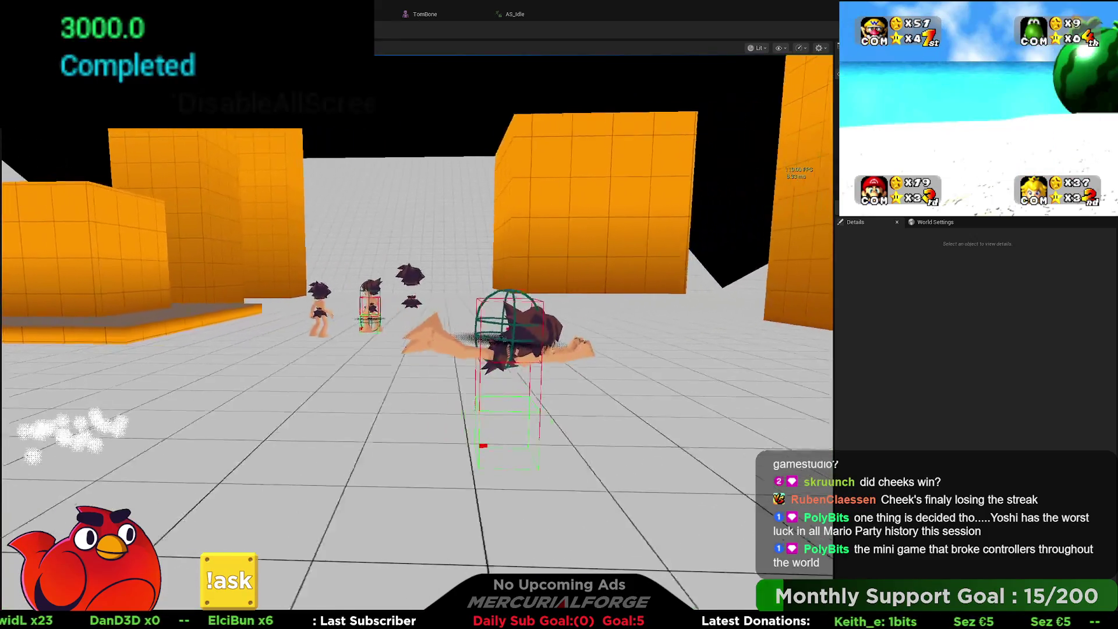
{"action": "key", "text": "w"}
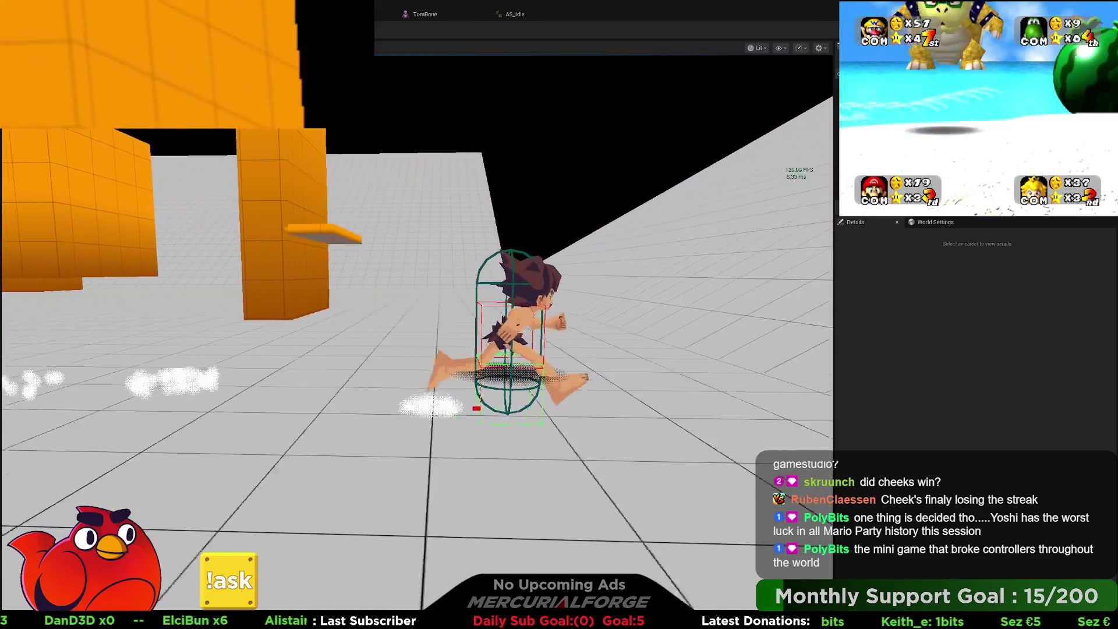
{"action": "key", "text": "space"}
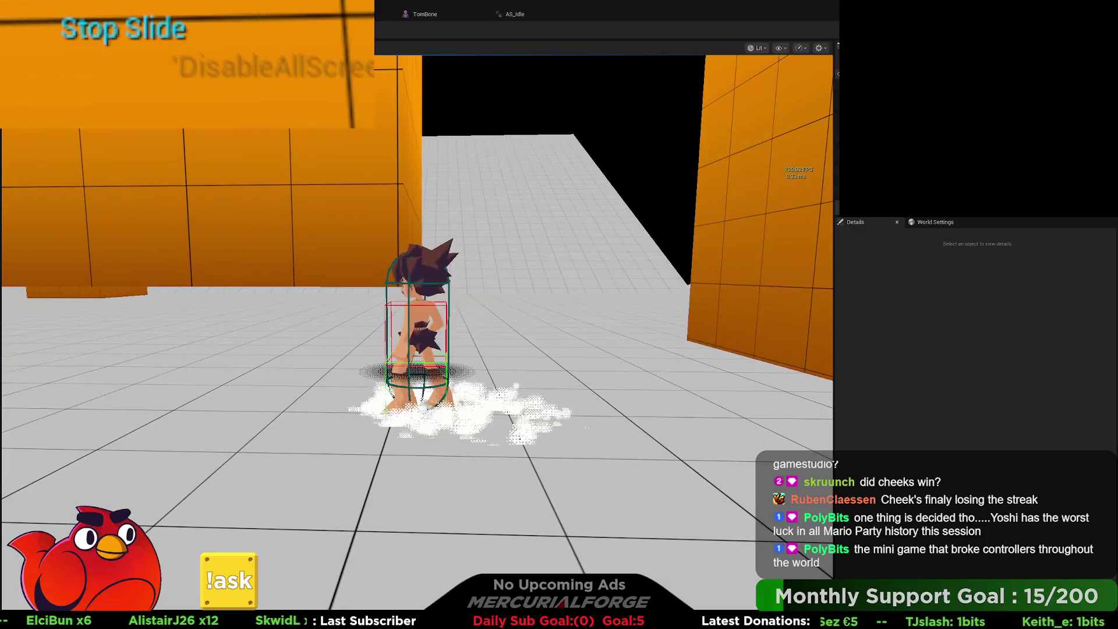
{"action": "key", "text": "space"}
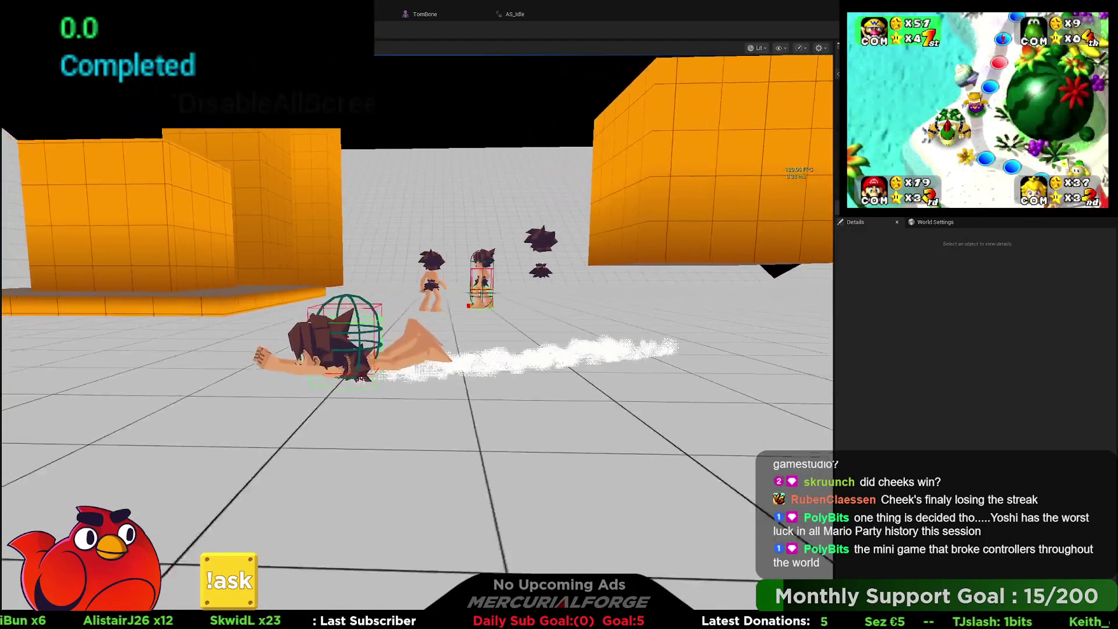
{"action": "key", "text": "space"}
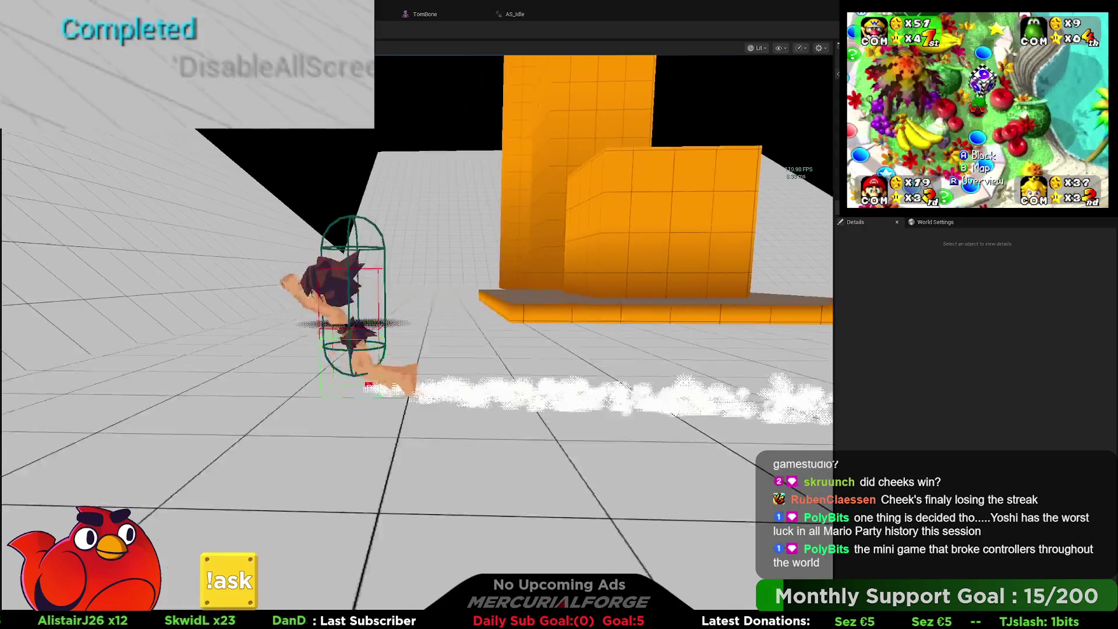
{"action": "key", "text": "space"}
{"action": "key", "text": "space"}
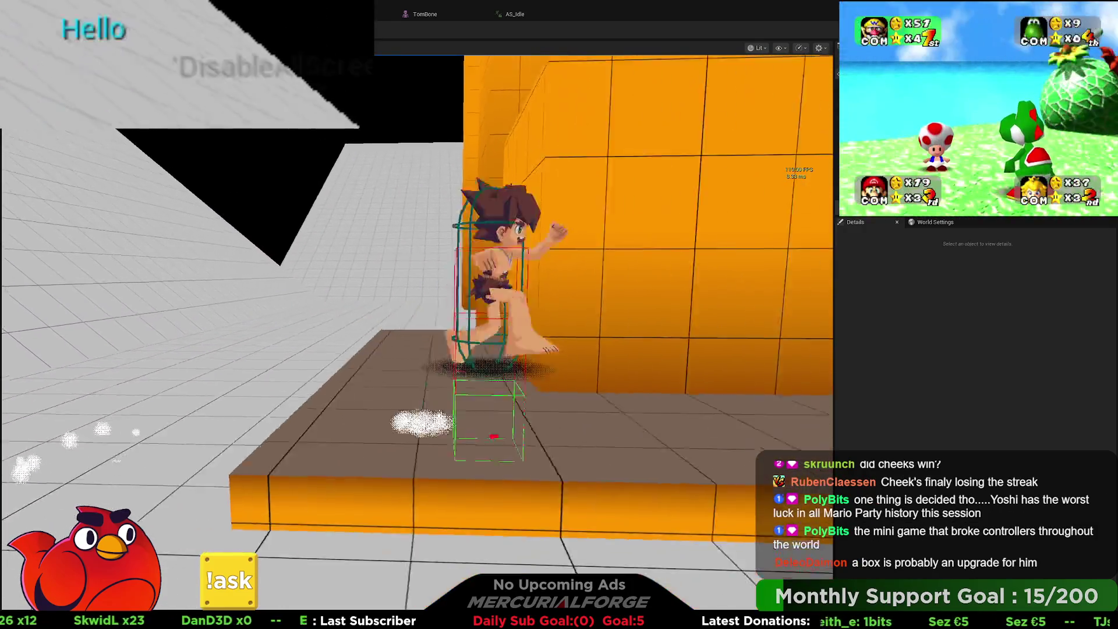
{"action": "key", "text": "space"}
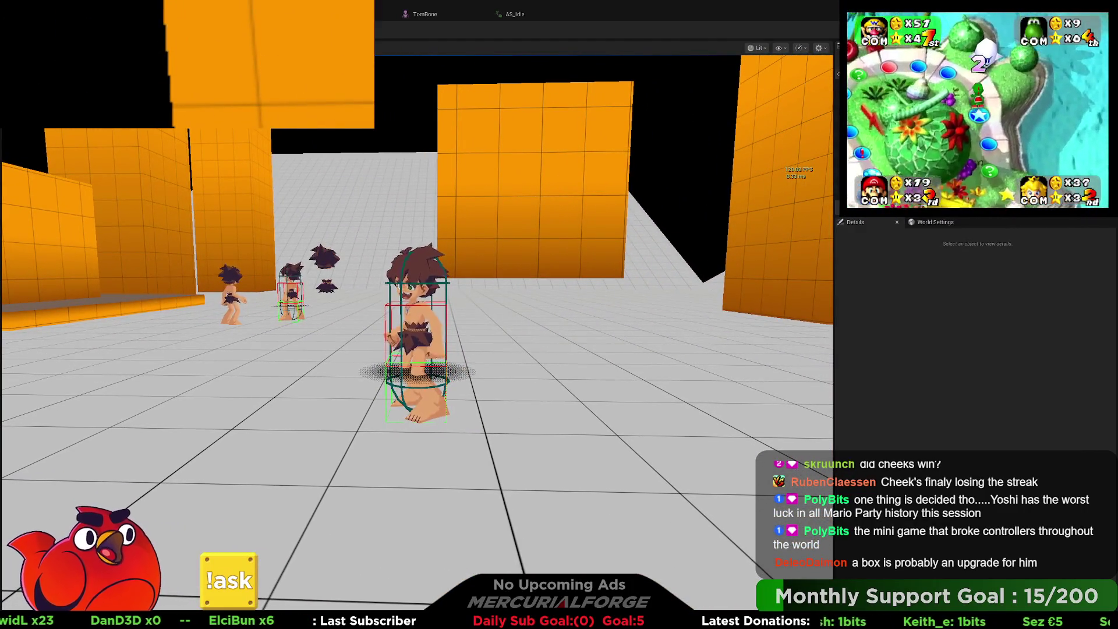
{"action": "key", "text": "Escape"}
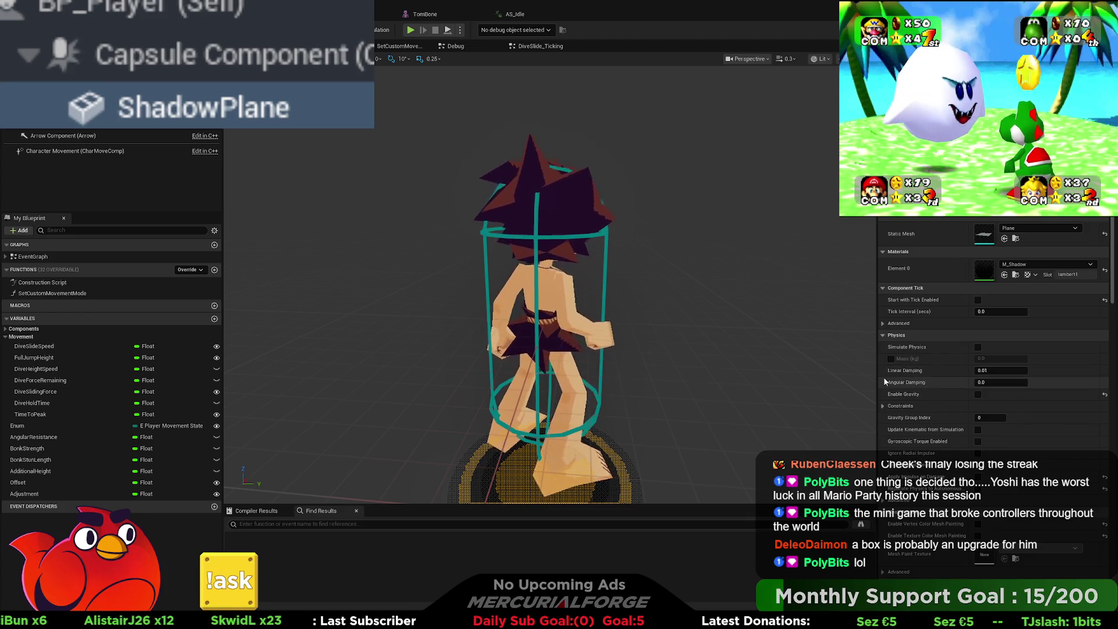
{"action": "scroll", "coordinate": [884, 379], "scroll_direction": "down", "scroll_amount": 1}
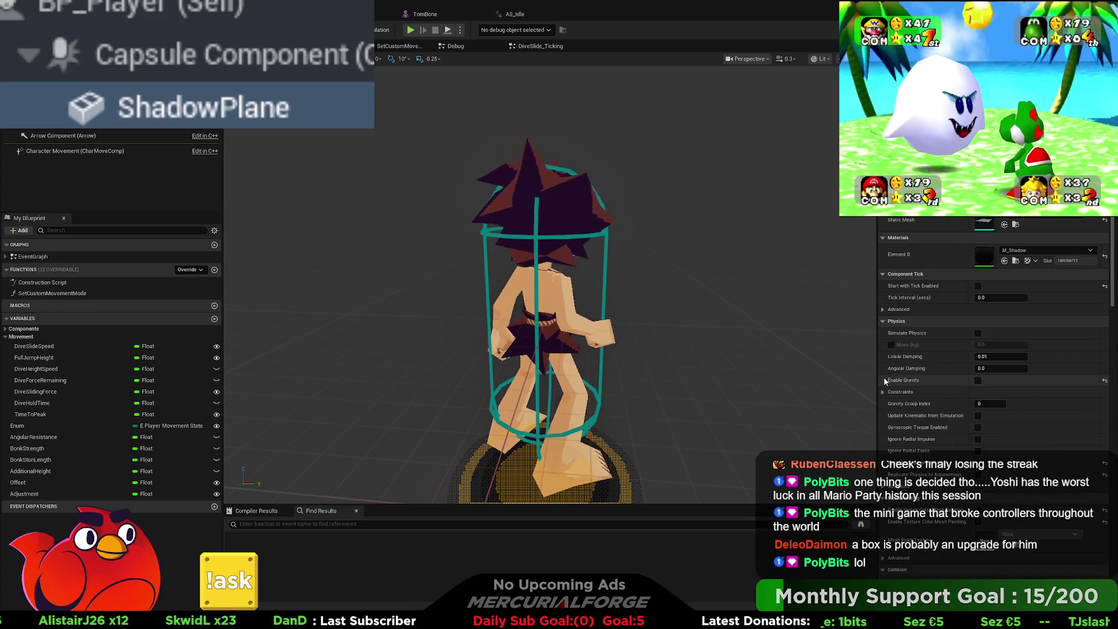
{"action": "scroll", "coordinate": [883, 375], "scroll_direction": "up", "scroll_amount": 1}
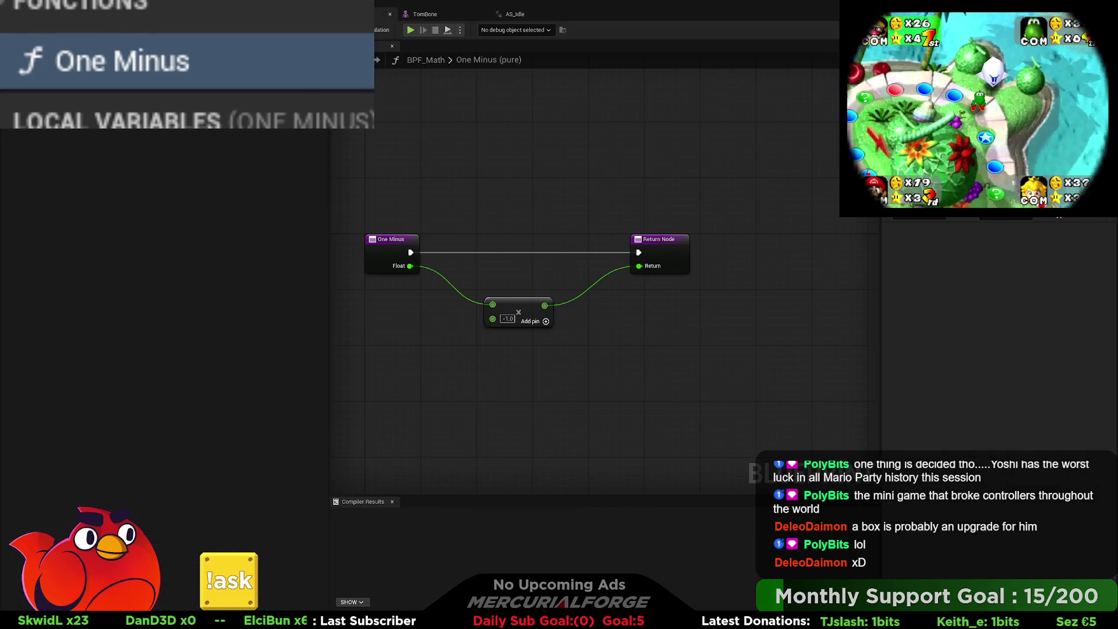
{"action": "left_click", "coordinate": [424, 14]}
{"action": "left_click", "coordinate": [515, 14]}
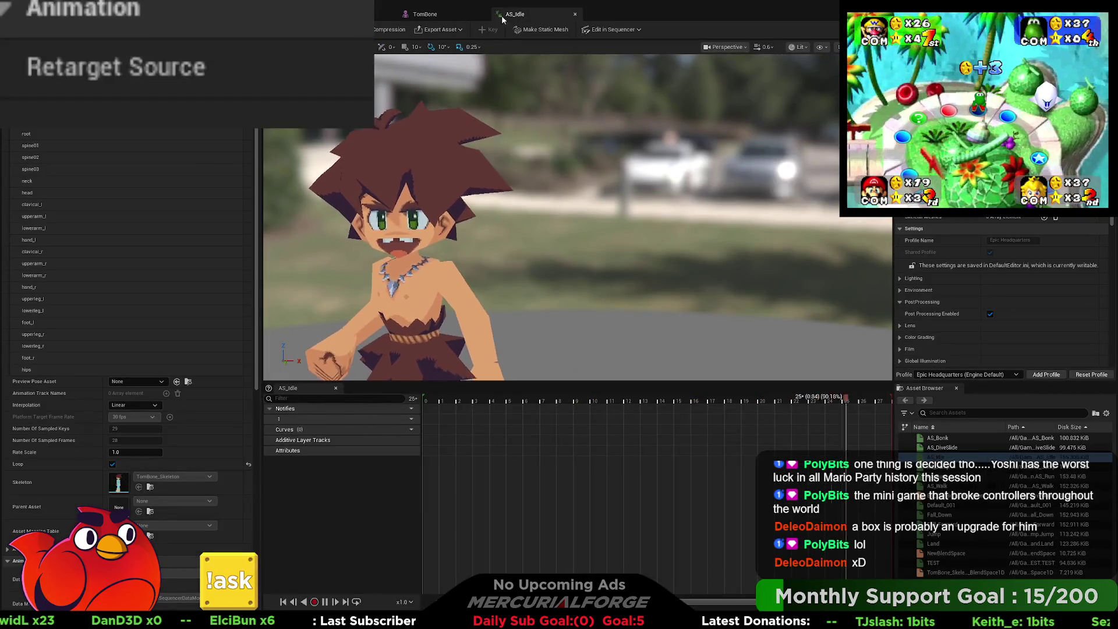
{"action": "left_click", "coordinate": [431, 18]}
{"action": "left_click", "coordinate": [507, 14]}
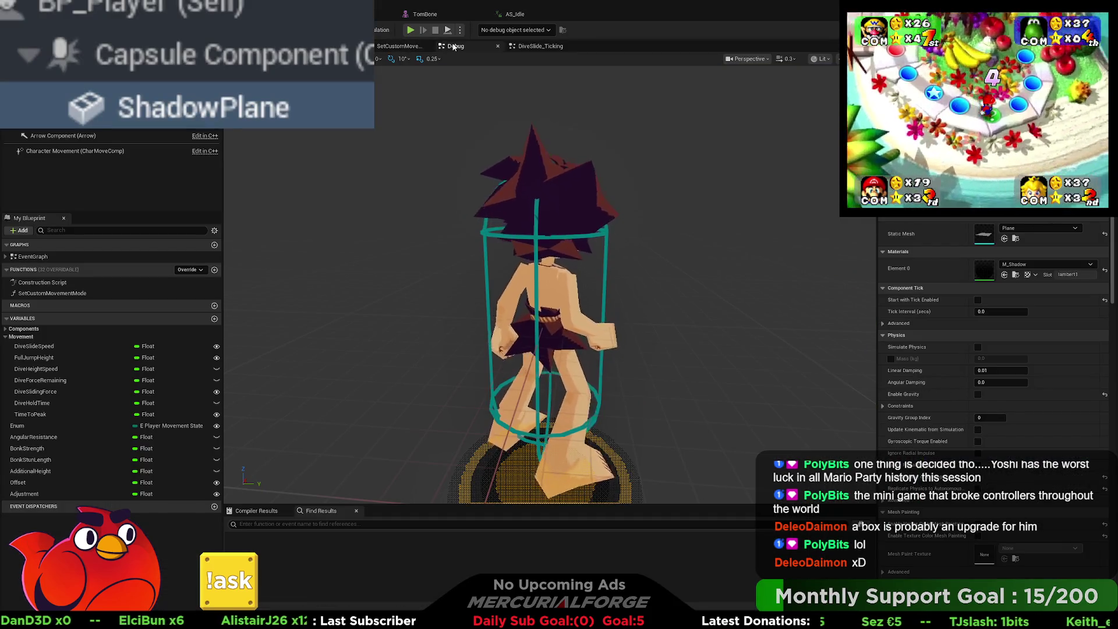
- Open the EventGraph and enter the collapsed Shadow Placement graph
{"action": "left_click", "coordinate": [400, 46]}
{"action": "left_click", "coordinate": [456, 46]}
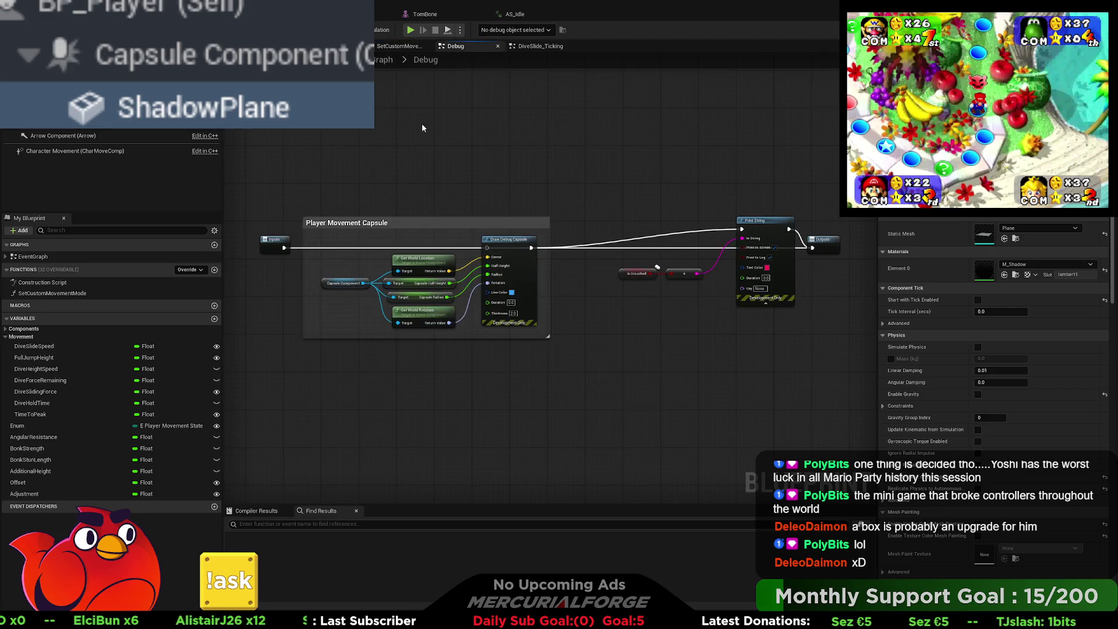
{"action": "scroll", "coordinate": [428, 358], "scroll_direction": "up", "scroll_amount": 2}
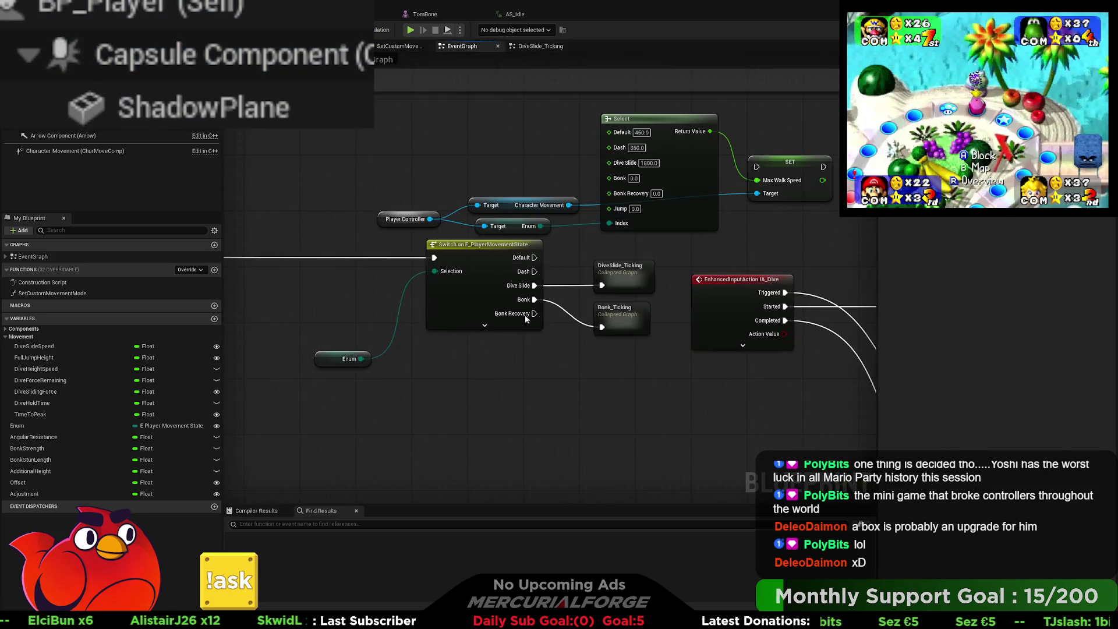
{"action": "left_click_drag", "start_coordinate": [569, 279], "coordinate": [831, 269]}
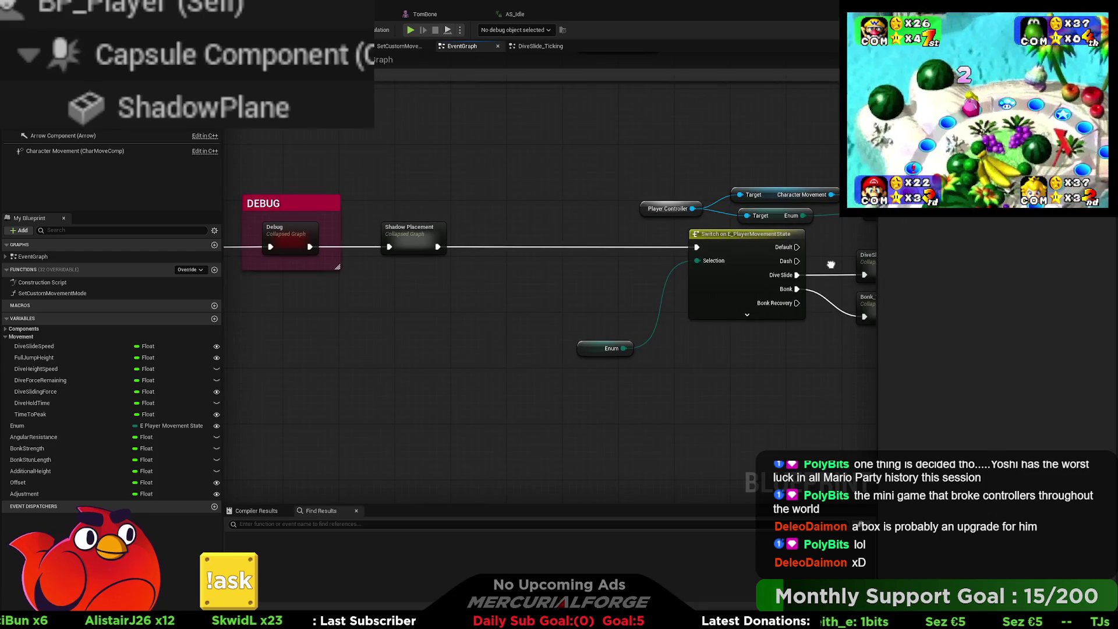
{"action": "double_click", "coordinate": [418, 236]}
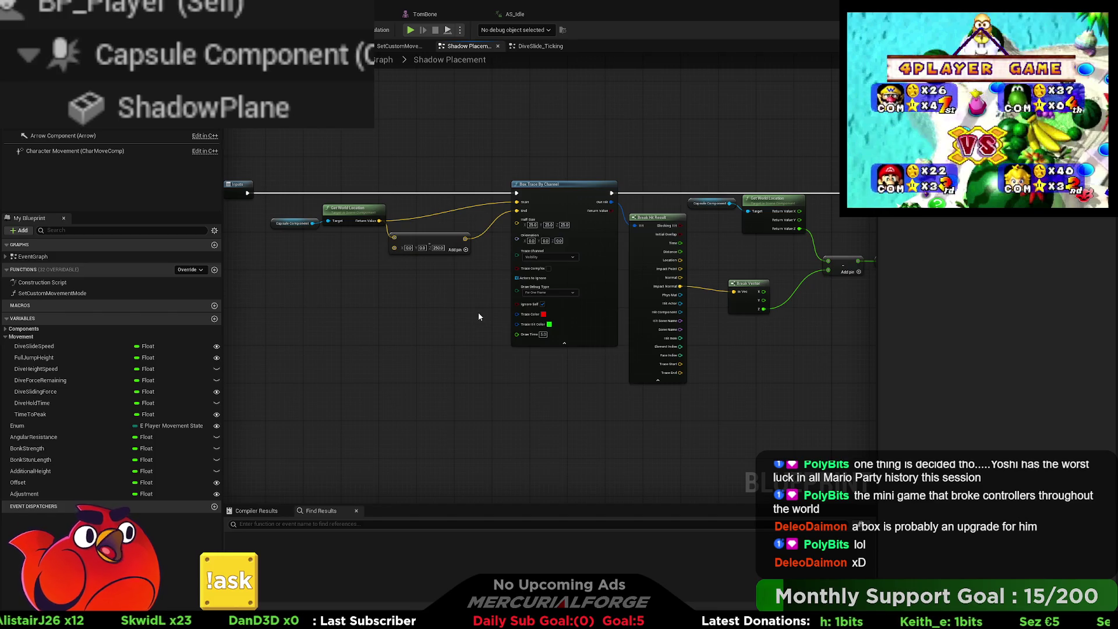
- Rewire Break Vector's In Vec from Impact Normal to Impact Point and reposition One Minus
{"action": "left_click_drag", "start_coordinate": [469, 317], "coordinate": [225, 319]}
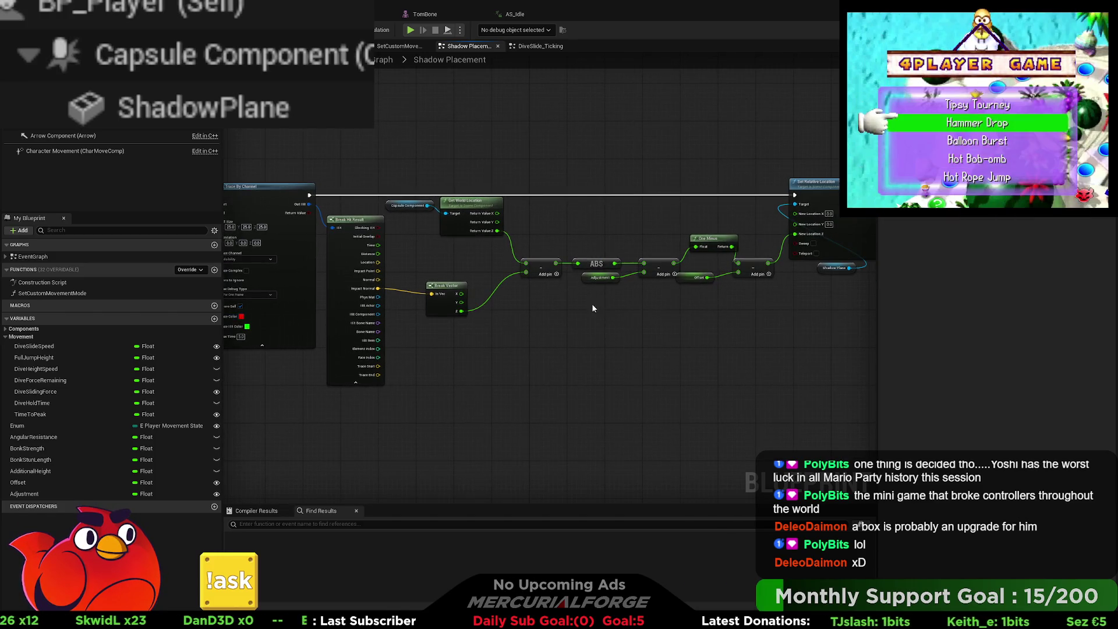
{"action": "scroll", "coordinate": [607, 310], "scroll_direction": "up", "scroll_amount": 2}
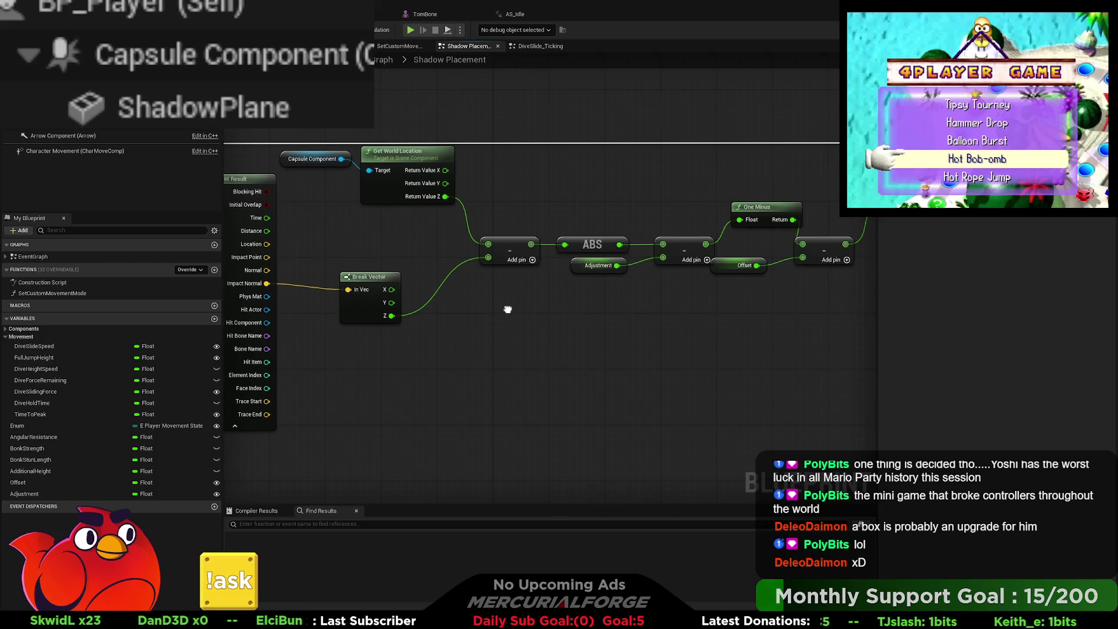
{"action": "left_click_drag", "start_coordinate": [507, 312], "coordinate": [573, 340]}
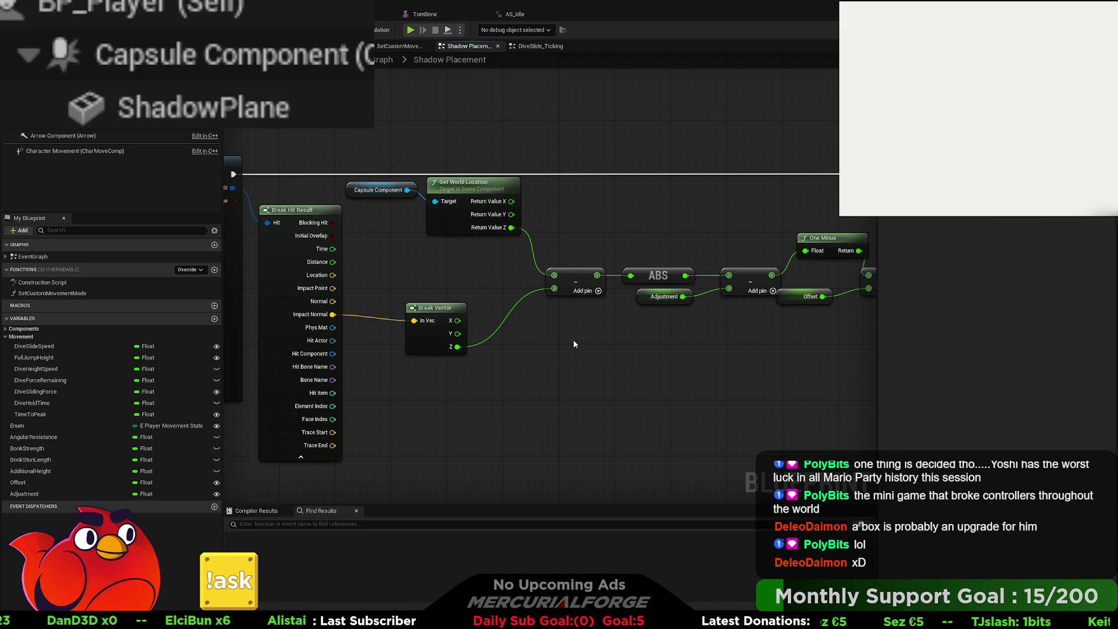
{"action": "left_click_drag", "start_coordinate": [573, 339], "coordinate": [591, 328]}
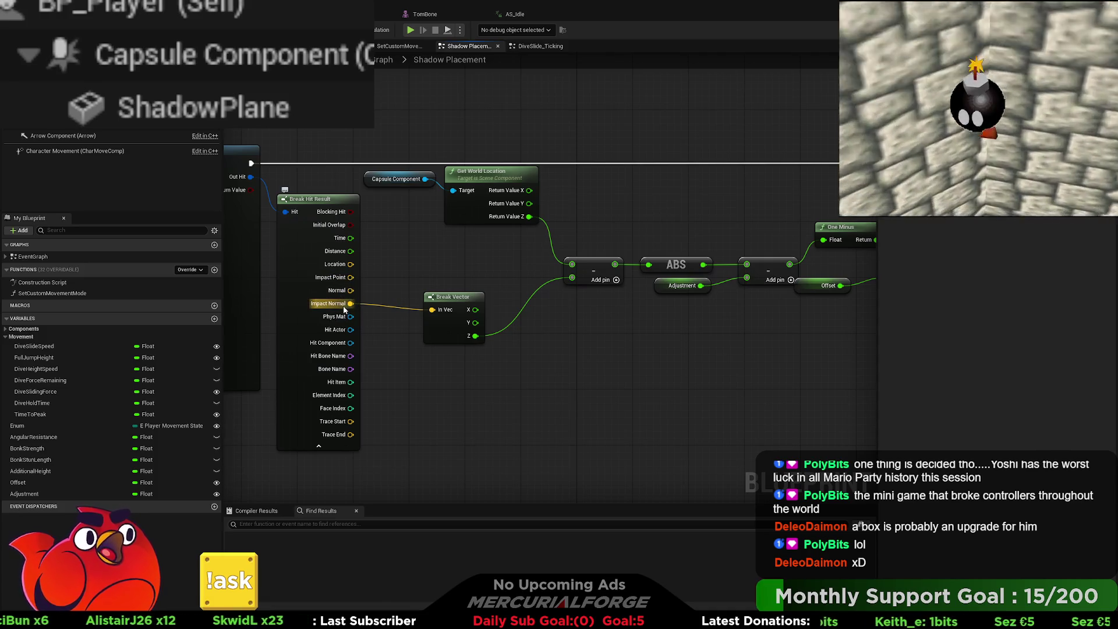
{"action": "left_click_drag", "start_coordinate": [351, 277], "coordinate": [436, 314]}
{"action": "mouse_move", "coordinate": [662, 333]}
{"action": "left_mouse_down"}
{"action": "mouse_move", "coordinate": [512, 305]}
{"action": "mouse_move", "coordinate": [564, 305]}
{"action": "left_mouse_up"}
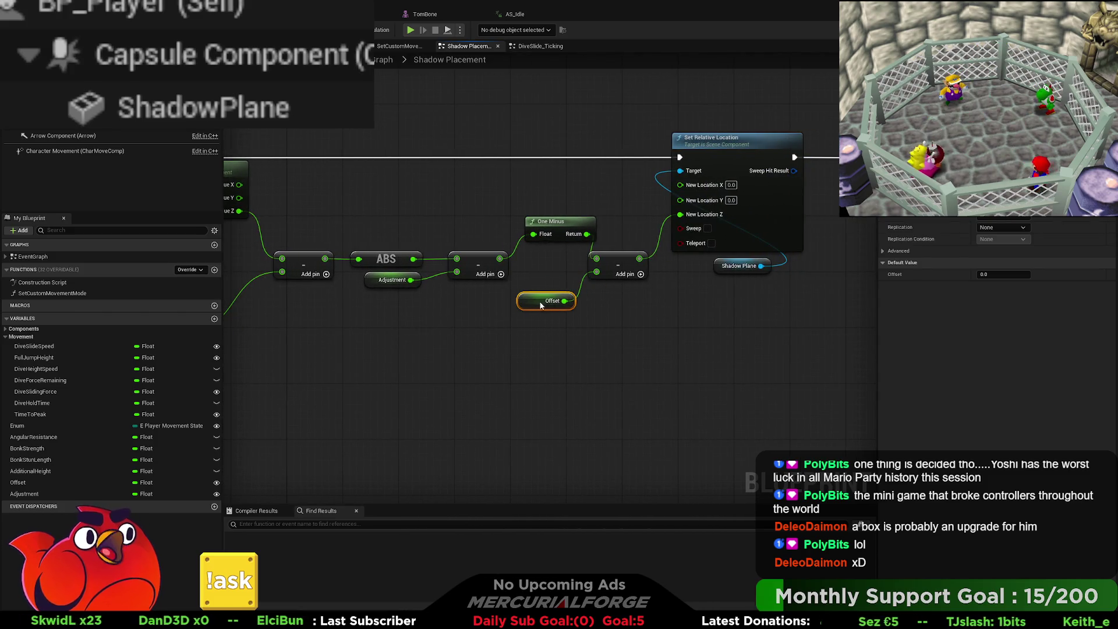
{"action": "left_click_drag", "start_coordinate": [571, 231], "coordinate": [556, 238]}
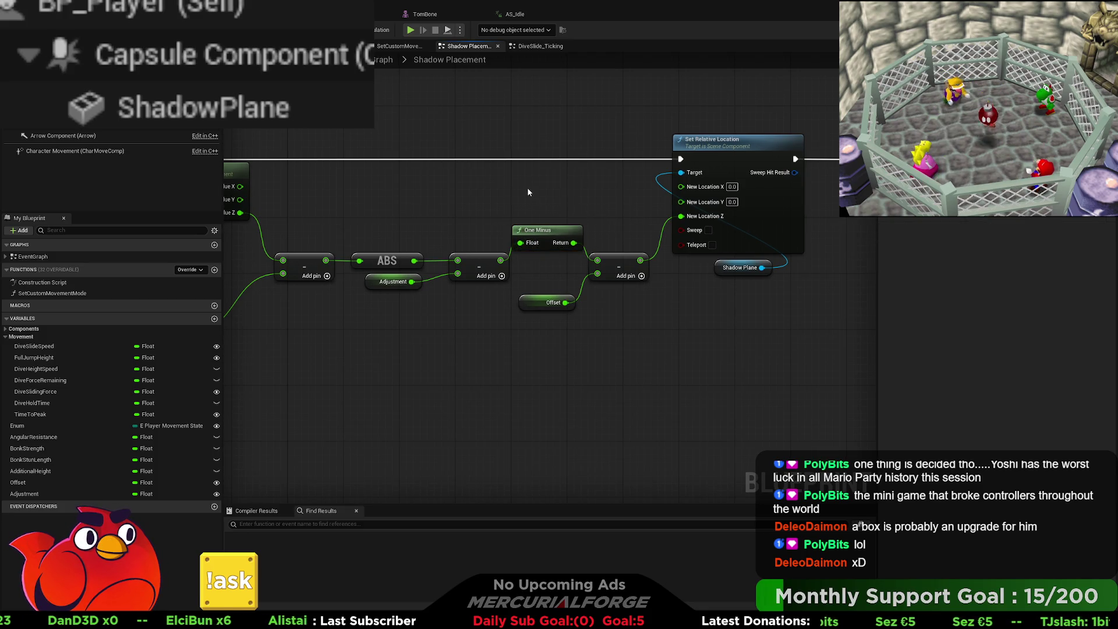
{"action": "left_click_drag", "start_coordinate": [594, 190], "coordinate": [504, 189]}
{"action": "left_click_drag", "start_coordinate": [376, 199], "coordinate": [633, 191]}
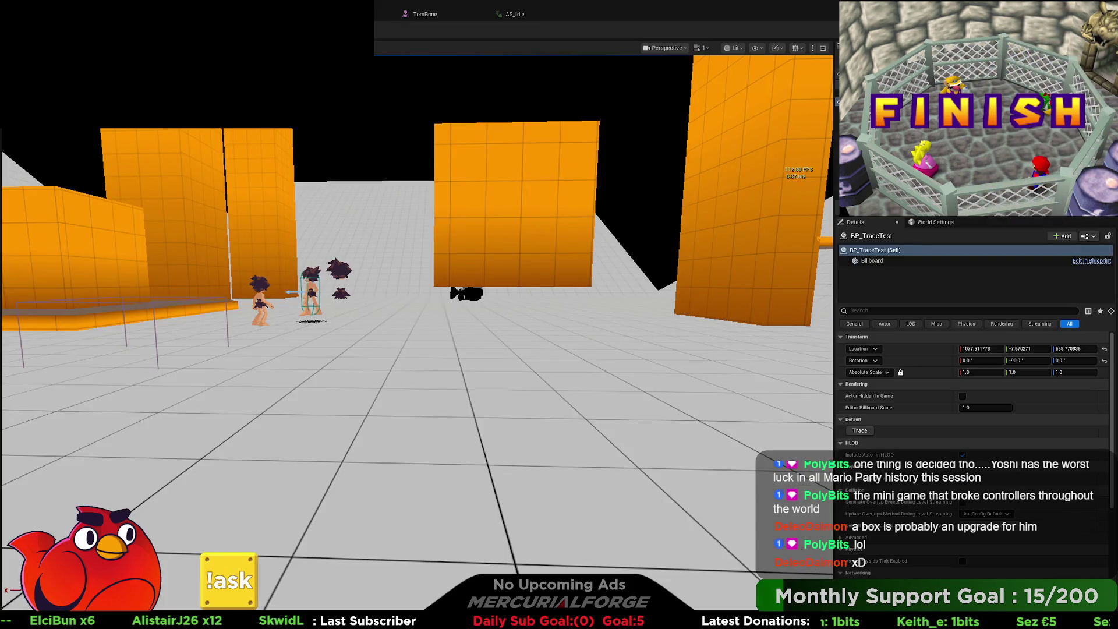
- Play-test twice, running with W to watch the shadow, then eject with F8
{"action": "key", "text": "alt+p"}
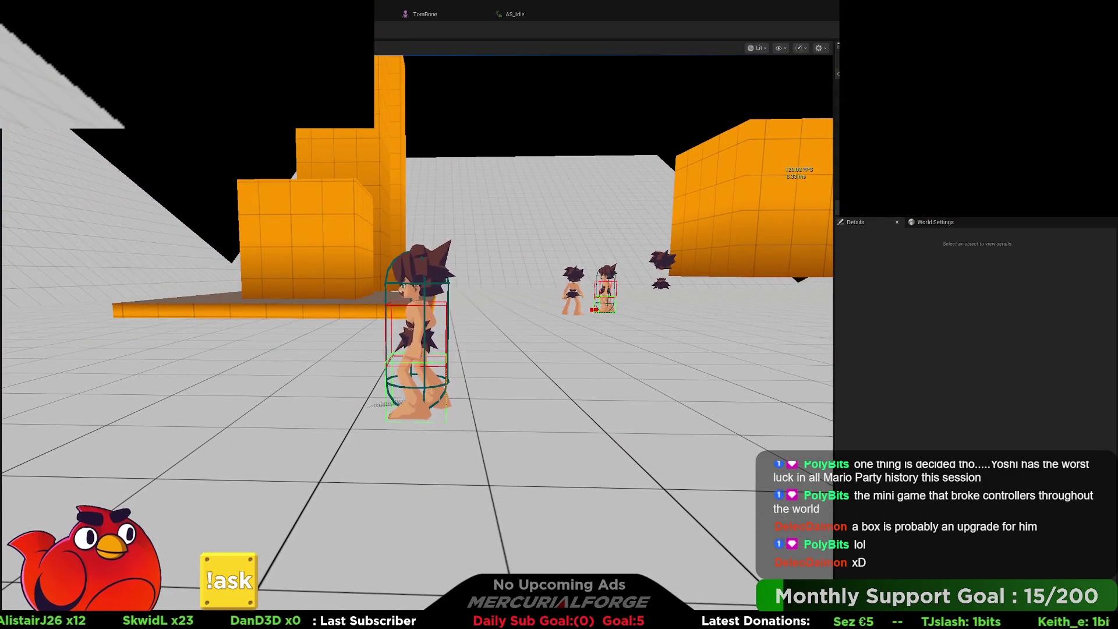
{"action": "key", "text": "Escape"}
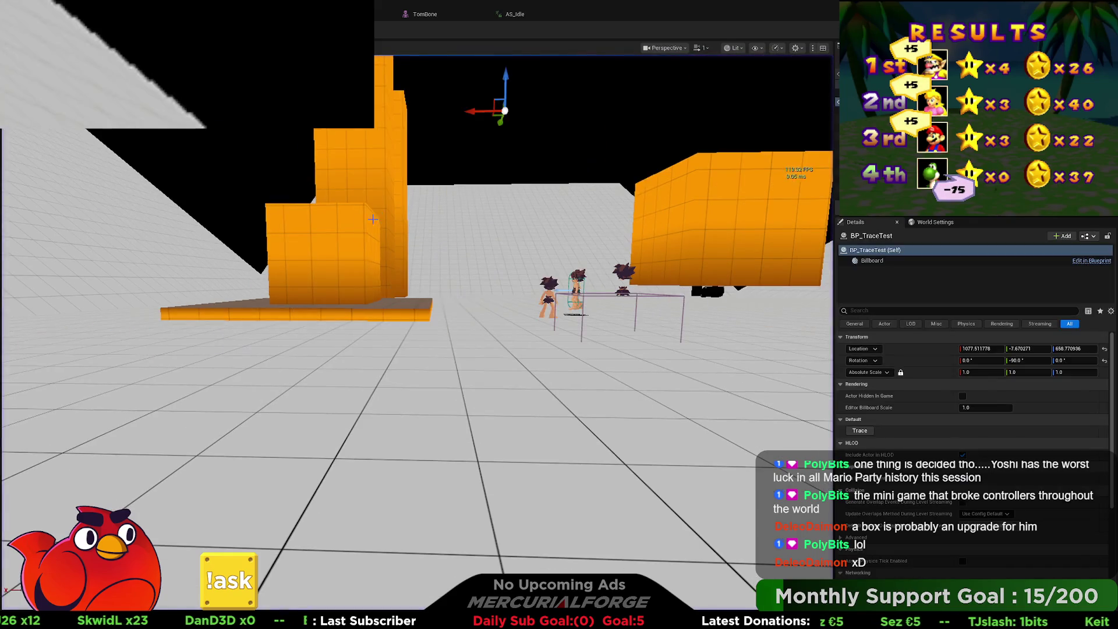
{"action": "key", "text": "alt+p"}
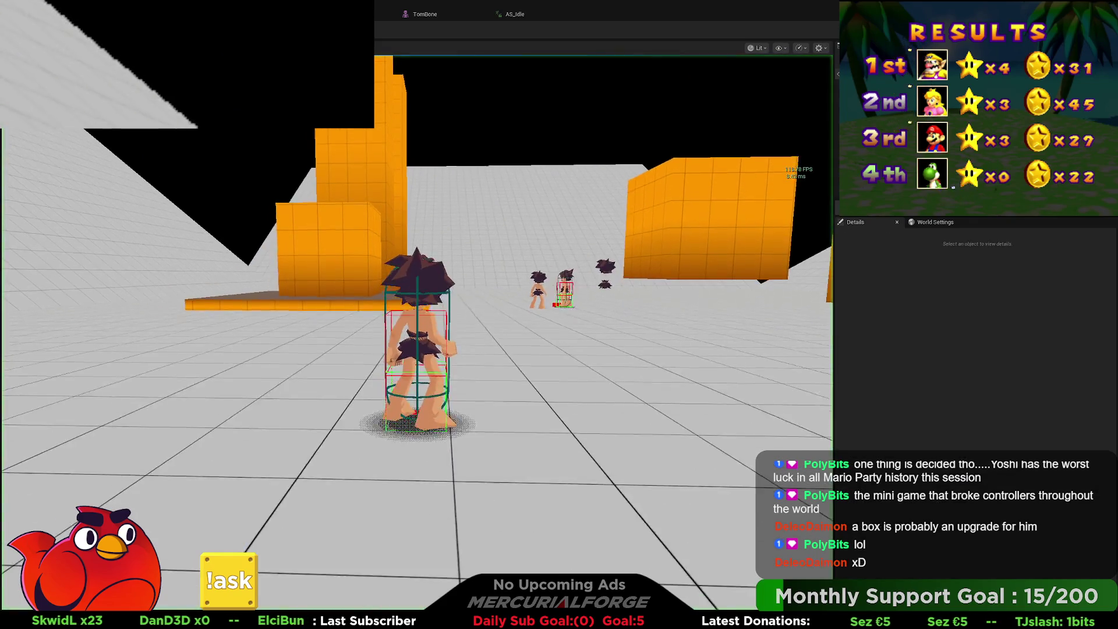
{"action": "key", "text": "w"}
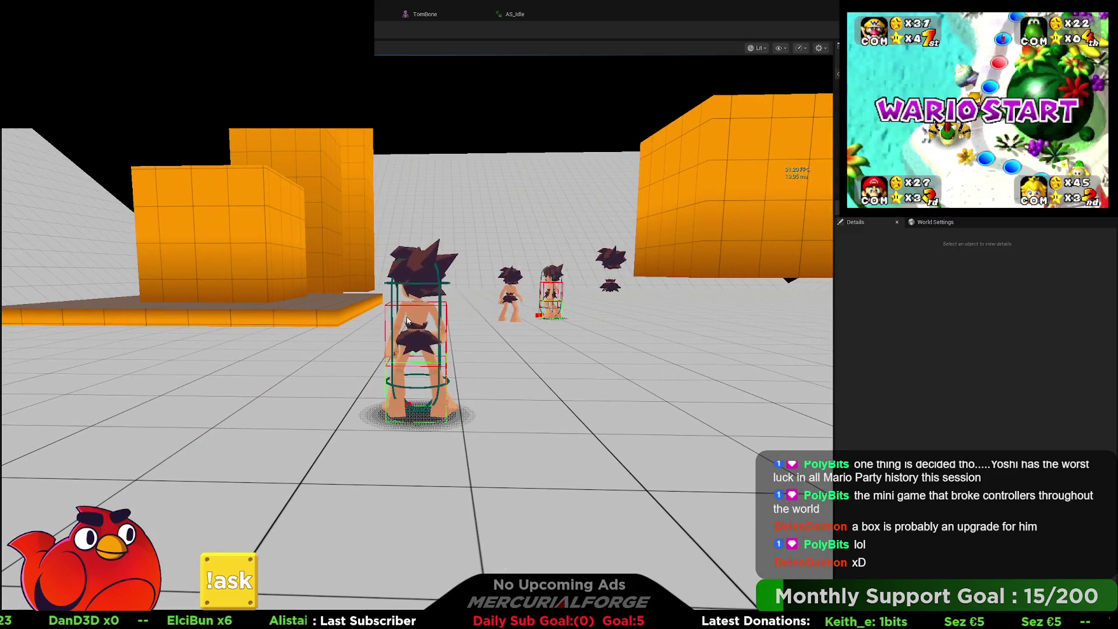
{"action": "key", "text": "F8"}
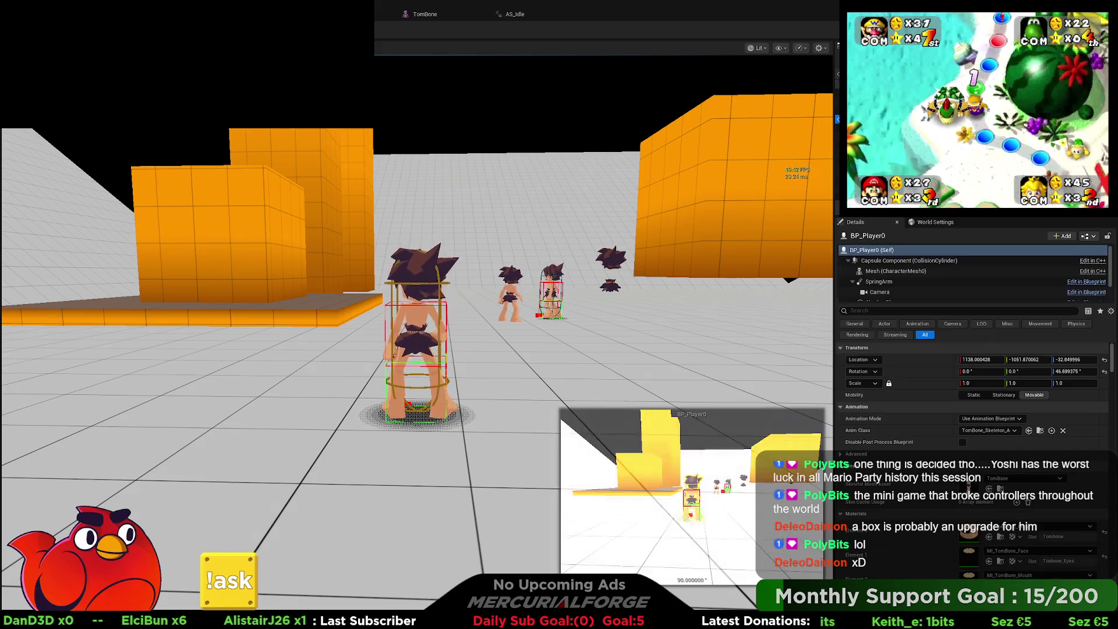
{"action": "scroll", "coordinate": [943, 425], "scroll_direction": "down", "scroll_amount": 5}
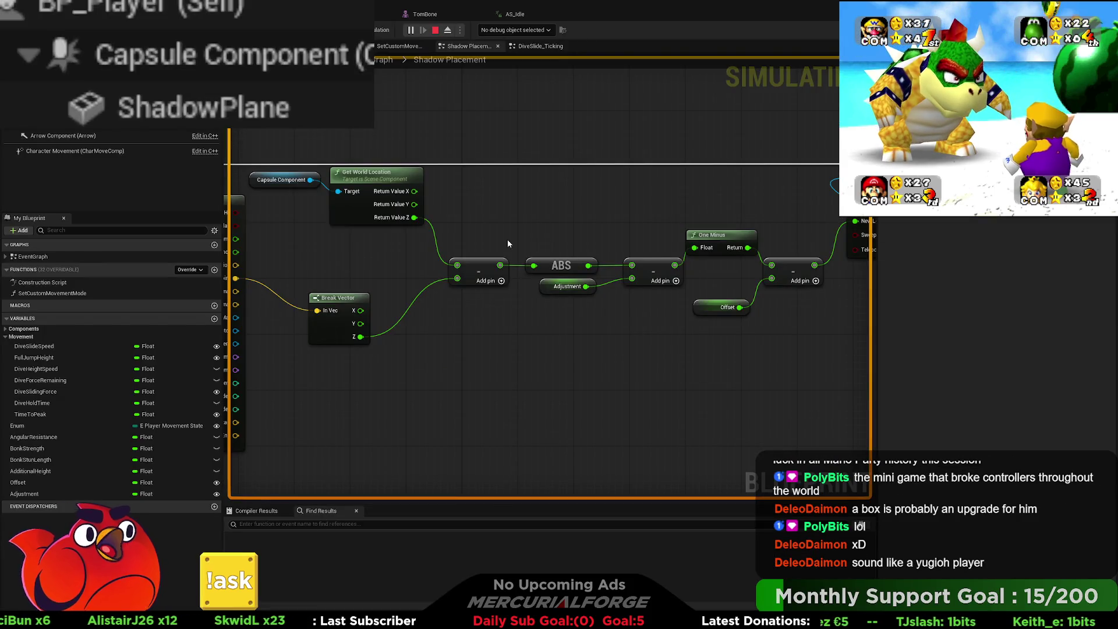
- Trace the Shadow Placement math chain and check the Adjustment variable's default value
{"action": "left_click_drag", "start_coordinate": [463, 229], "coordinate": [551, 223]}
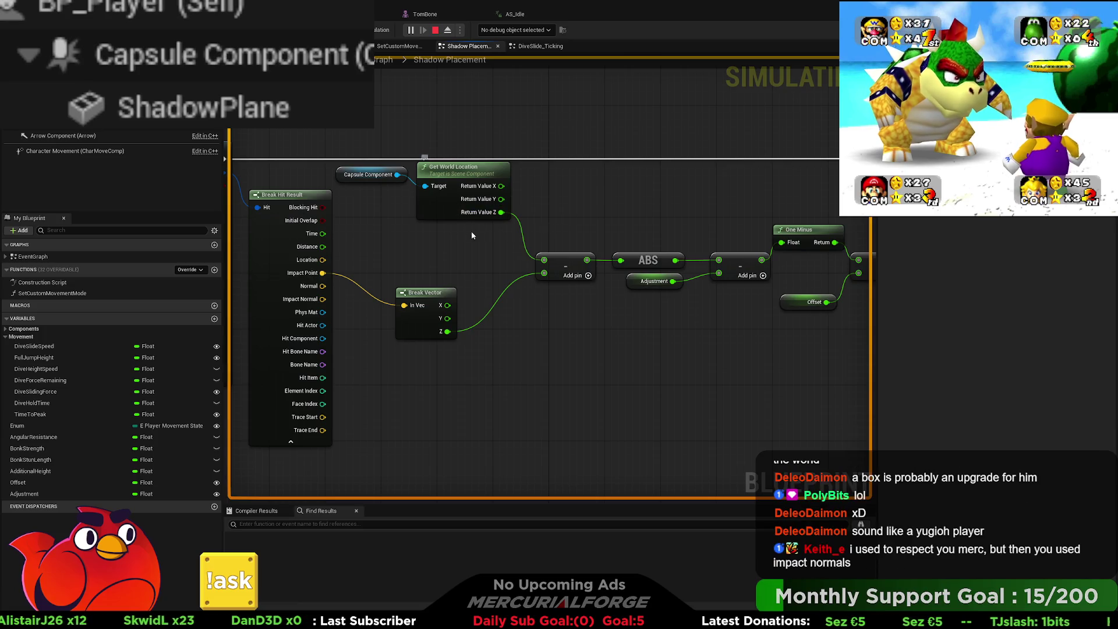
{"action": "left_click_drag", "start_coordinate": [463, 203], "coordinate": [456, 197]}
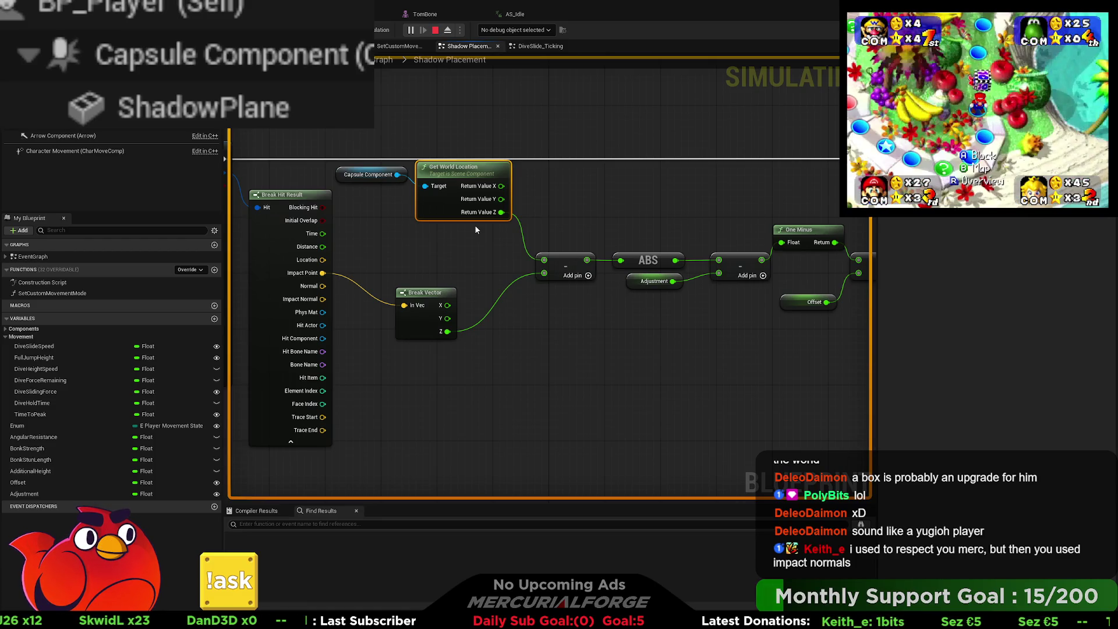
{"action": "mouse_move", "coordinate": [476, 230]}
{"action": "left_mouse_down"}
{"action": "mouse_move", "coordinate": [408, 225]}
{"action": "mouse_move", "coordinate": [365, 333]}
{"action": "mouse_move", "coordinate": [390, 325]}
{"action": "left_mouse_up"}
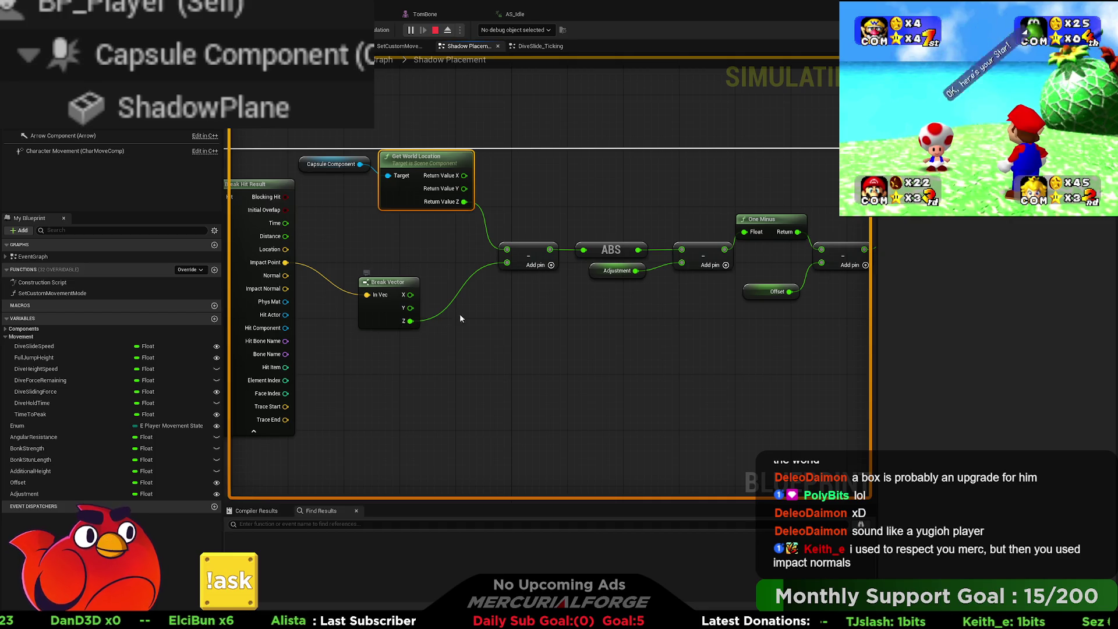
{"action": "mouse_move", "coordinate": [540, 301]}
{"action": "left_mouse_down"}
{"action": "mouse_move", "coordinate": [441, 300]}
{"action": "mouse_move", "coordinate": [424, 273]}
{"action": "mouse_move", "coordinate": [397, 262]}
{"action": "left_mouse_up"}
{"action": "left_click_drag", "start_coordinate": [490, 303], "coordinate": [410, 300]}
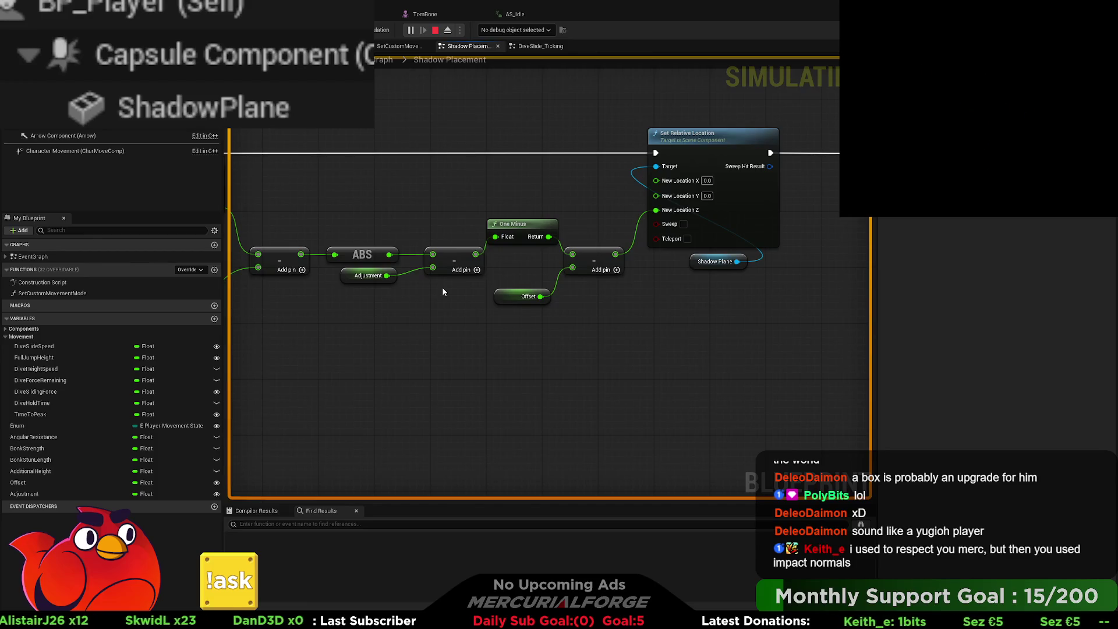
{"action": "mouse_move", "coordinate": [442, 287]}
{"action": "left_mouse_down"}
{"action": "mouse_move", "coordinate": [506, 286]}
{"action": "mouse_move", "coordinate": [552, 270]}
{"action": "left_mouse_up"}
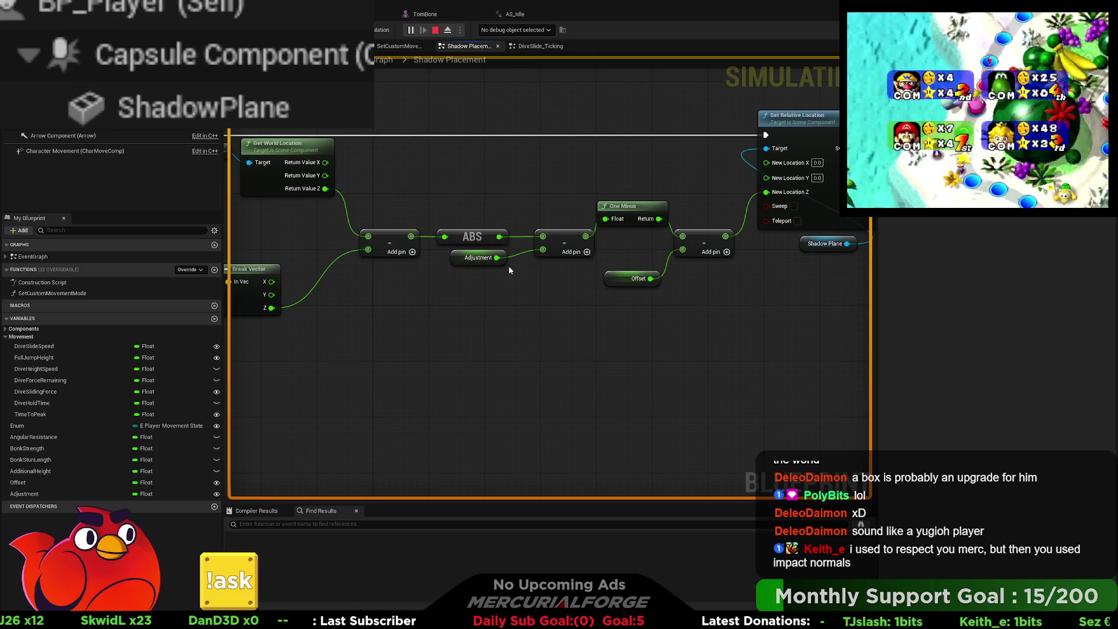
{"action": "left_click", "coordinate": [455, 257]}
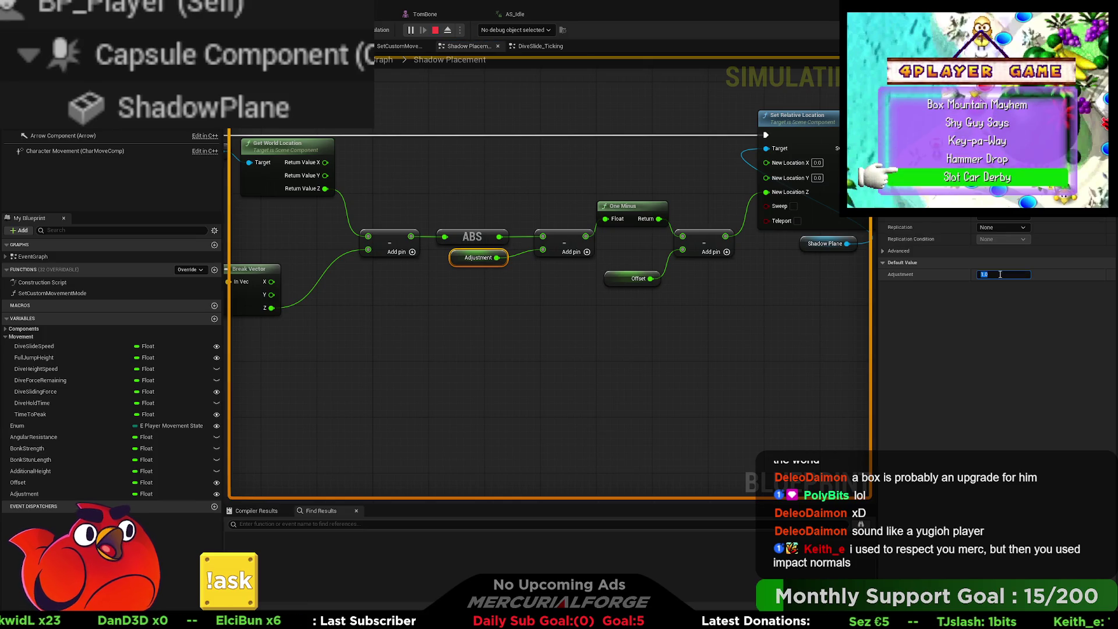
{"action": "left_click", "coordinate": [663, 288]}
{"action": "mouse_move", "coordinate": [658, 218]}
{"action": "left_mouse_down"}
{"action": "mouse_move", "coordinate": [771, 209]}
{"action": "mouse_move", "coordinate": [773, 194]}
{"action": "left_mouse_up"}
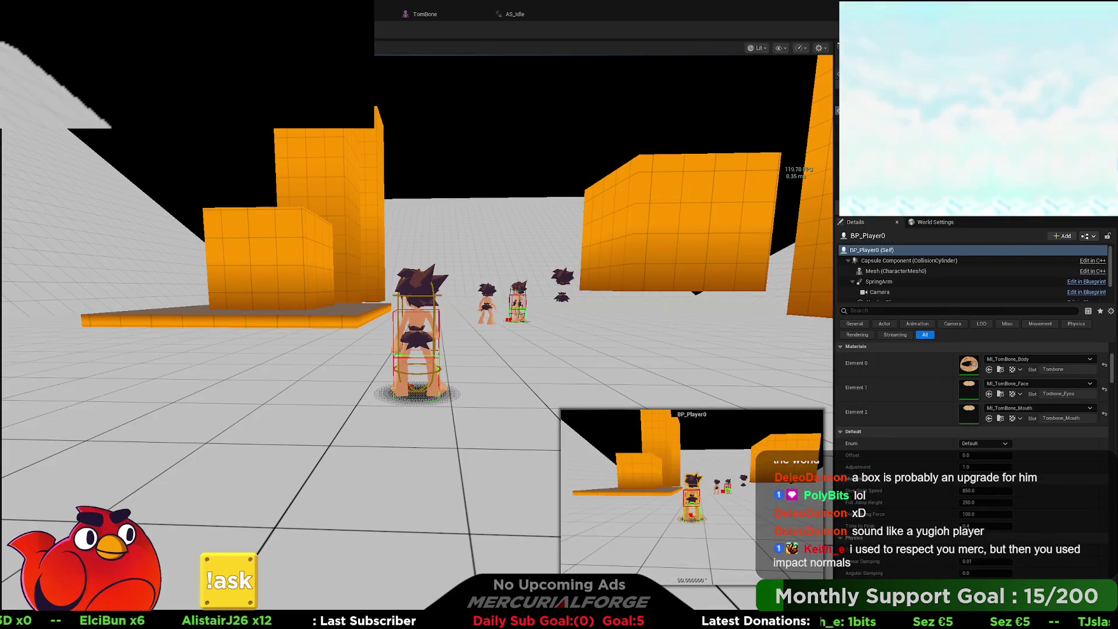
- Run the character around the orange block and off the ledge, then stop and reopen Shadow Placement
{"action": "key", "text": "w"}
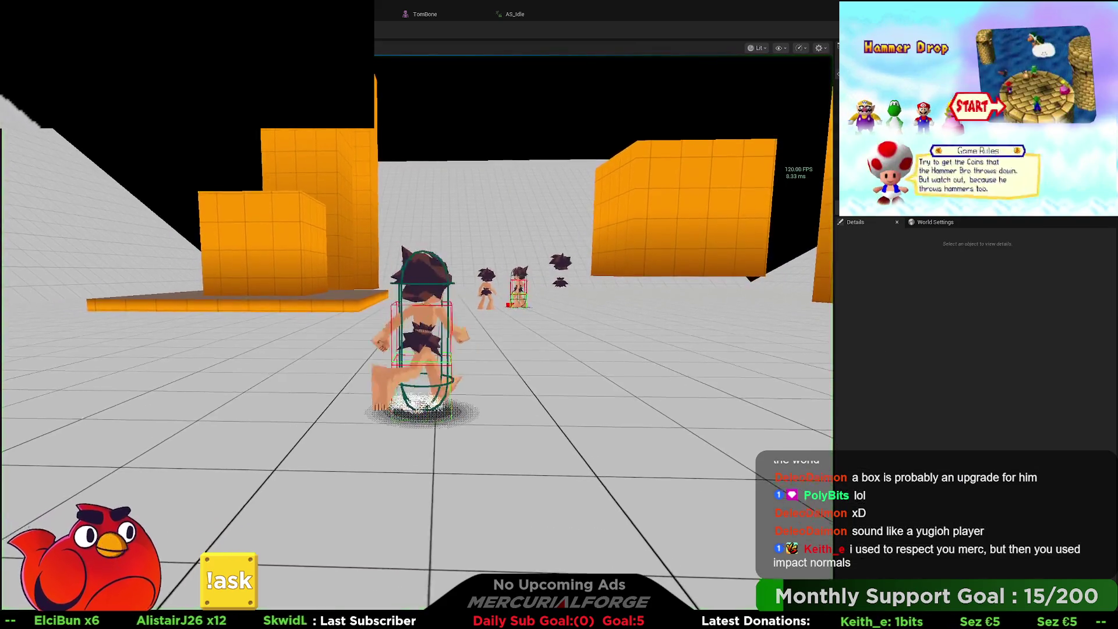
{"action": "key", "text": "a"}
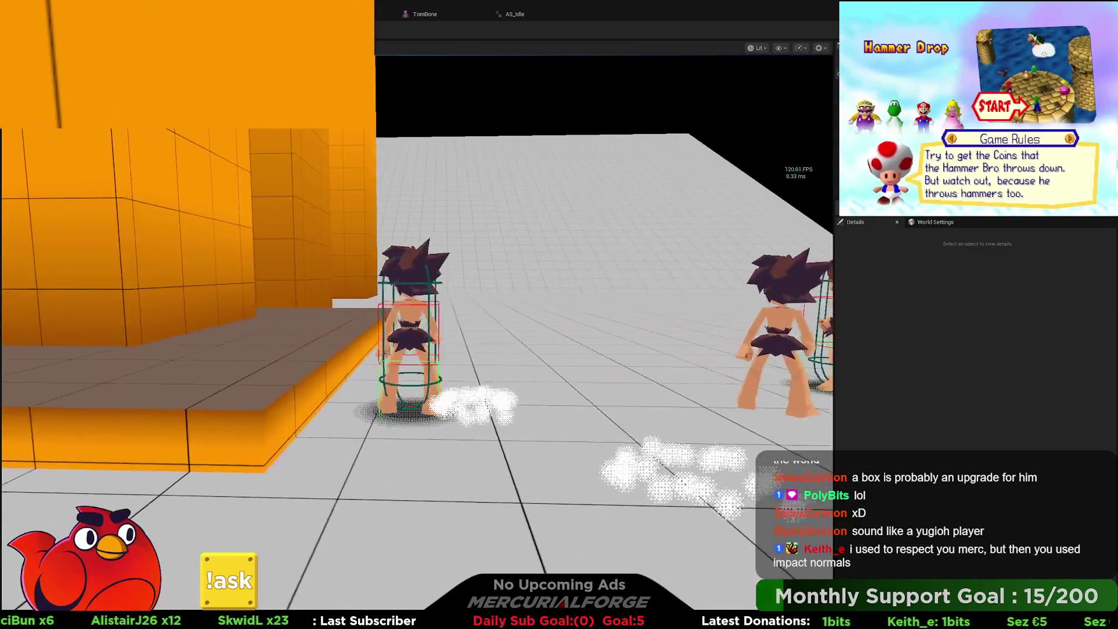
{"action": "key", "text": "a"}
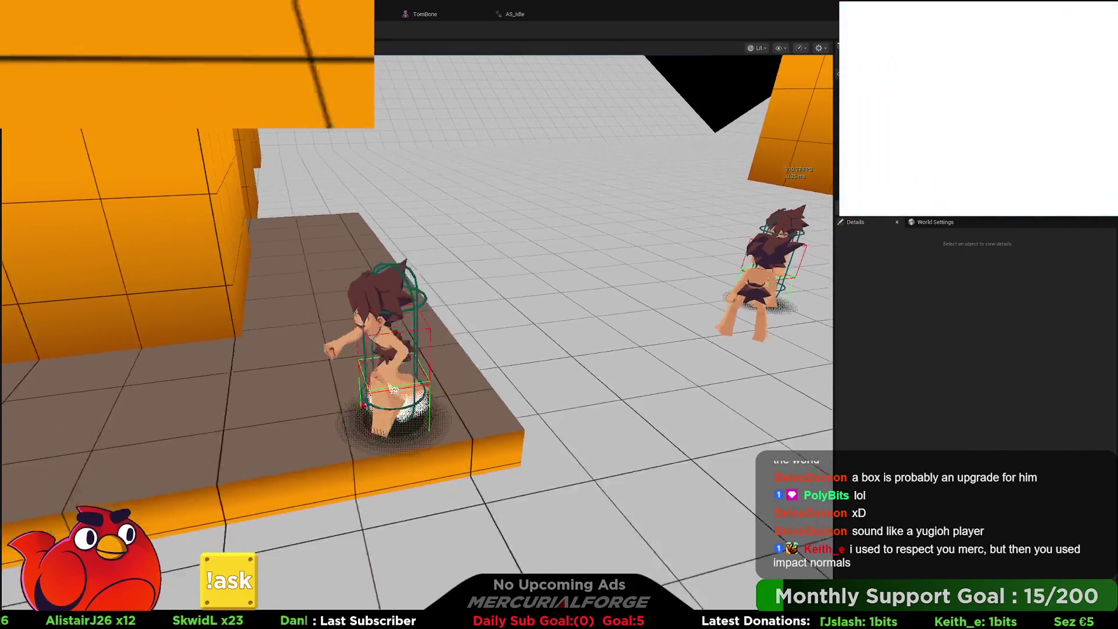
{"action": "key", "text": "w"}
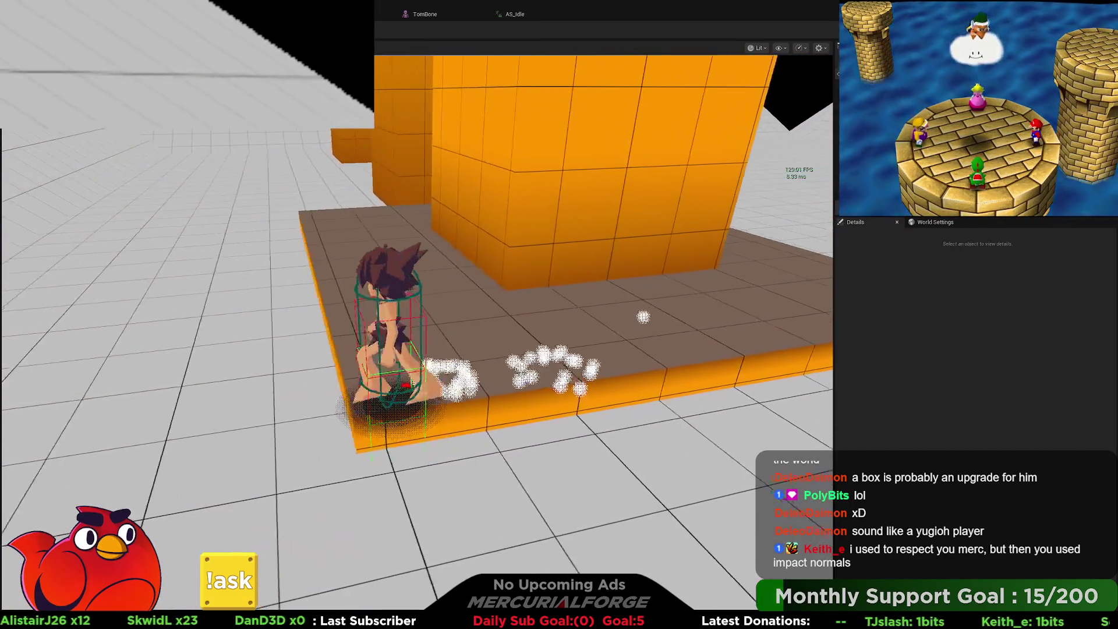
{"action": "key", "text": "w"}
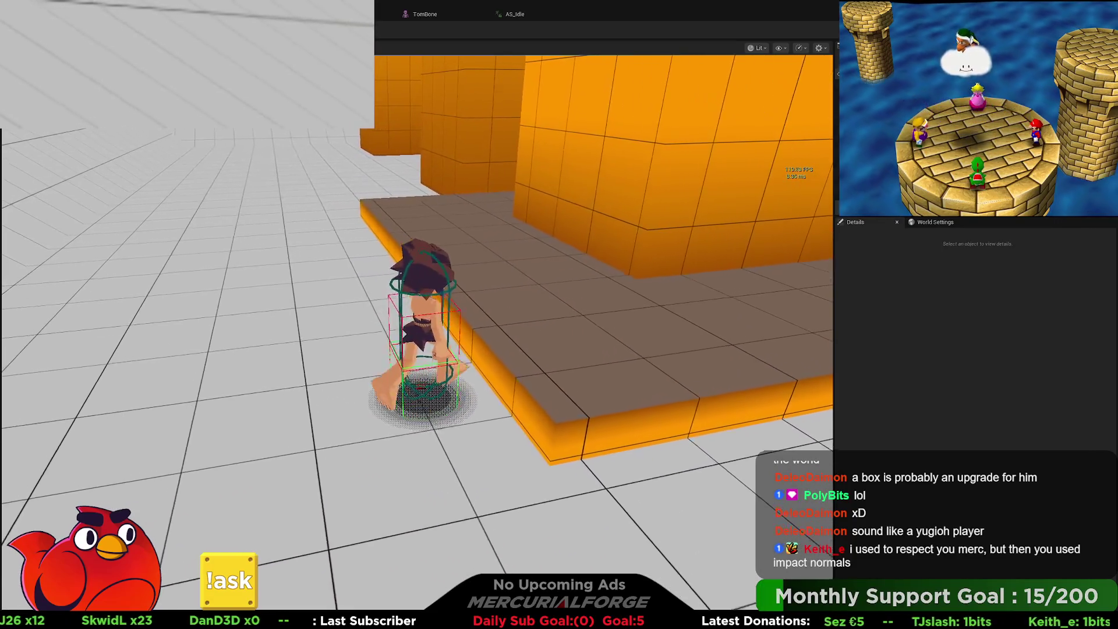
{"action": "key", "text": "w"}
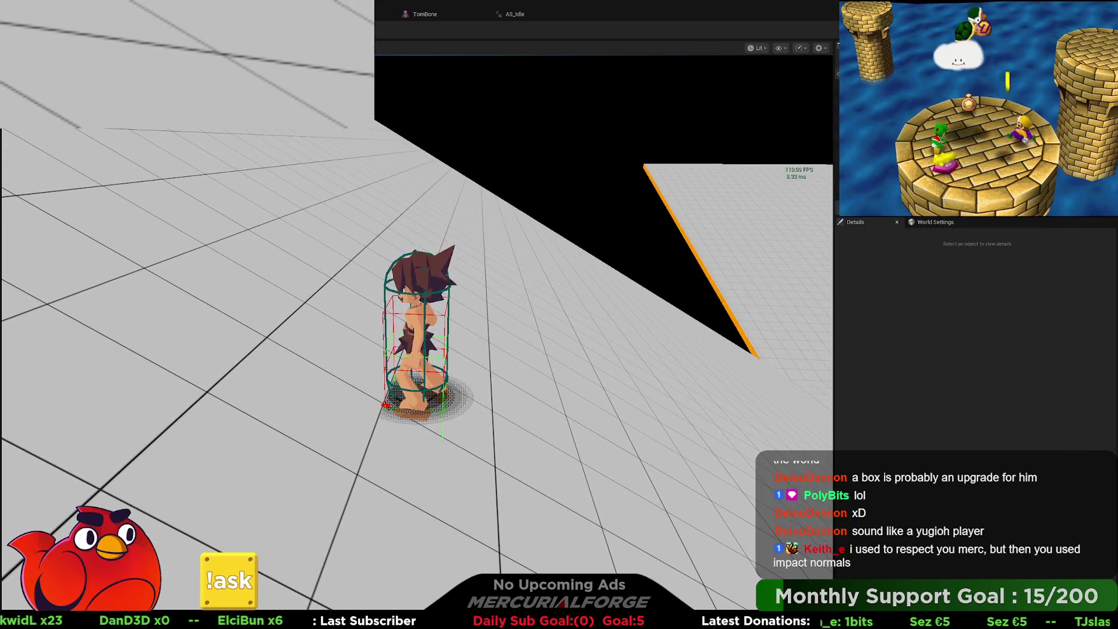
{"action": "key", "text": "Escape"}
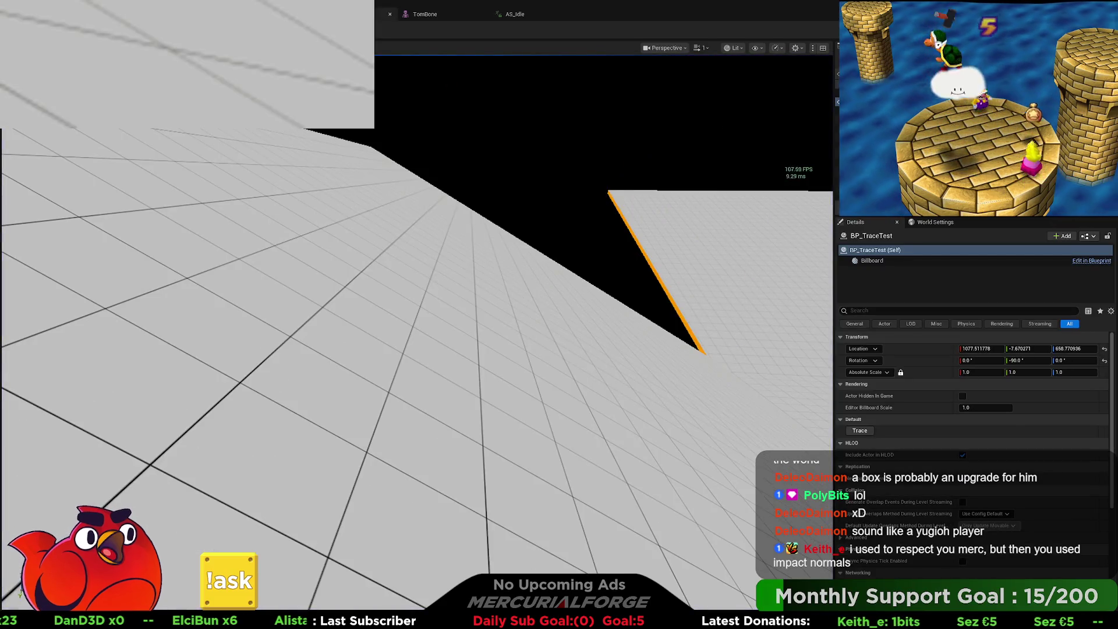
{"action": "key", "text": "ctrl+Tab"}
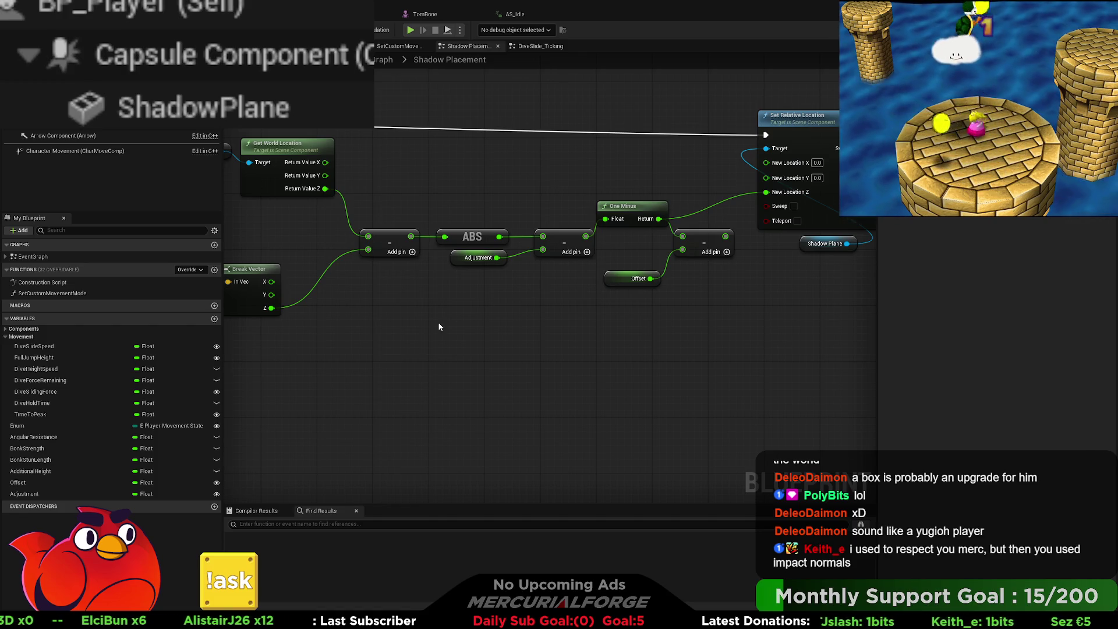
- Add a Set World Rotation on Shadow Plane, executing after Set Relative Location and before the function output
{"action": "mouse_move", "coordinate": [462, 328]}
{"action": "left_mouse_down"}
{"action": "mouse_move", "coordinate": [769, 329]}
{"action": "mouse_move", "coordinate": [793, 350]}
{"action": "mouse_move", "coordinate": [374, 337]}
{"action": "left_mouse_up"}
{"action": "left_click_drag", "start_coordinate": [841, 250], "coordinate": [524, 234]}
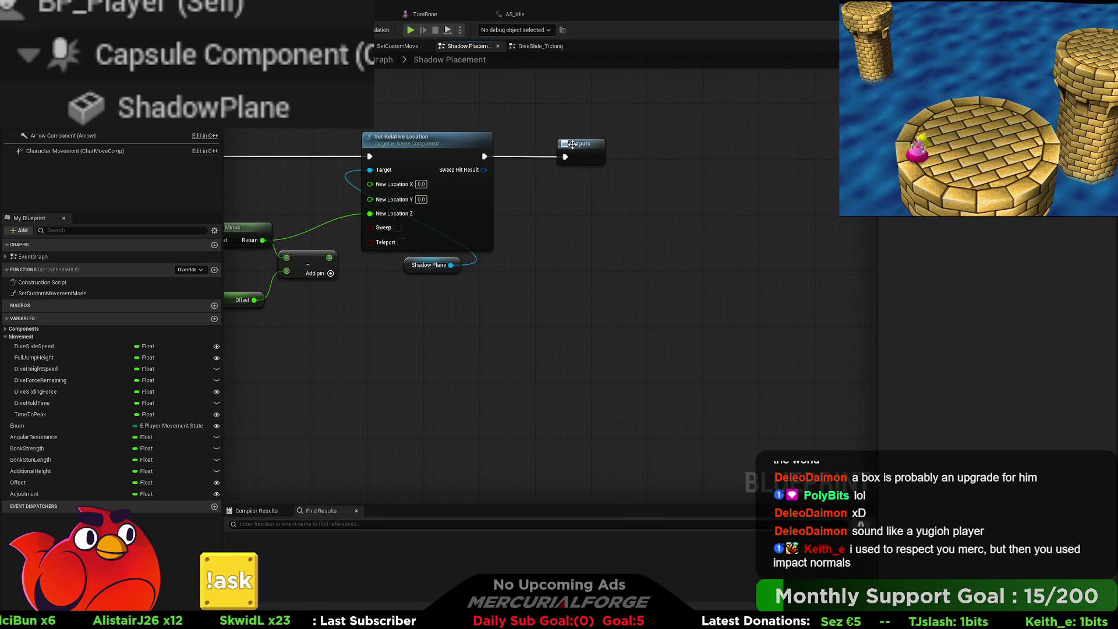
{"action": "left_click_drag", "start_coordinate": [573, 145], "coordinate": [837, 142]}
{"action": "left_click_drag", "start_coordinate": [451, 266], "coordinate": [499, 278]}
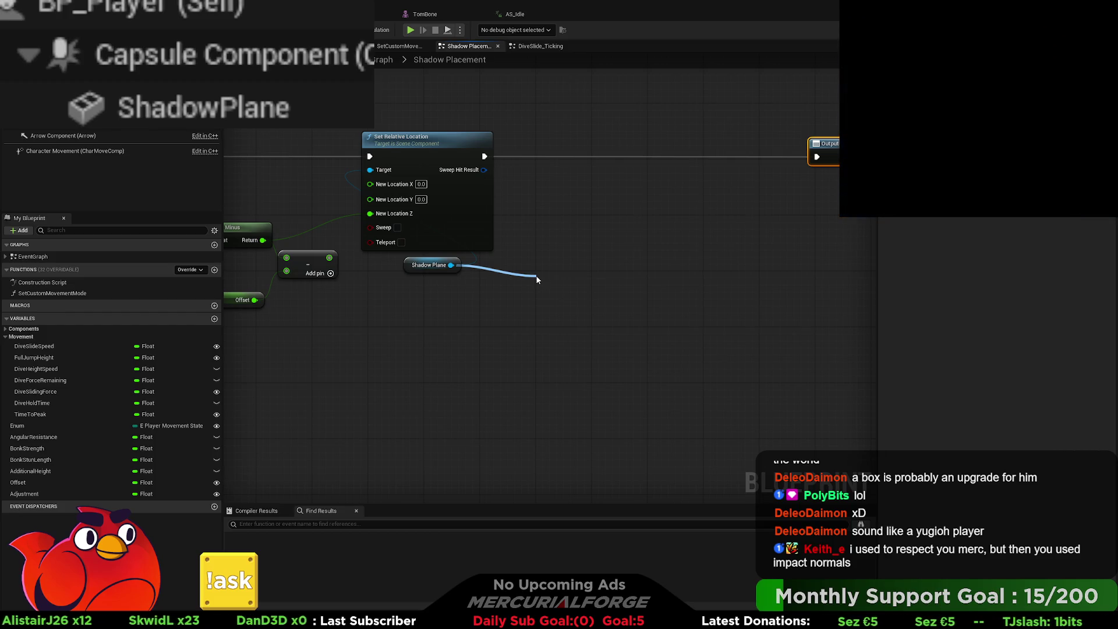
{"action": "left_click", "coordinate": [581, 401]}
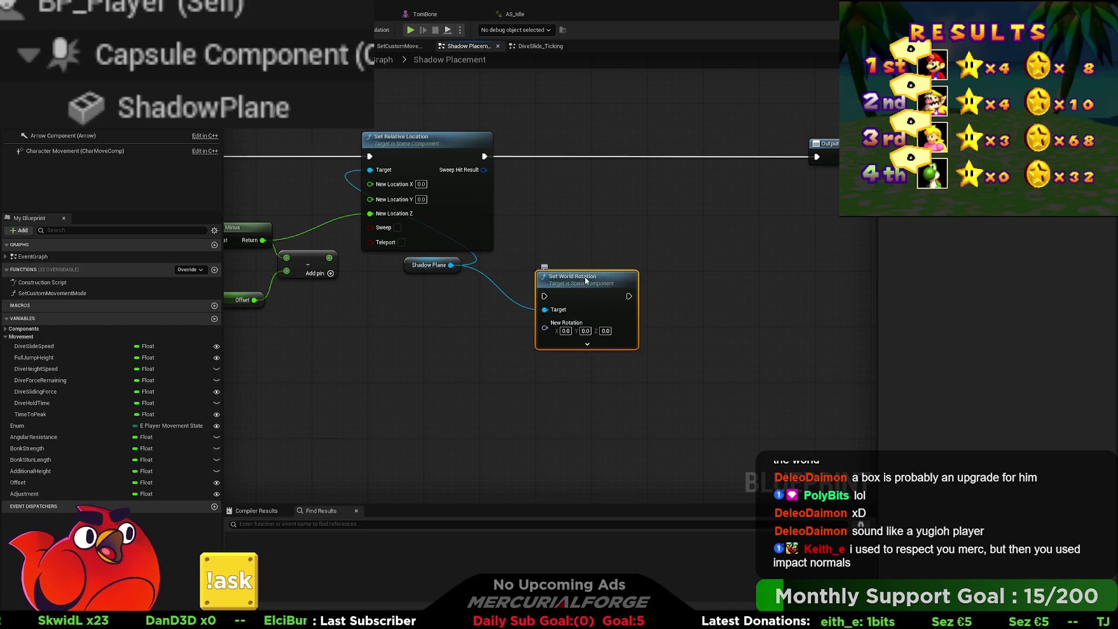
{"action": "left_click_drag", "start_coordinate": [585, 281], "coordinate": [683, 139]}
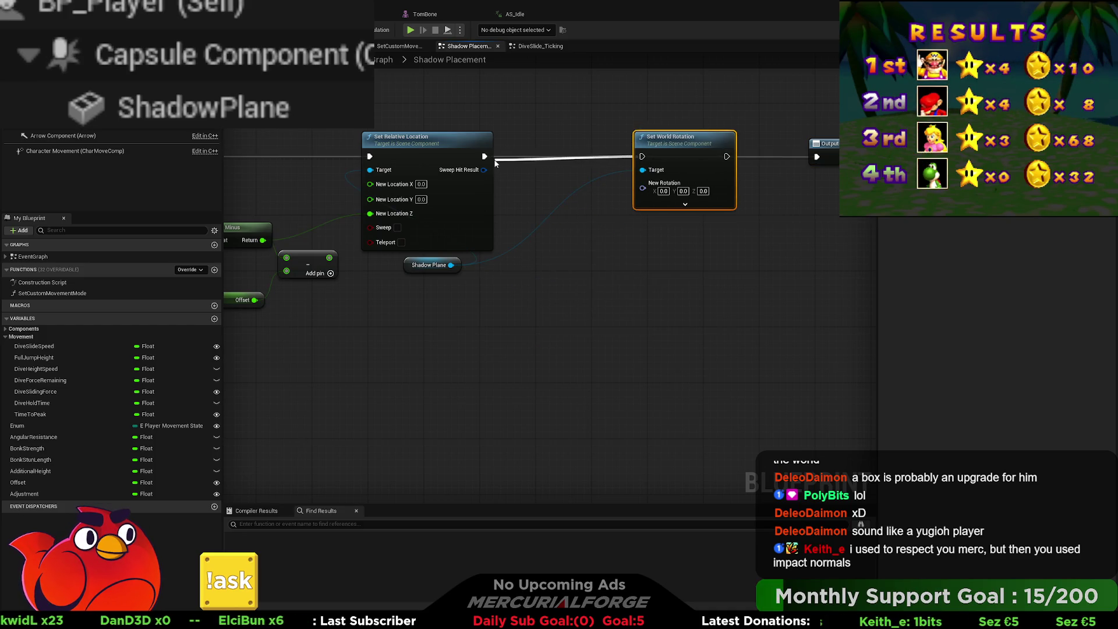
{"action": "left_click_drag", "start_coordinate": [496, 163], "coordinate": [642, 156]}
{"action": "left_click_drag", "start_coordinate": [814, 162], "coordinate": [817, 157]}
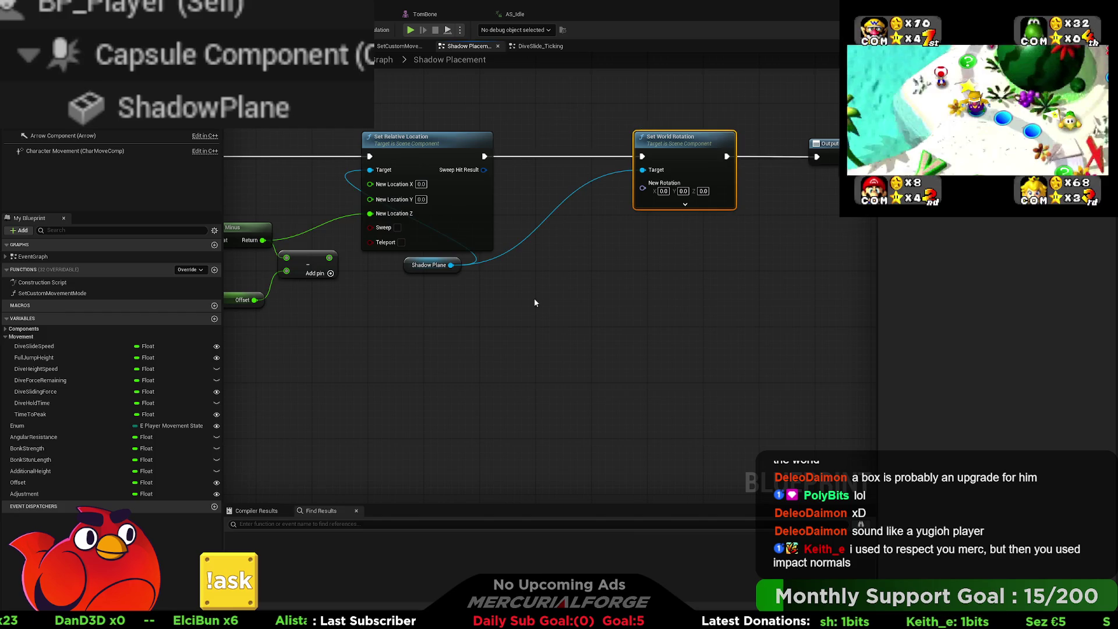
- Feed the hit's Impact Normal through Make Rot from Z into New Rotation, then return to the level
{"action": "mouse_move", "coordinate": [534, 298]}
{"action": "left_mouse_down"}
{"action": "mouse_move", "coordinate": [584, 349]}
{"action": "mouse_move", "coordinate": [466, 308]}
{"action": "left_mouse_up"}
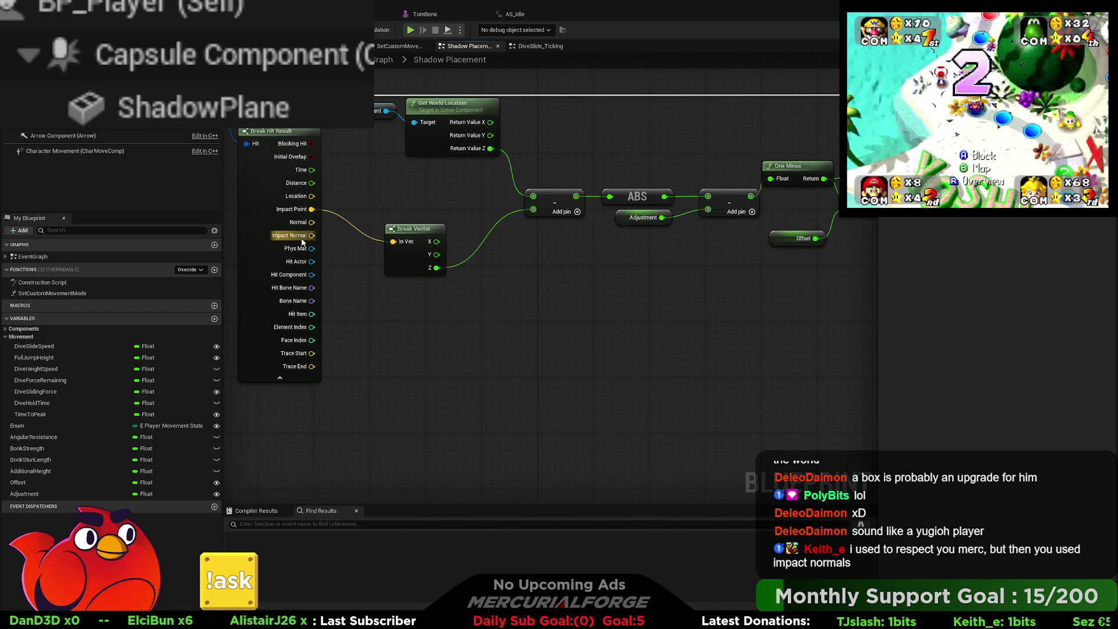
{"action": "mouse_move", "coordinate": [312, 235]}
{"action": "left_mouse_down"}
{"action": "mouse_move", "coordinate": [450, 348]}
{"action": "mouse_move", "coordinate": [616, 349]}
{"action": "left_mouse_up"}
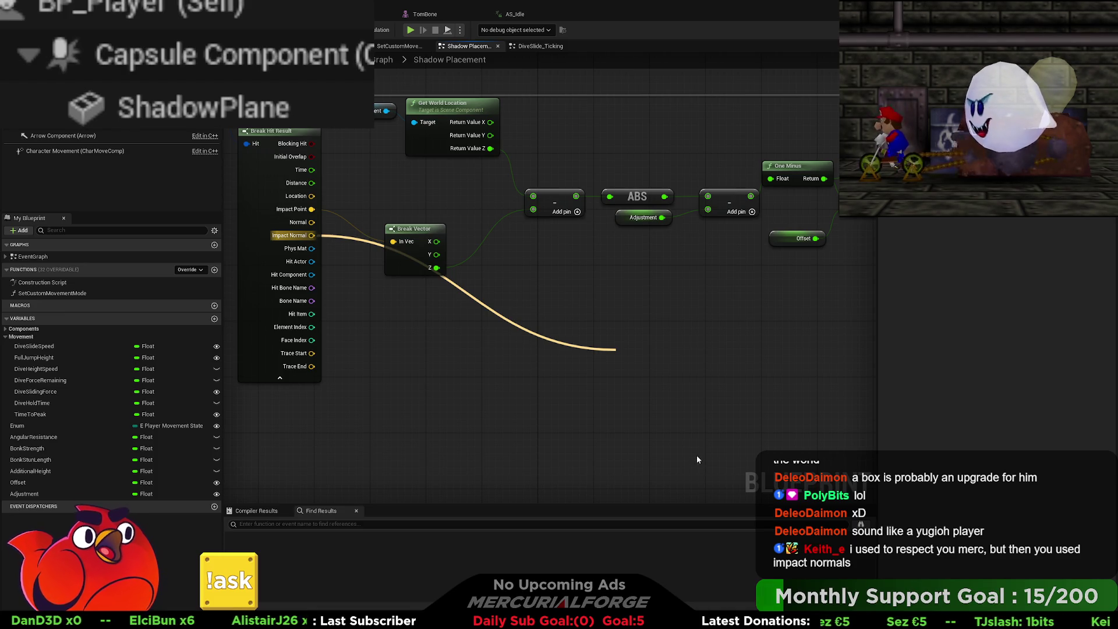
{"action": "left_click", "coordinate": [695, 447]}
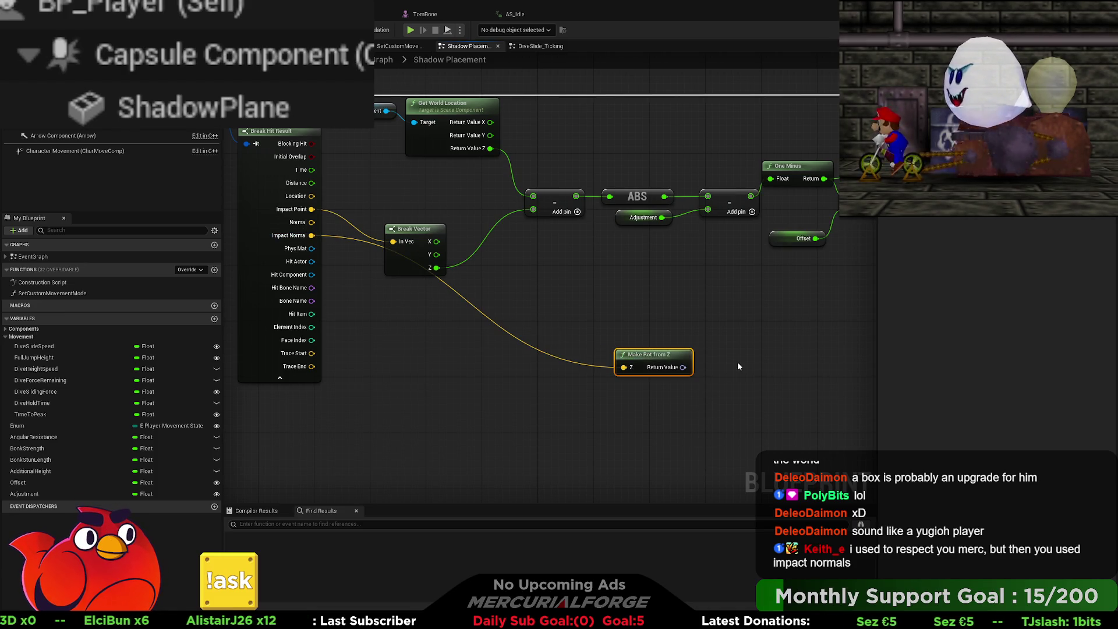
{"action": "scroll", "coordinate": [738, 366], "scroll_direction": "down", "scroll_amount": 4}
{"action": "mouse_move", "coordinate": [409, 395]}
{"action": "left_mouse_down"}
{"action": "mouse_move", "coordinate": [683, 314]}
{"action": "mouse_move", "coordinate": [639, 332]}
{"action": "mouse_move", "coordinate": [728, 256]}
{"action": "mouse_move", "coordinate": [730, 227]}
{"action": "left_mouse_up"}
{"action": "scroll", "coordinate": [657, 331], "scroll_direction": "up", "scroll_amount": 3}
{"action": "left_click", "coordinate": [770, 235]}
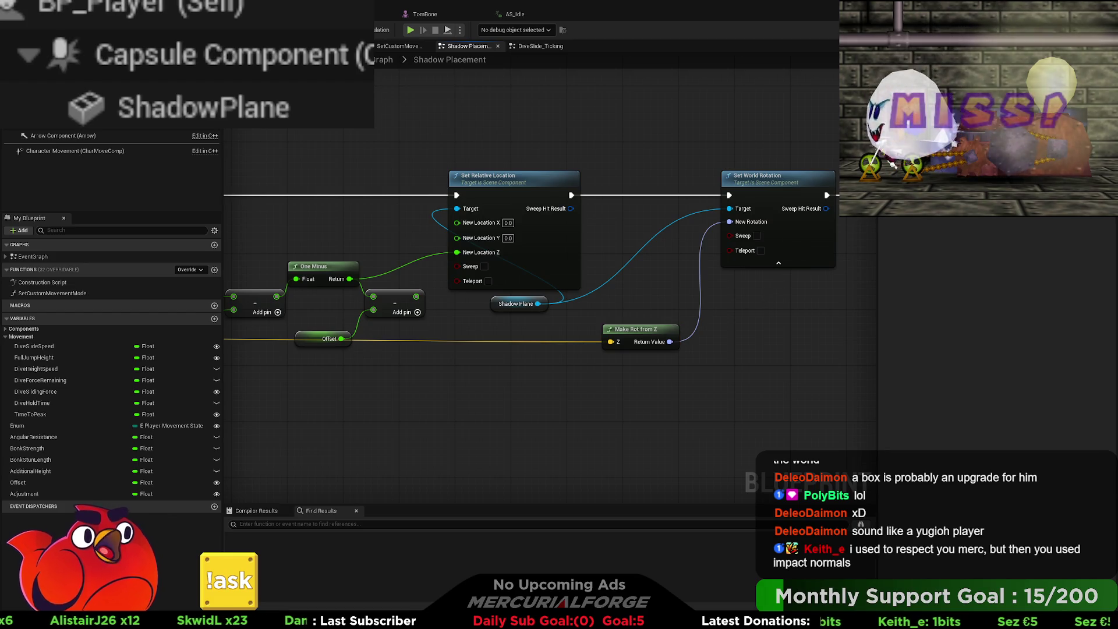
{"action": "key", "text": "ctrl+Tab"}
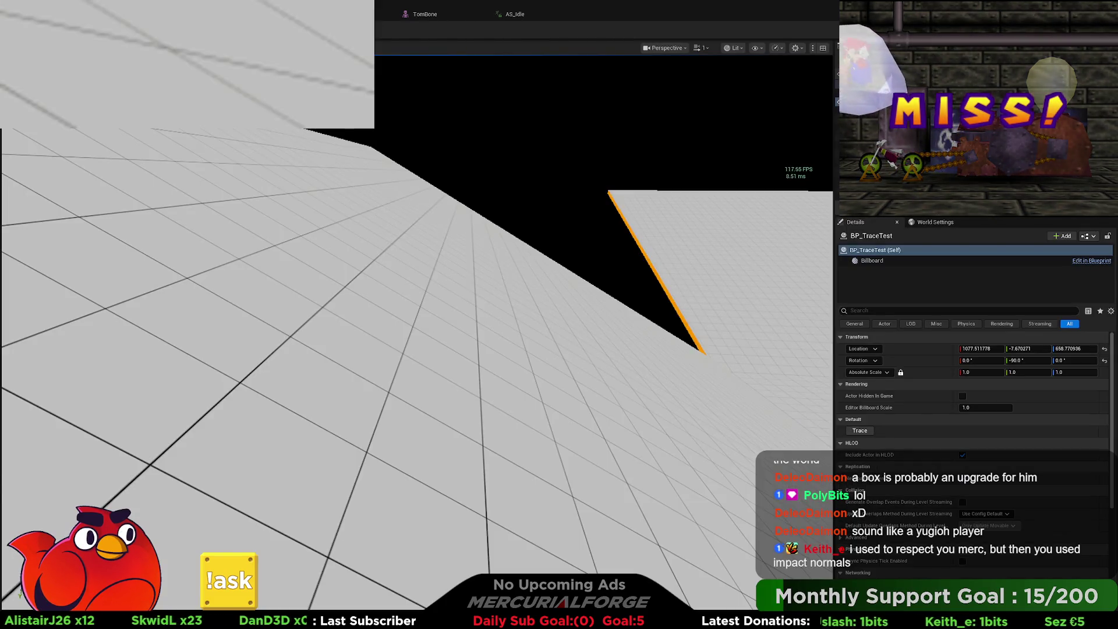
- Play-test running, jumping, diving and sliding across the floor, then stop the session
{"action": "key", "text": "alt+p"}
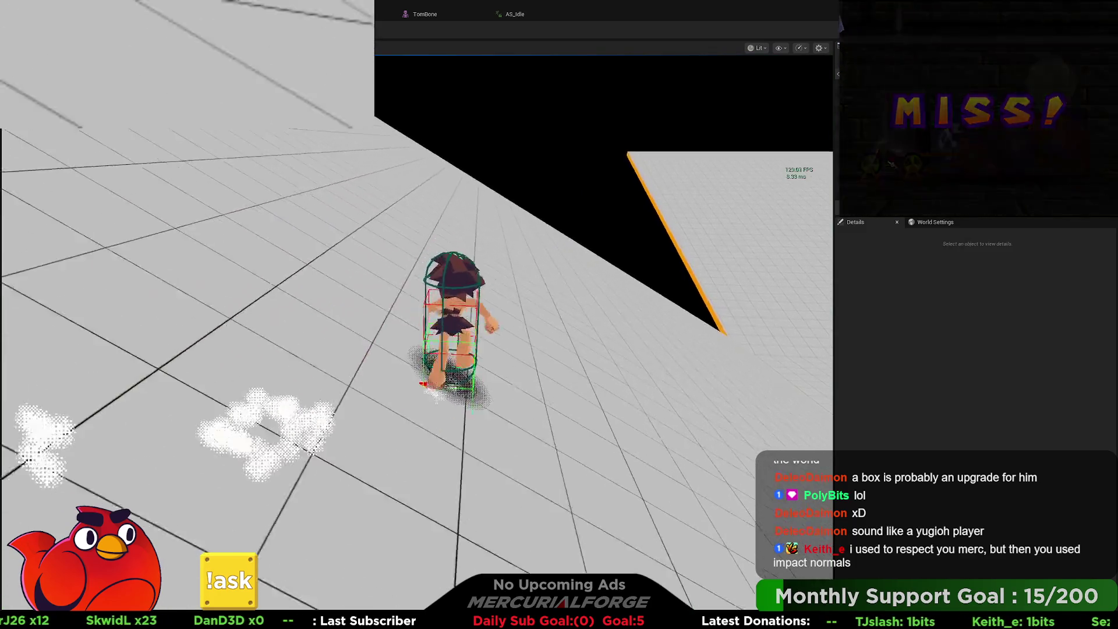
{"action": "key", "text": "w"}
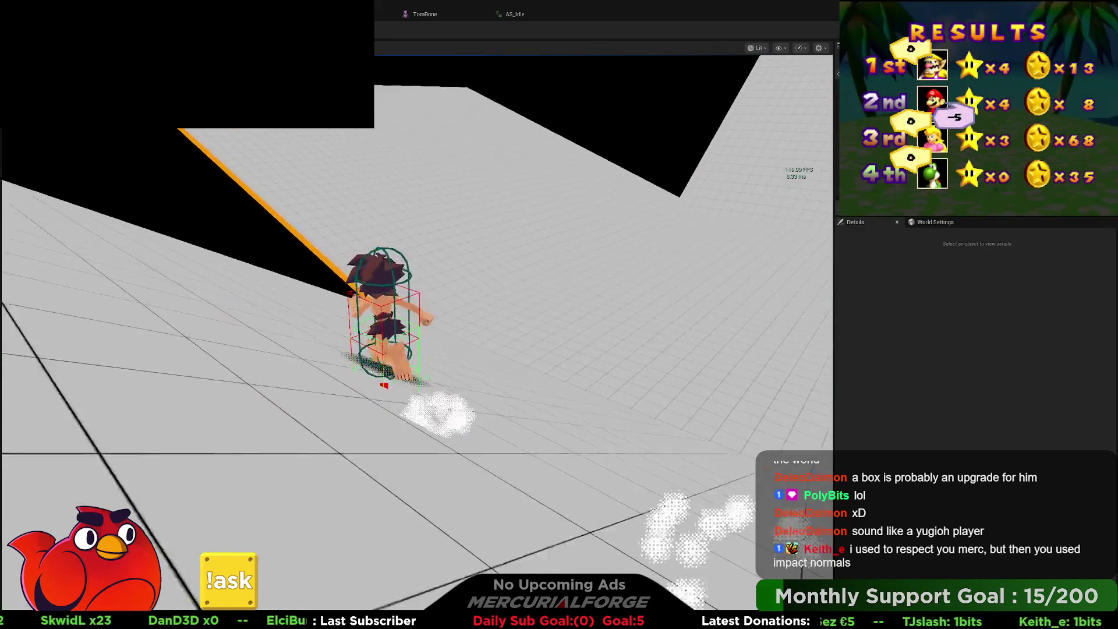
{"action": "key", "text": "space"}
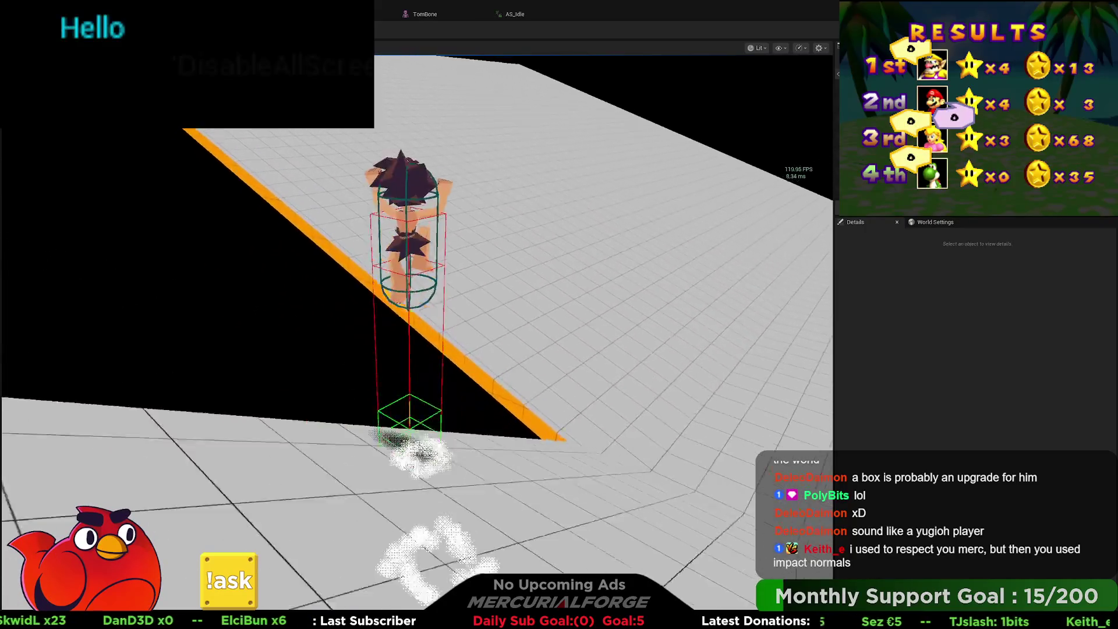
{"action": "key", "text": "shift"}
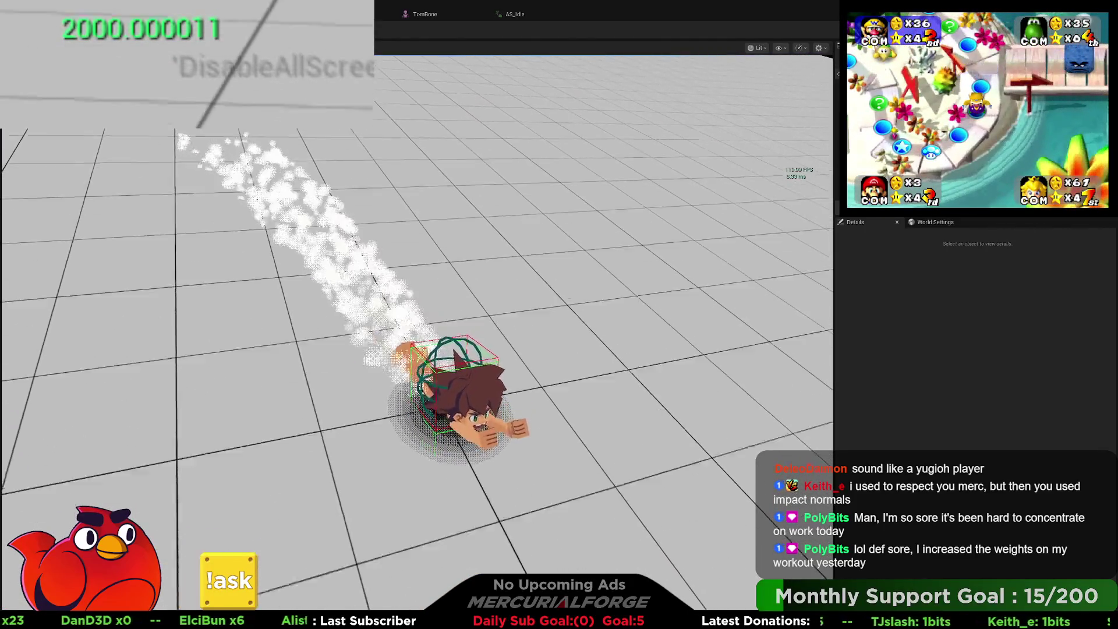
{"action": "key", "text": "Escape"}
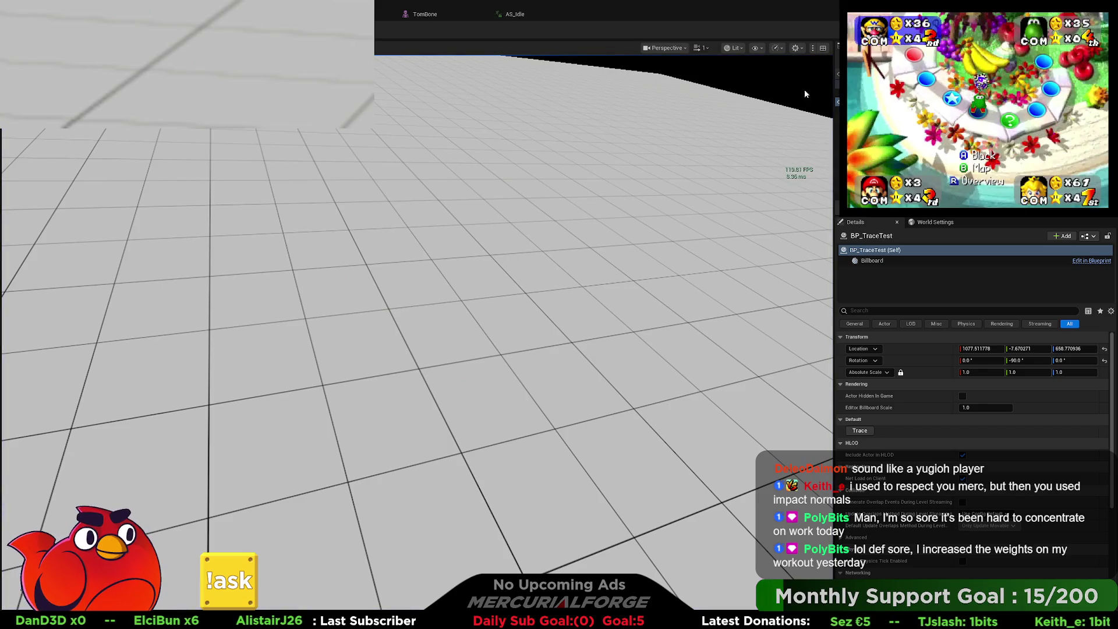
- Play again, running up the wall, dashing, leaping and dive-sliding down the ramp, then stop
{"action": "key", "text": "alt+p"}
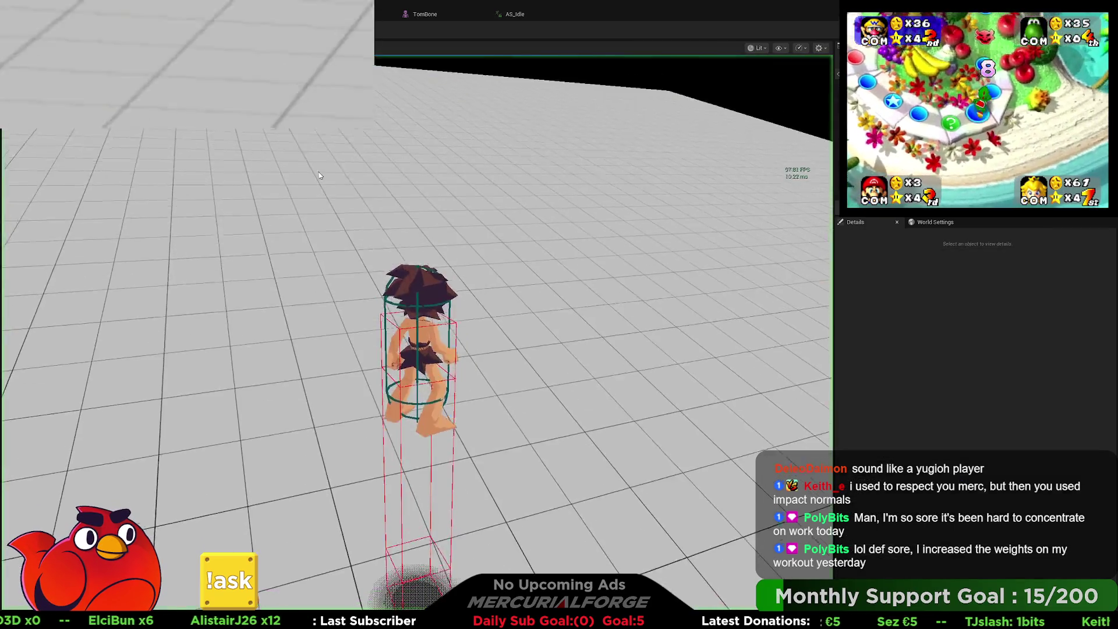
{"action": "key", "text": "grave"}
{"action": "key", "text": "Up"}
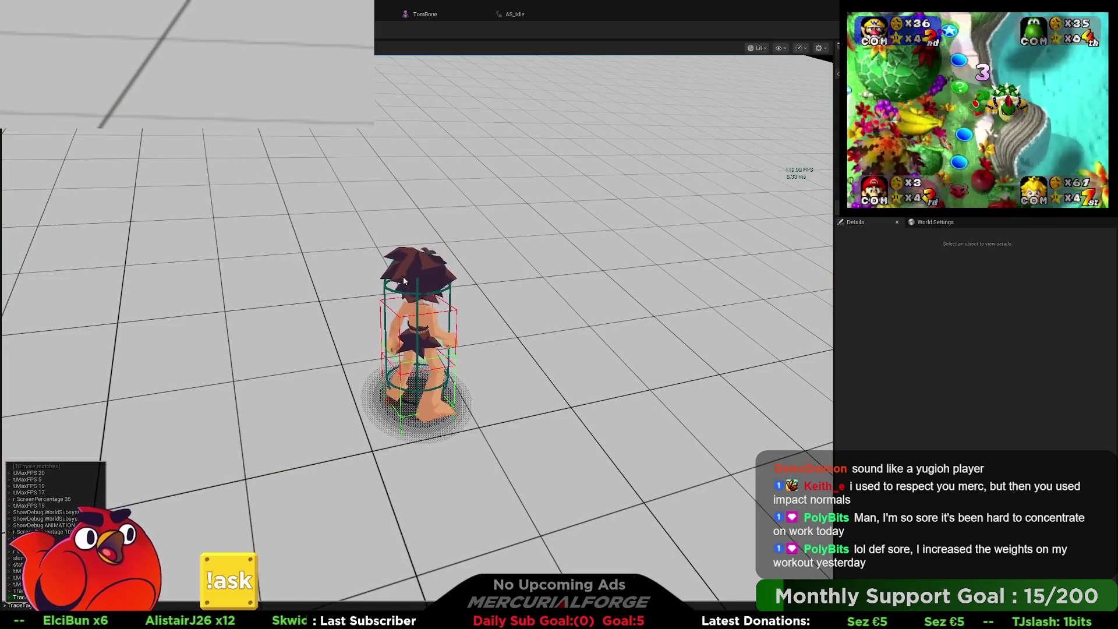
{"action": "key", "text": "Return"}
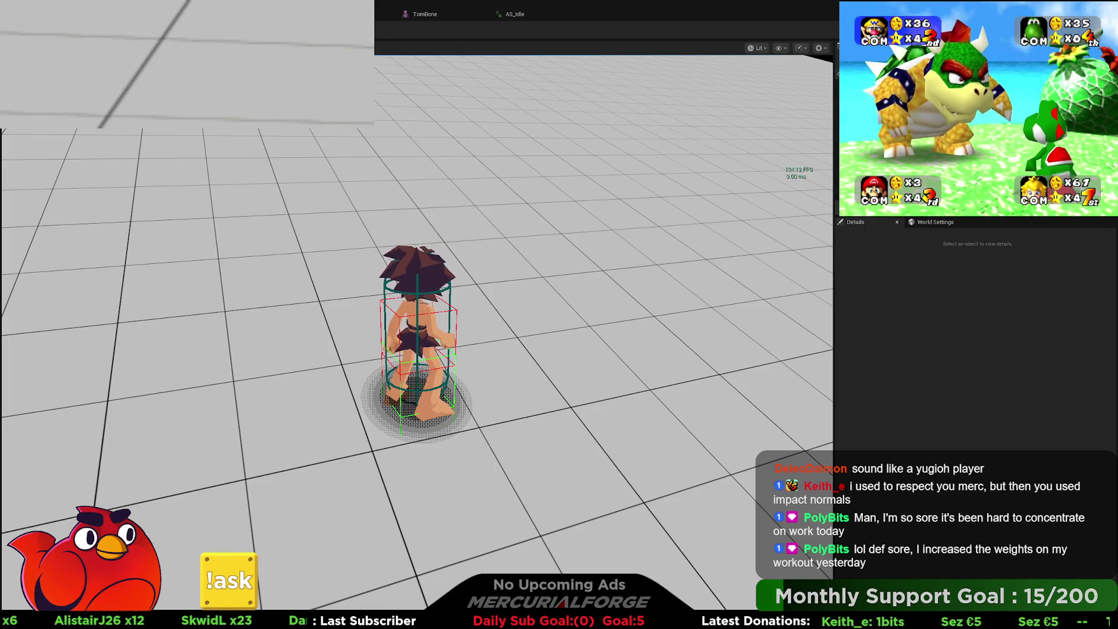
{"action": "key", "text": "a"}
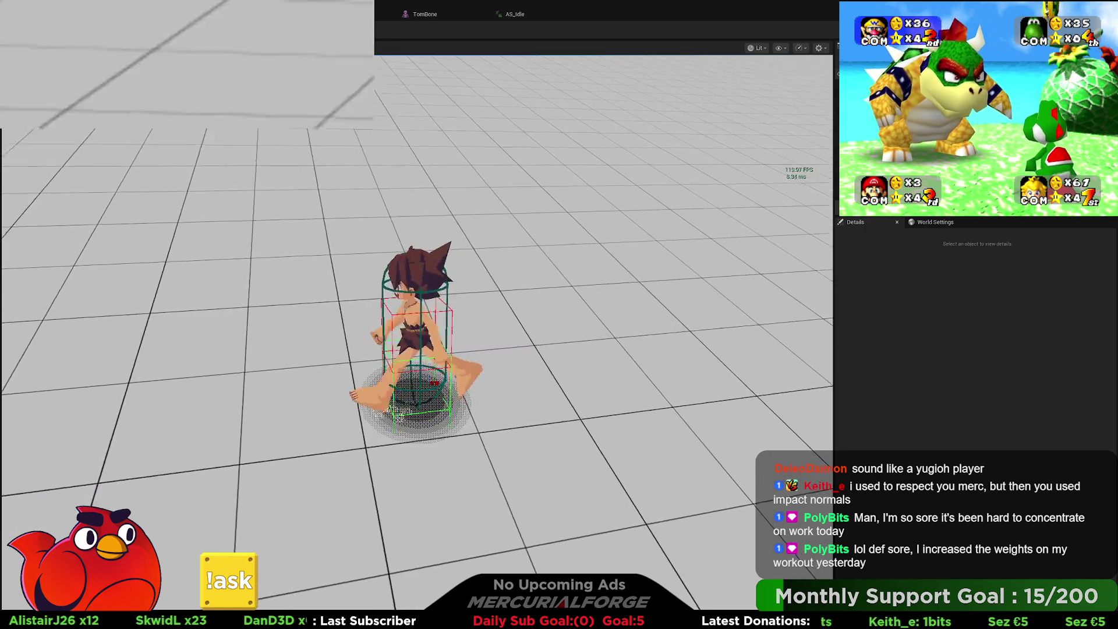
{"action": "key", "text": "w"}
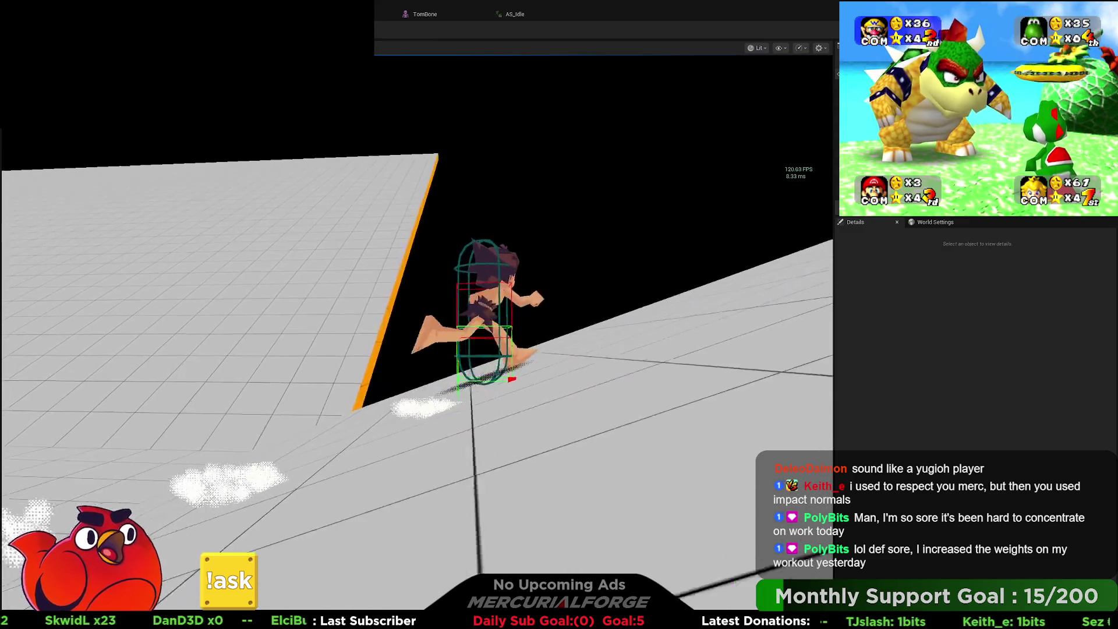
{"action": "key", "text": "a"}
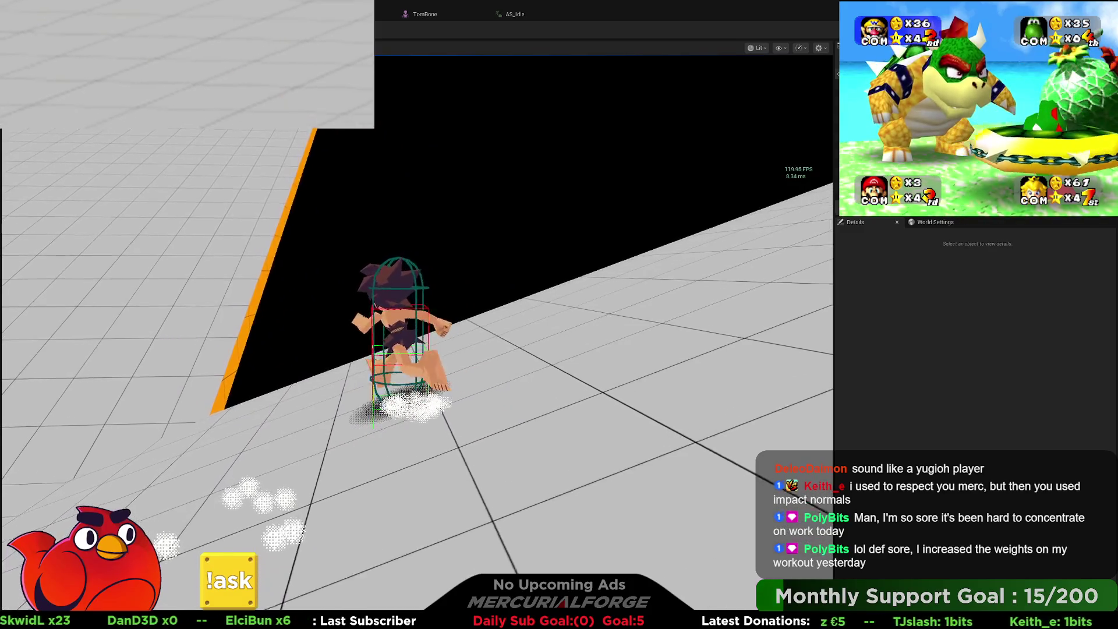
{"action": "key", "text": "space"}
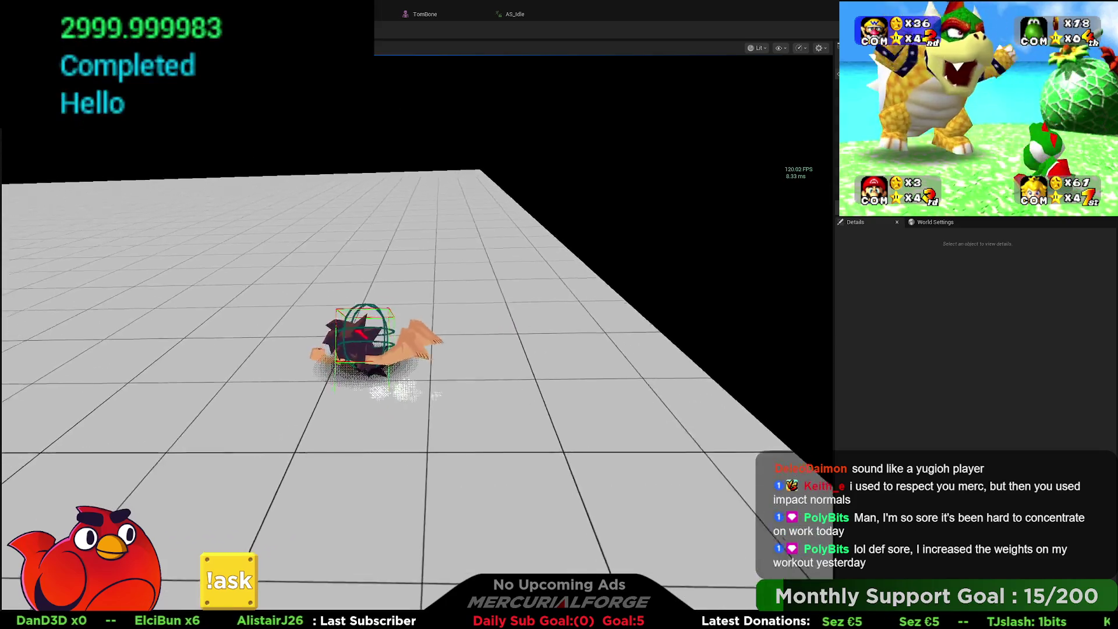
{"action": "key", "text": "shift"}
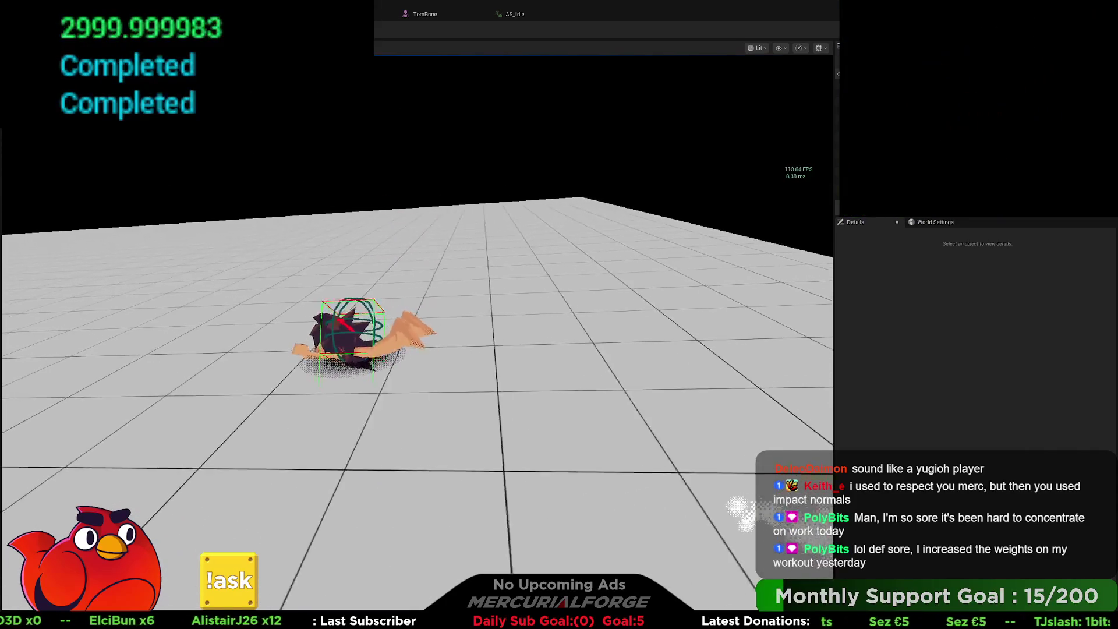
{"action": "key", "text": "space"}
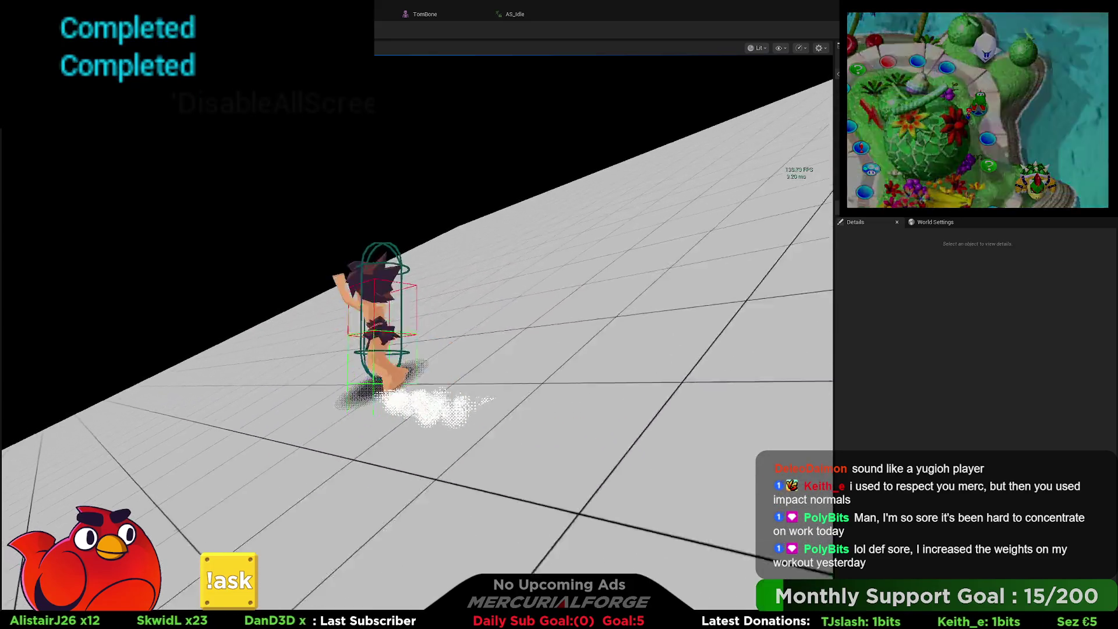
{"action": "key", "text": "space"}
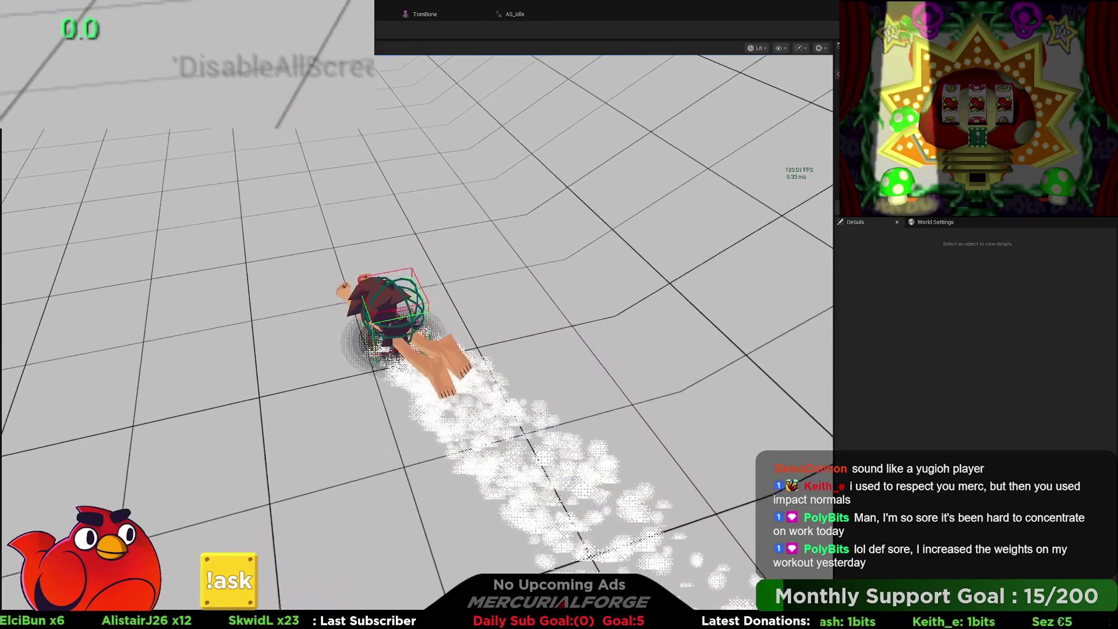
{"action": "key", "text": "Escape"}
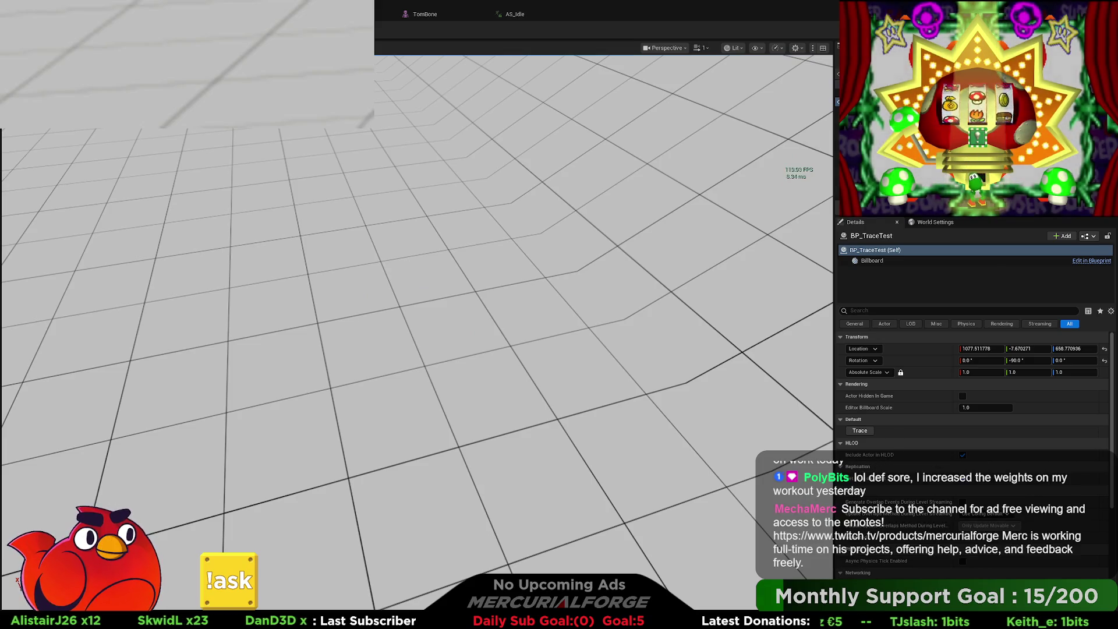
- In BP_Player, check the character's 3D Viewport preview and return to the Shadow Placement graph
{"action": "key", "text": "alt+Tab"}
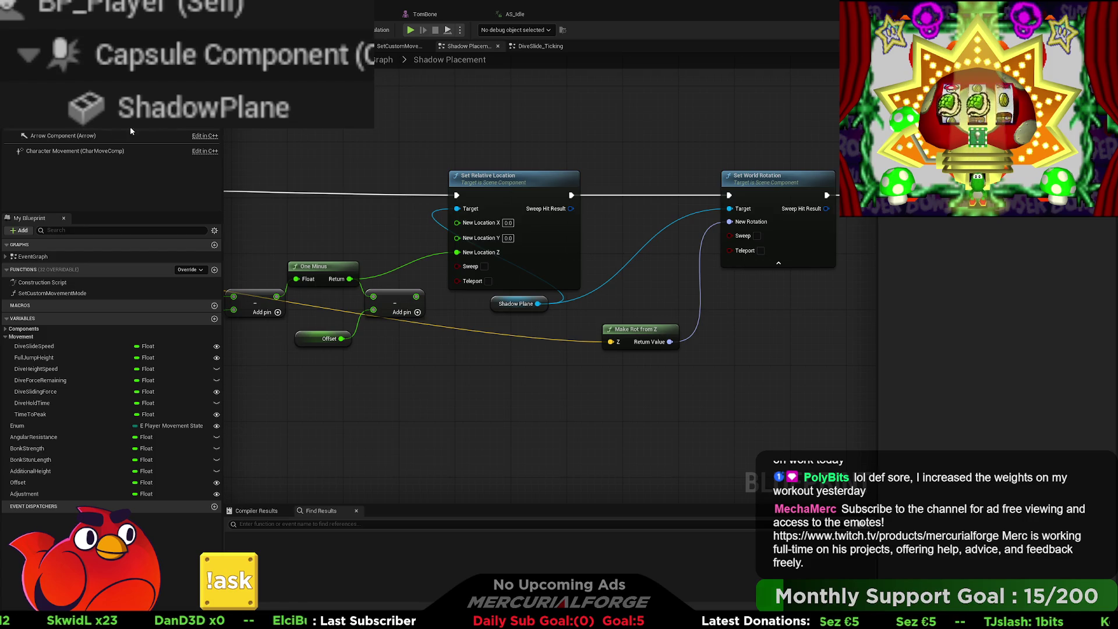
{"action": "left_click", "coordinate": [68, 91]}
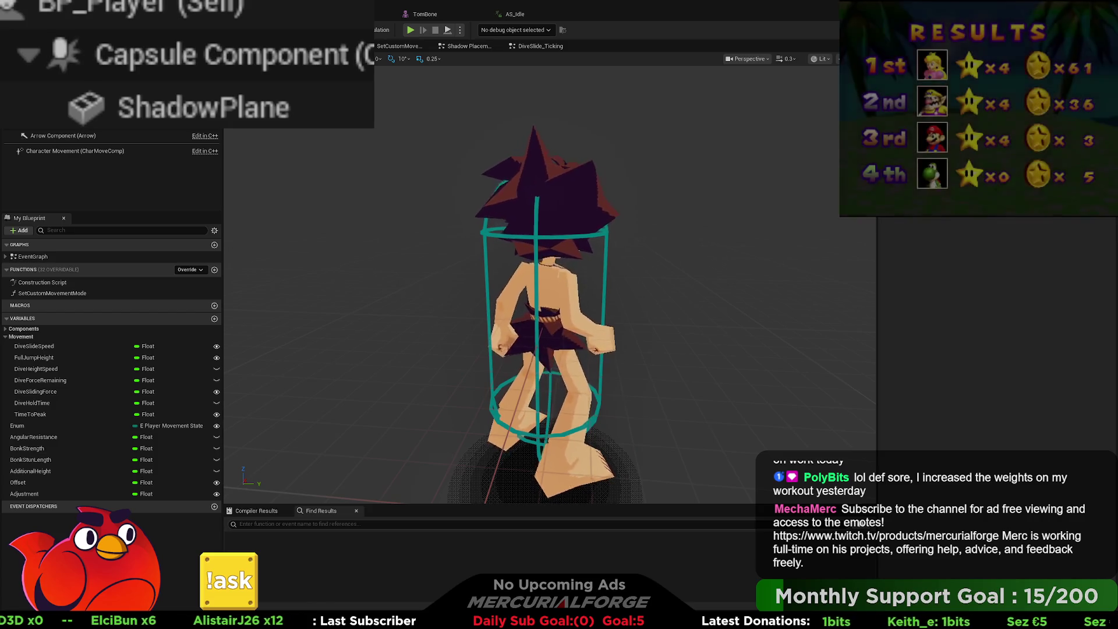
{"action": "left_click", "coordinate": [469, 46]}
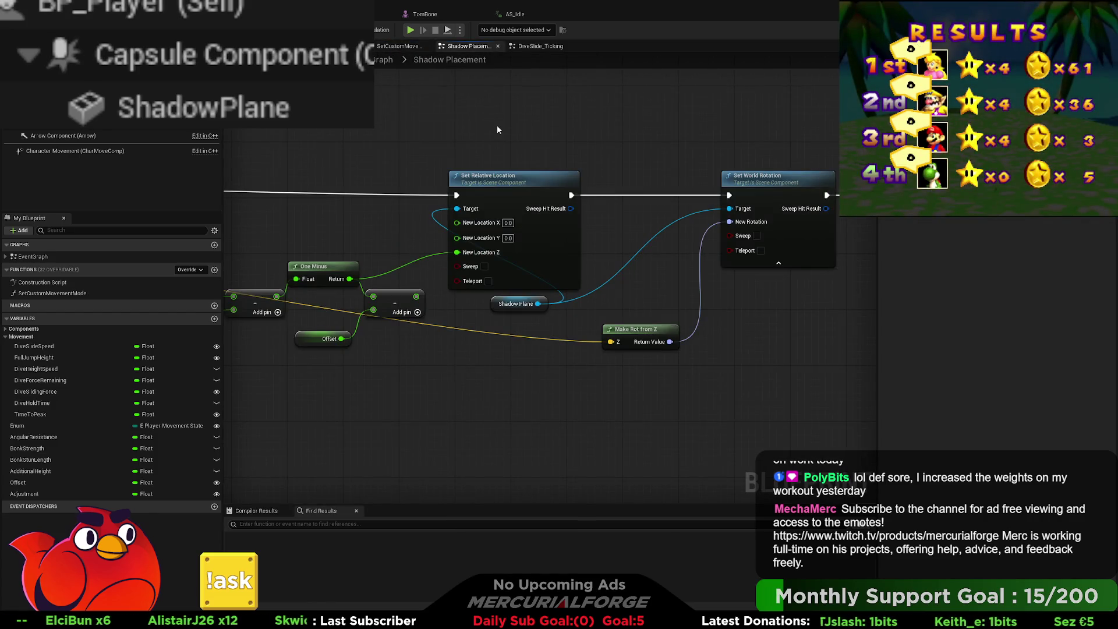
- Go to DiveSlide_Ticking at the Get Velocity and Rotation From X Vector nodes and select Mesh
{"action": "key", "text": "alt+Left"}
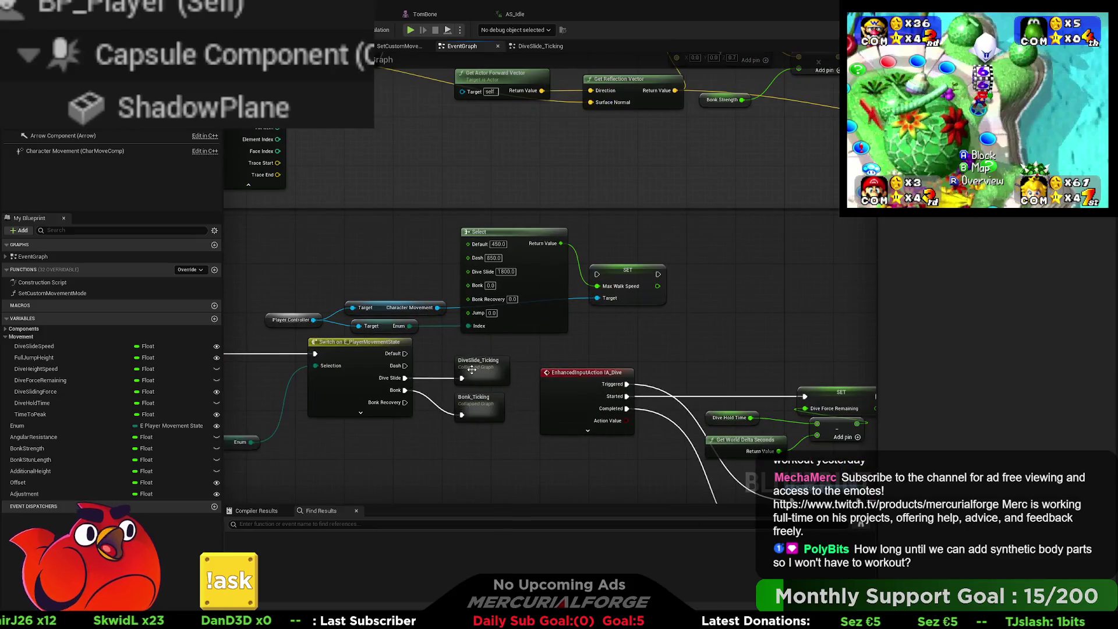
{"action": "scroll", "coordinate": [541, 306], "scroll_direction": "down", "scroll_amount": 4}
{"action": "scroll", "coordinate": [540, 312], "scroll_direction": "up", "scroll_amount": 5}
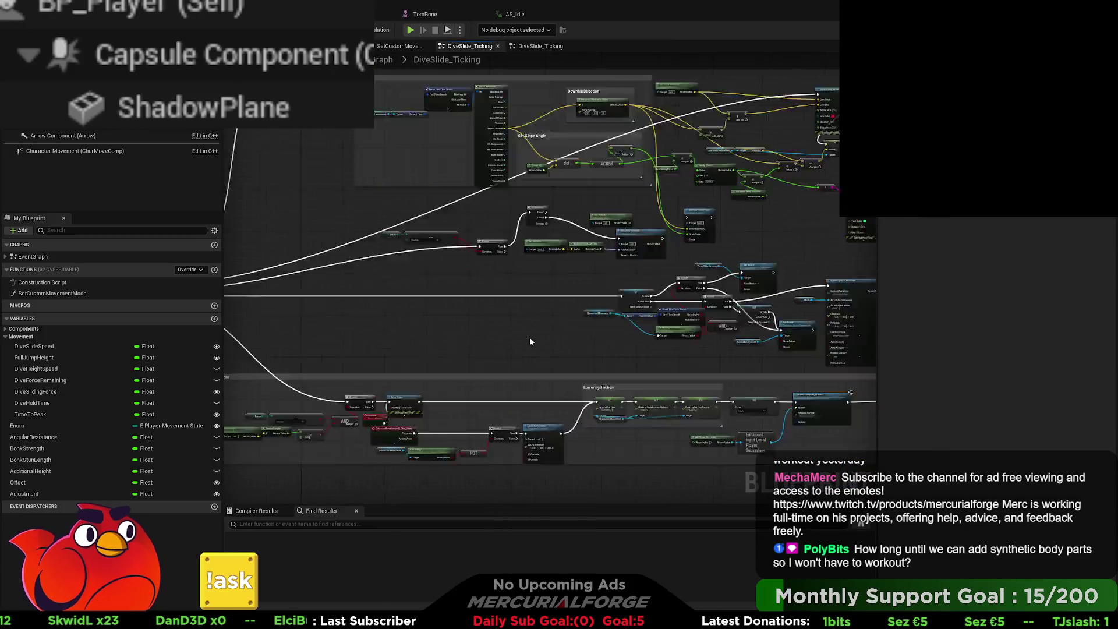
{"action": "scroll", "coordinate": [599, 337], "scroll_direction": "up", "scroll_amount": 2}
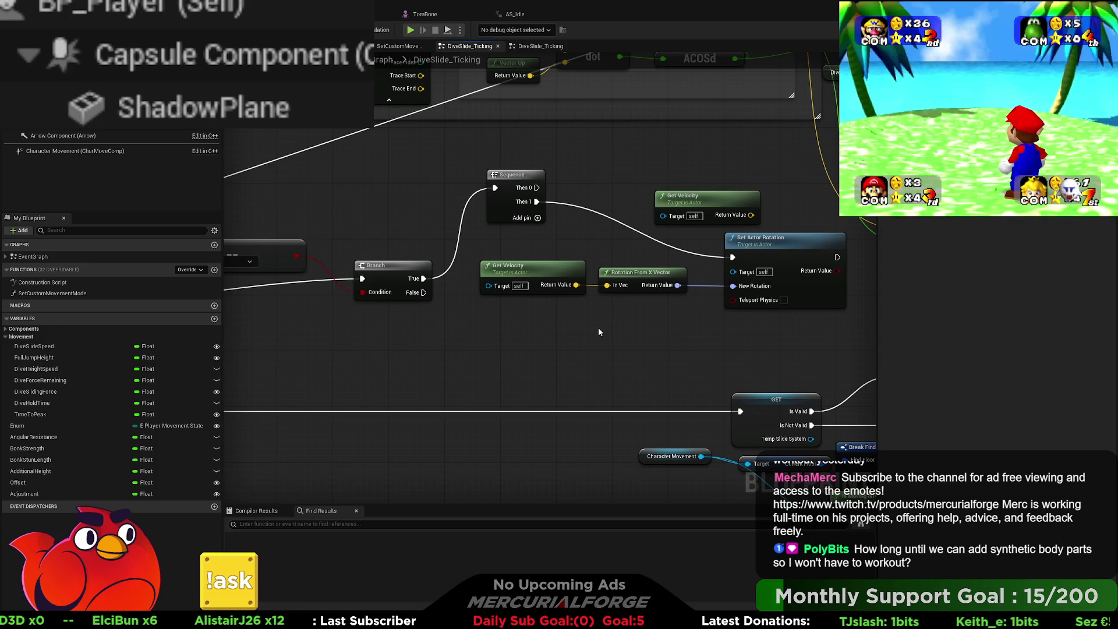
{"action": "mouse_move", "coordinate": [599, 332]}
{"action": "left_mouse_down"}
{"action": "mouse_move", "coordinate": [875, 268]}
{"action": "mouse_move", "coordinate": [519, 262]}
{"action": "left_mouse_up"}
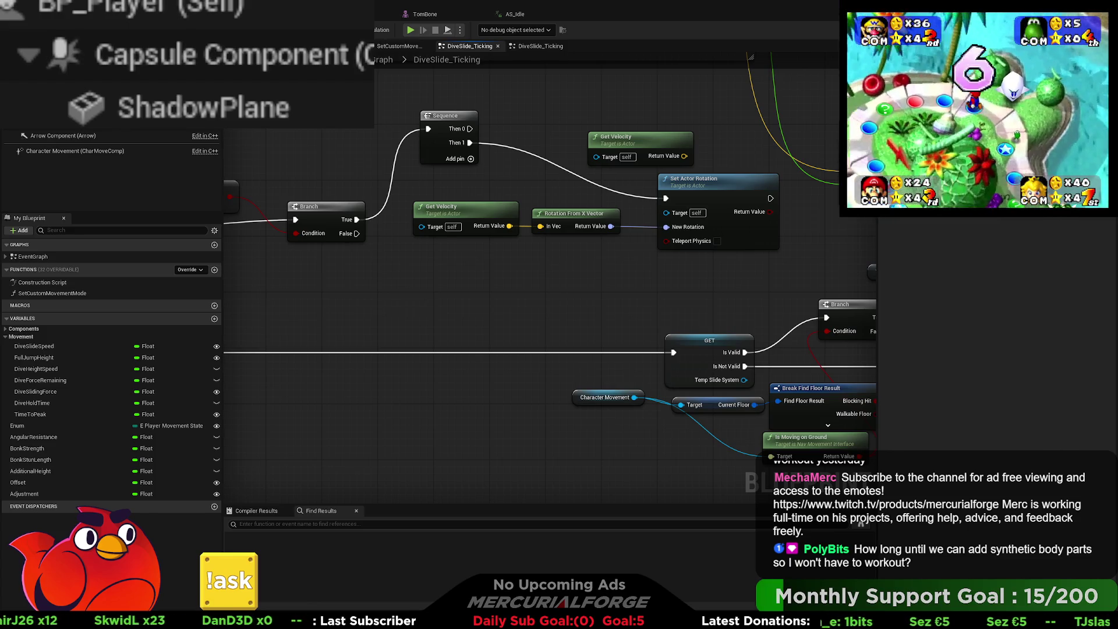
{"action": "left_click", "coordinate": [35, 120]}
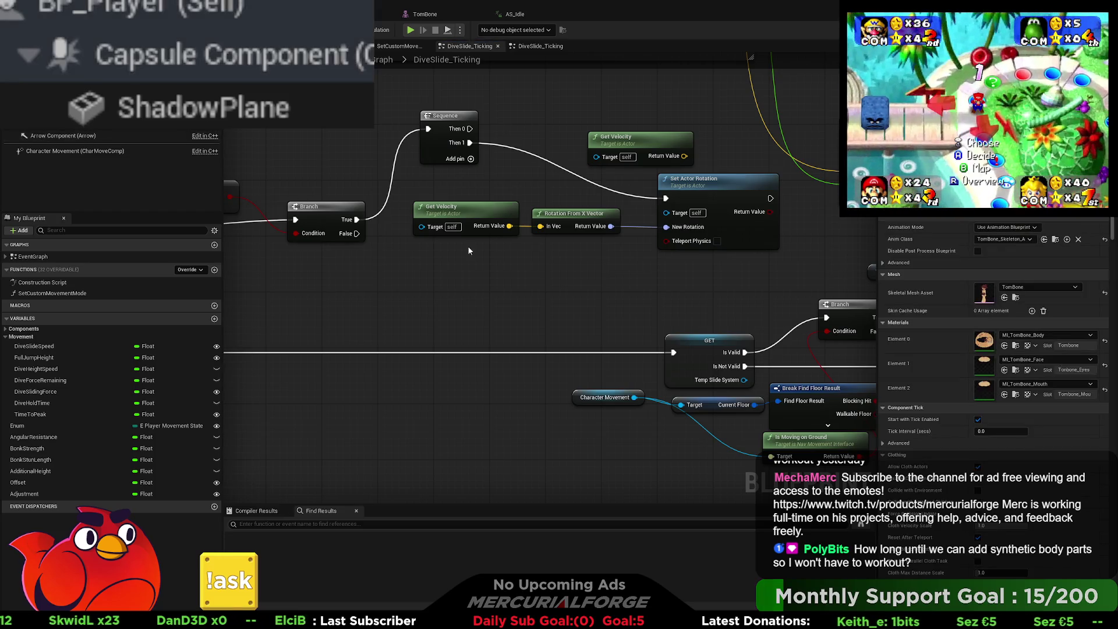
- Add a Mesh Set World Rotation run from Sequence Then 0, fed by Rotation From X Vector, then play-test
{"action": "left_click_drag", "start_coordinate": [525, 267], "coordinate": [679, 215]}
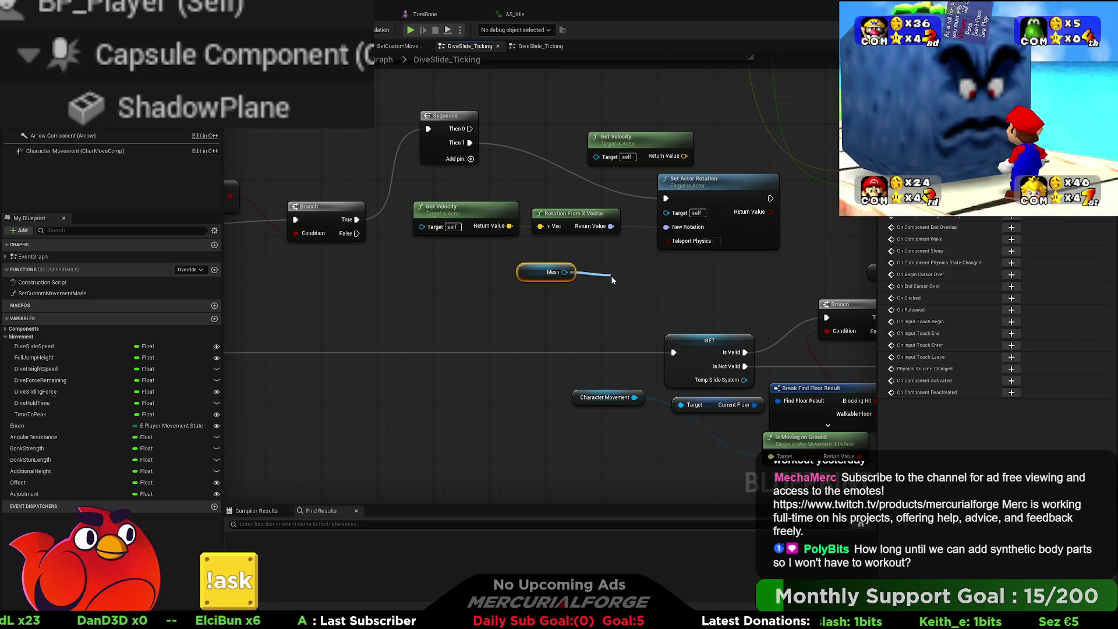
{"action": "left_click_drag", "start_coordinate": [610, 274], "coordinate": [613, 277]}
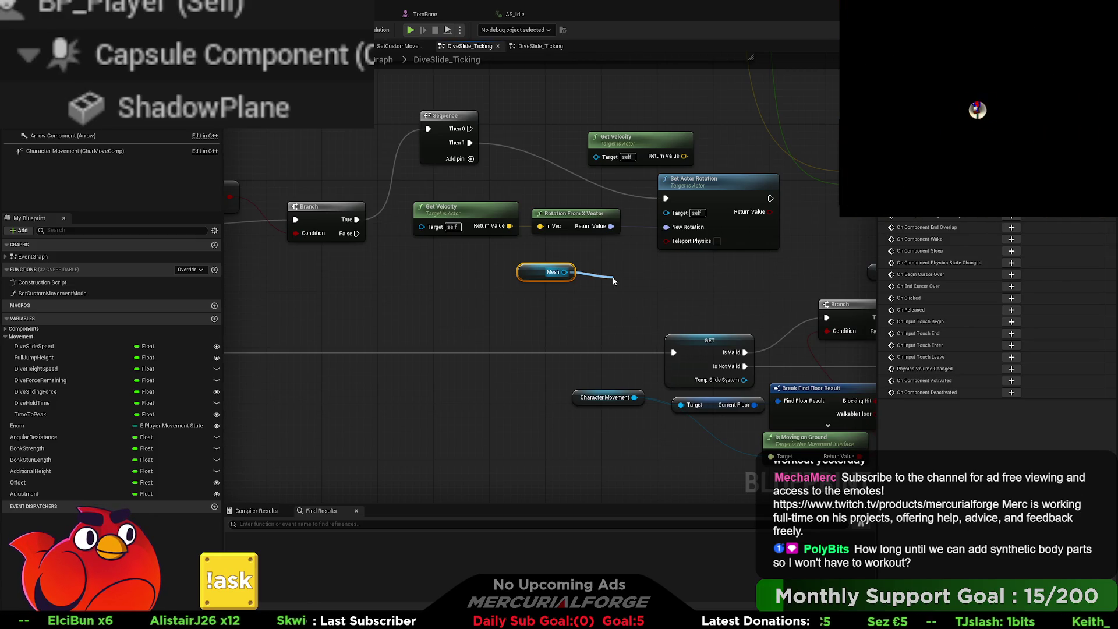
{"action": "key", "text": "Return"}
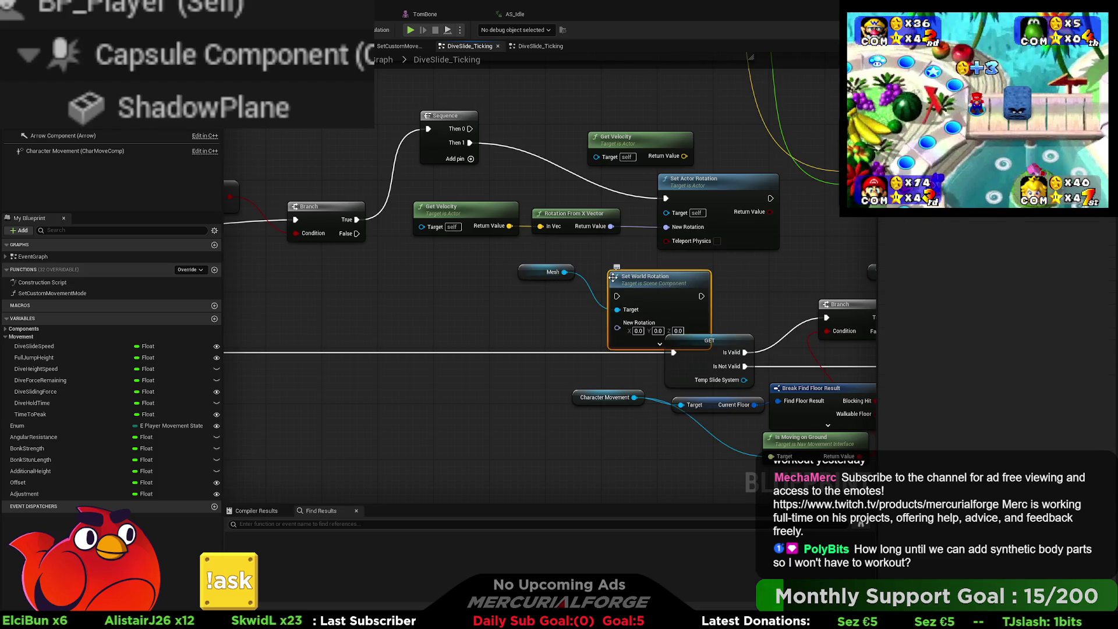
{"action": "left_click_drag", "start_coordinate": [640, 284], "coordinate": [675, 264]}
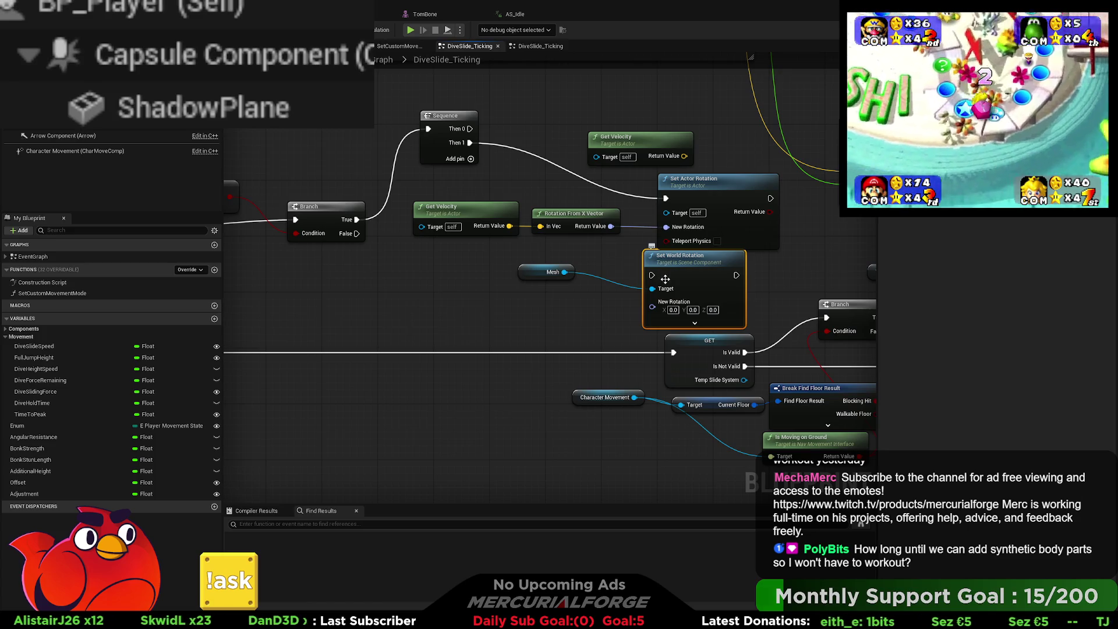
{"action": "left_click_drag", "start_coordinate": [561, 182], "coordinate": [466, 135]}
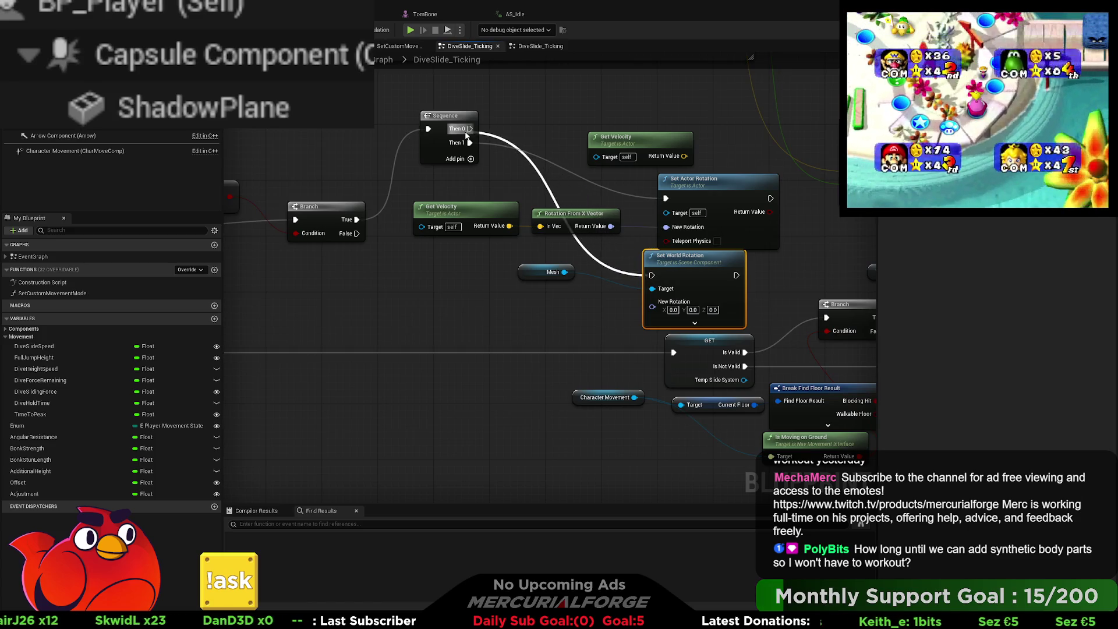
{"action": "left_click_drag", "start_coordinate": [610, 227], "coordinate": [654, 307]}
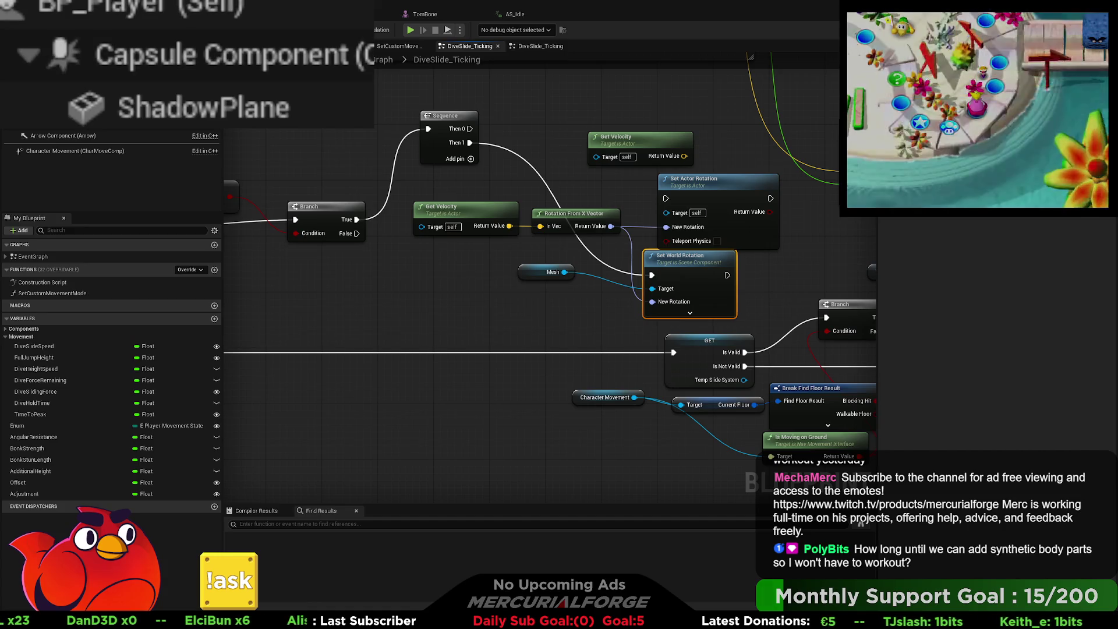
{"action": "key", "text": "alt+Tab"}
{"action": "key", "text": "alt+p"}
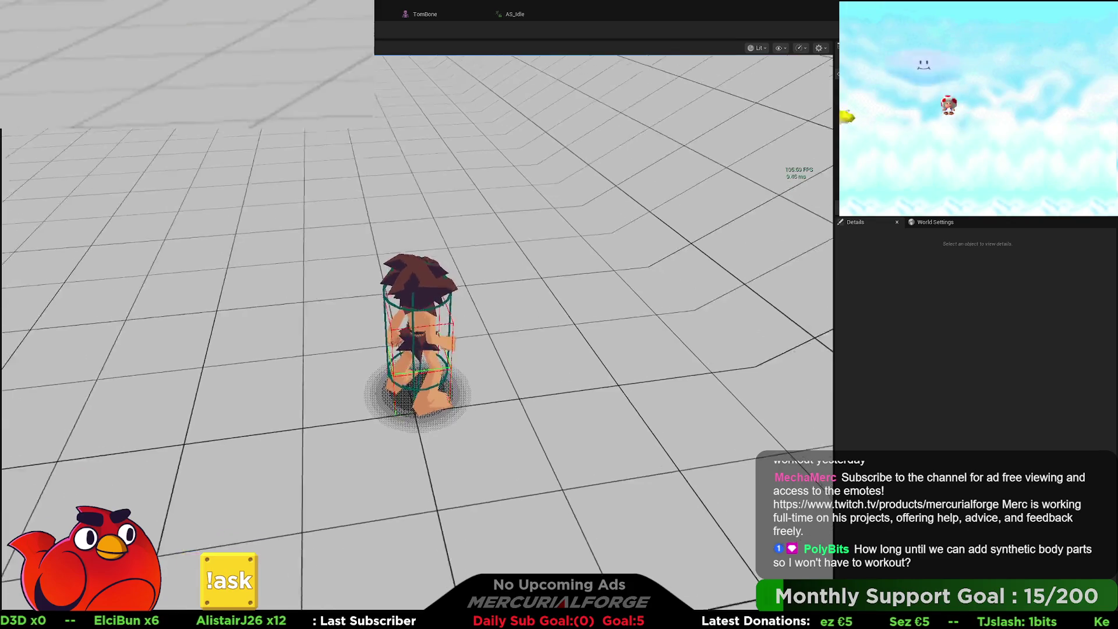
- Dive repeatedly across the floor and off the orange block to check the mesh rotation, then stop playing
{"action": "key", "text": "s"}
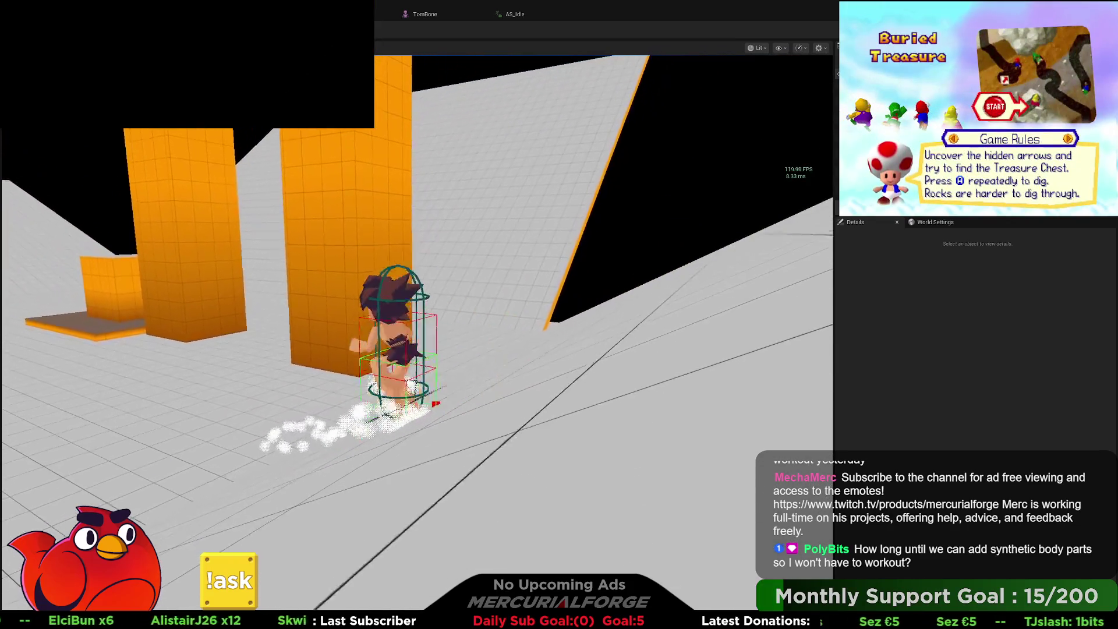
{"action": "key", "text": "e"}
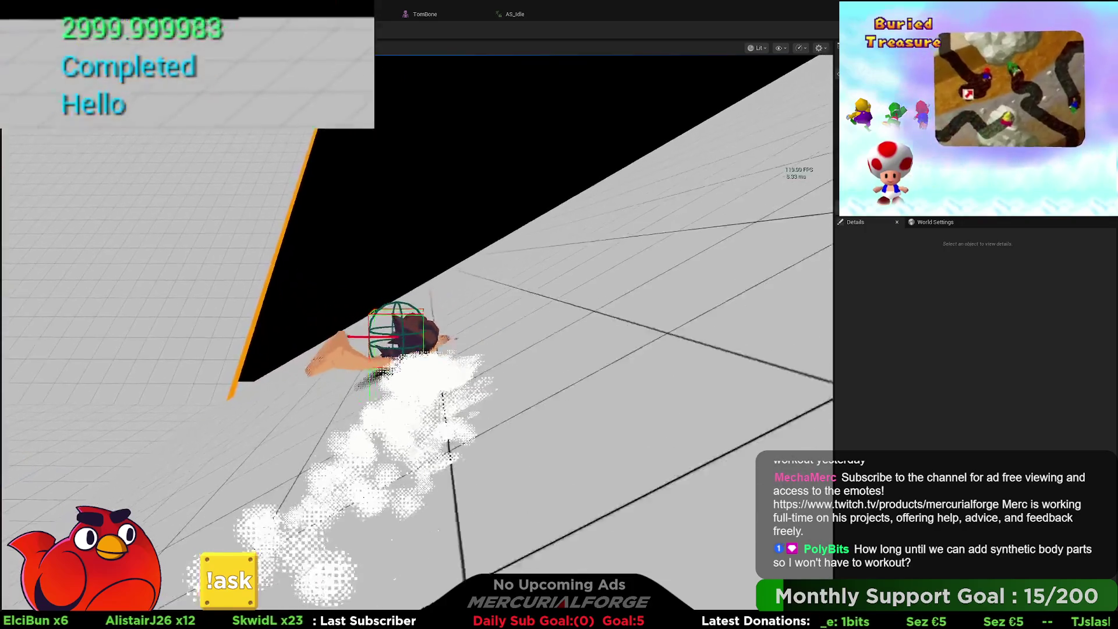
{"action": "key", "text": "e"}
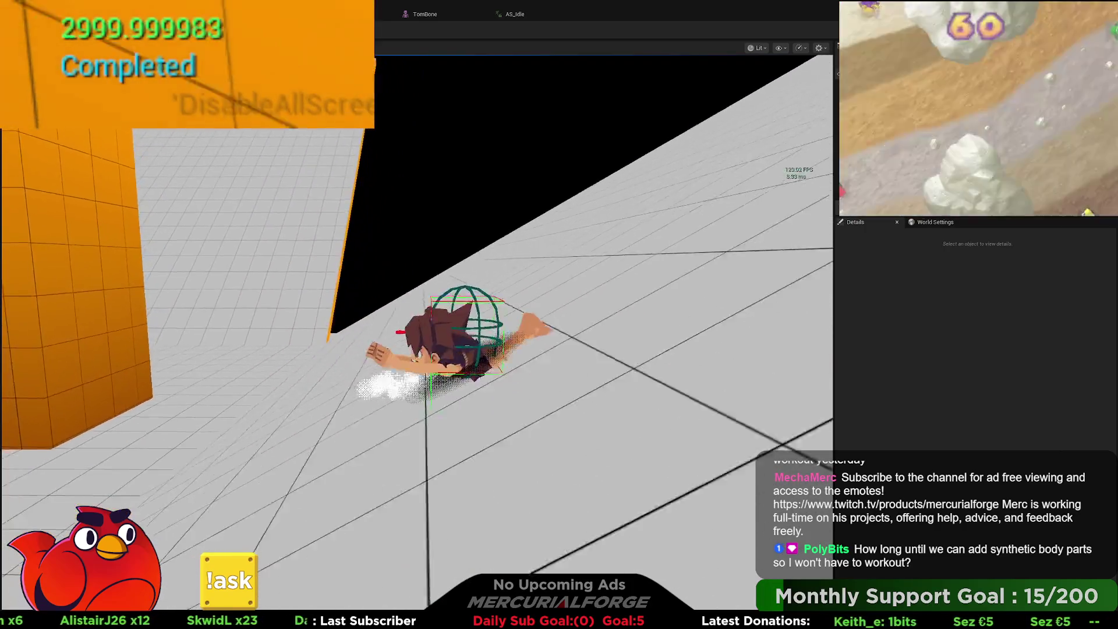
{"action": "key", "text": "e"}
{"action": "key", "text": "w"}
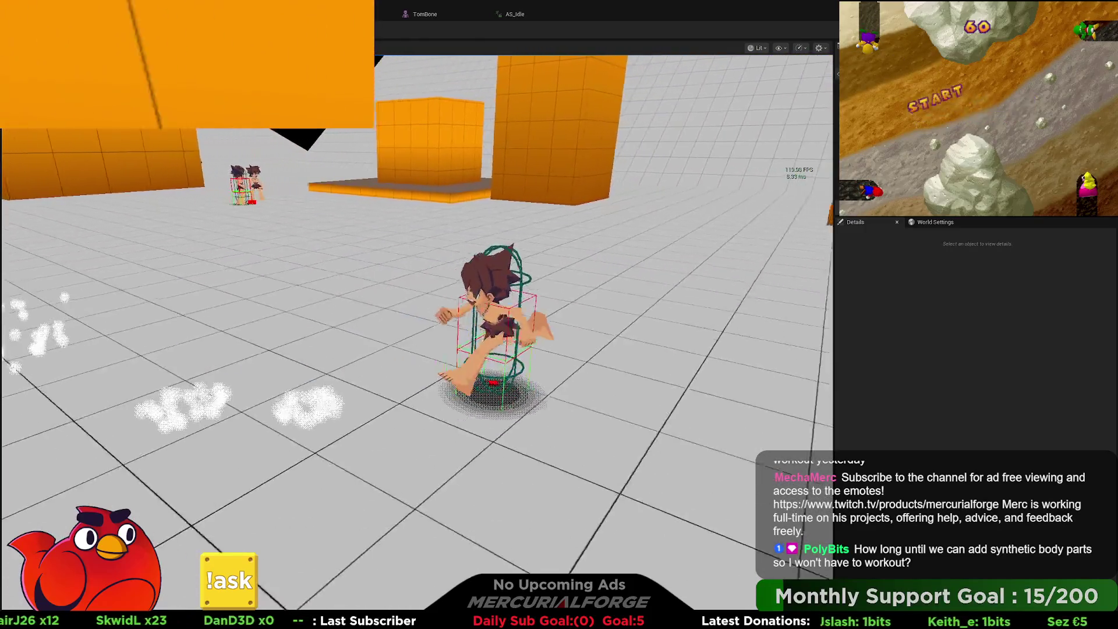
{"action": "key", "text": "space"}
{"action": "key", "text": "s"}
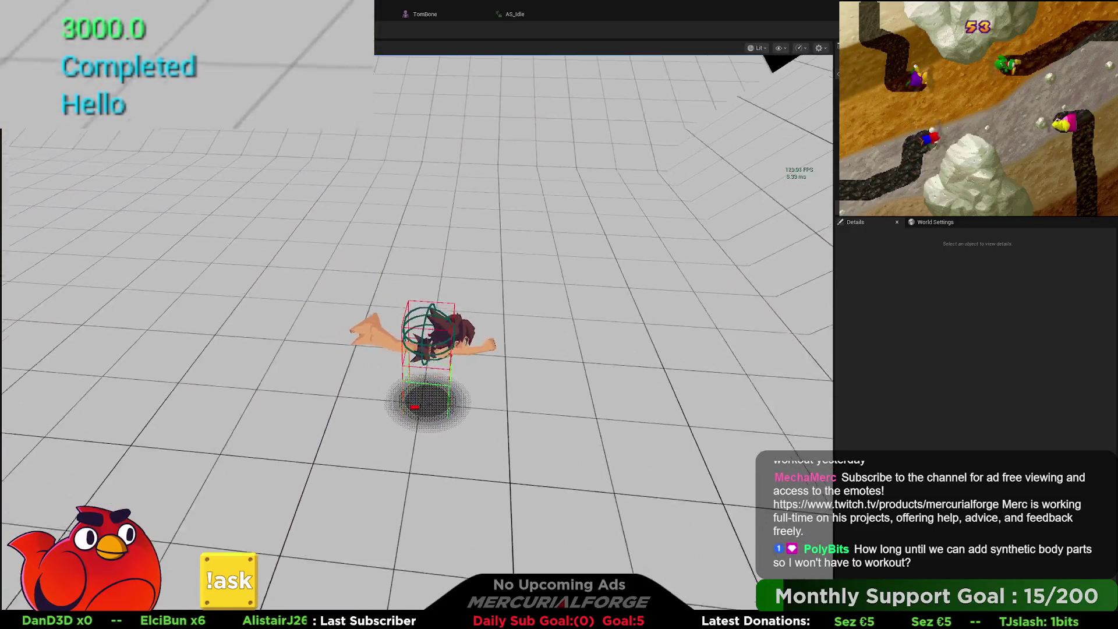
{"action": "key", "text": "space"}
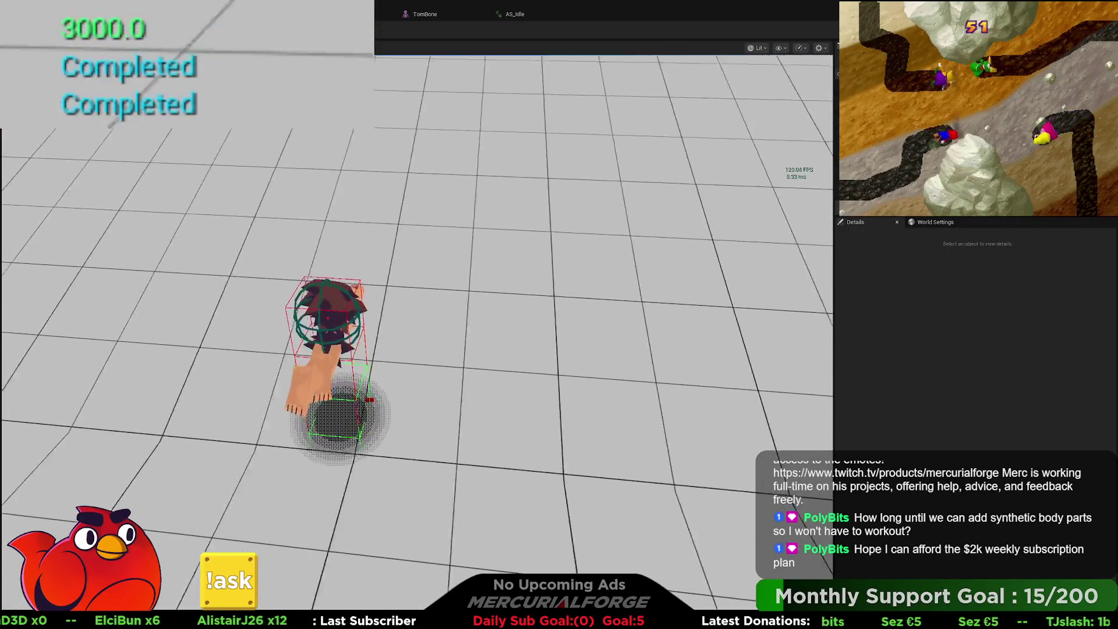
{"action": "key", "text": "space"}
{"action": "key", "text": "space"}
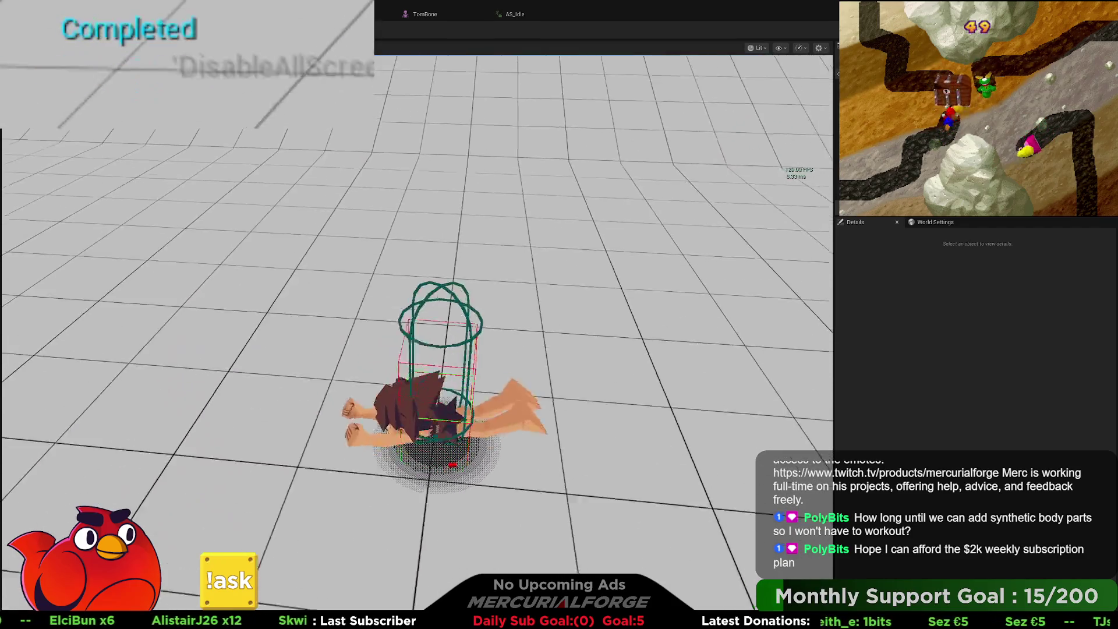
{"action": "key", "text": "space"}
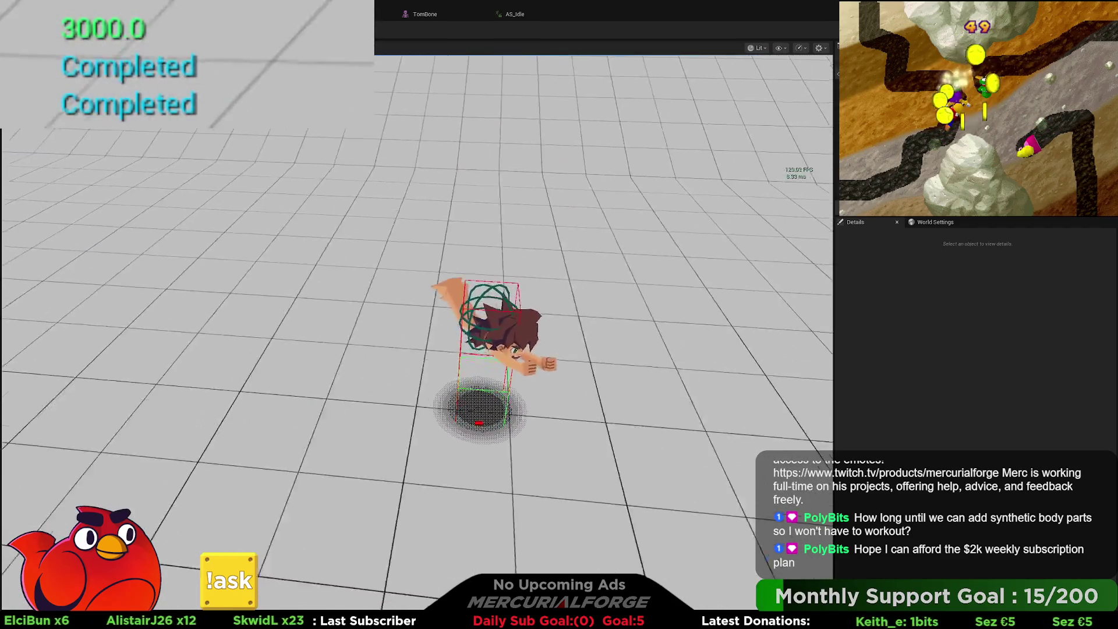
{"action": "key", "text": "space"}
{"action": "key", "text": "space"}
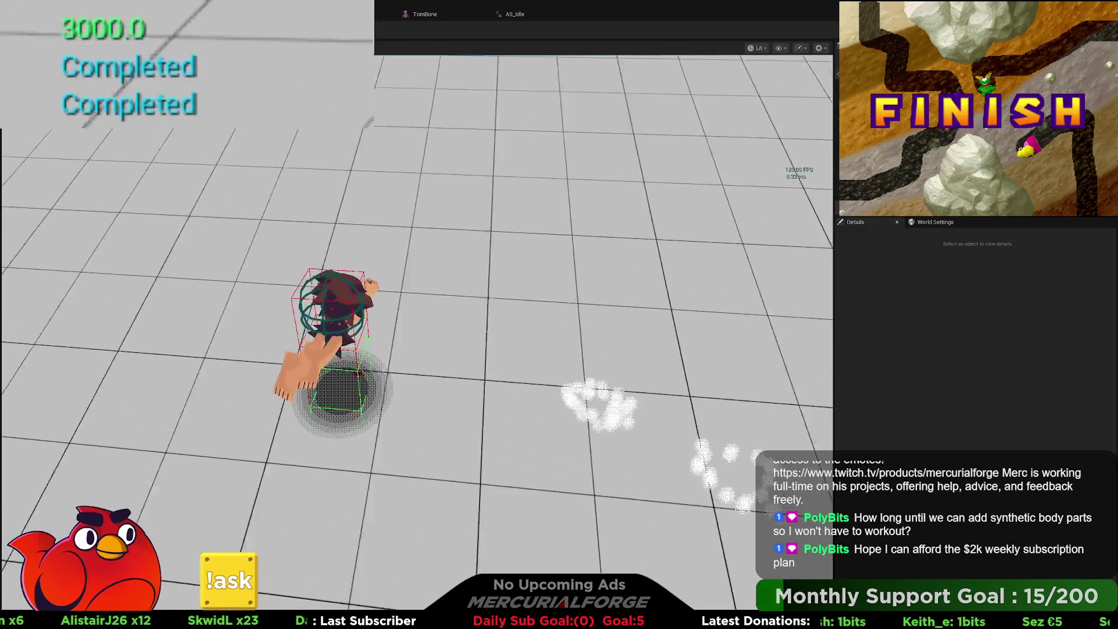
{"action": "key", "text": "space"}
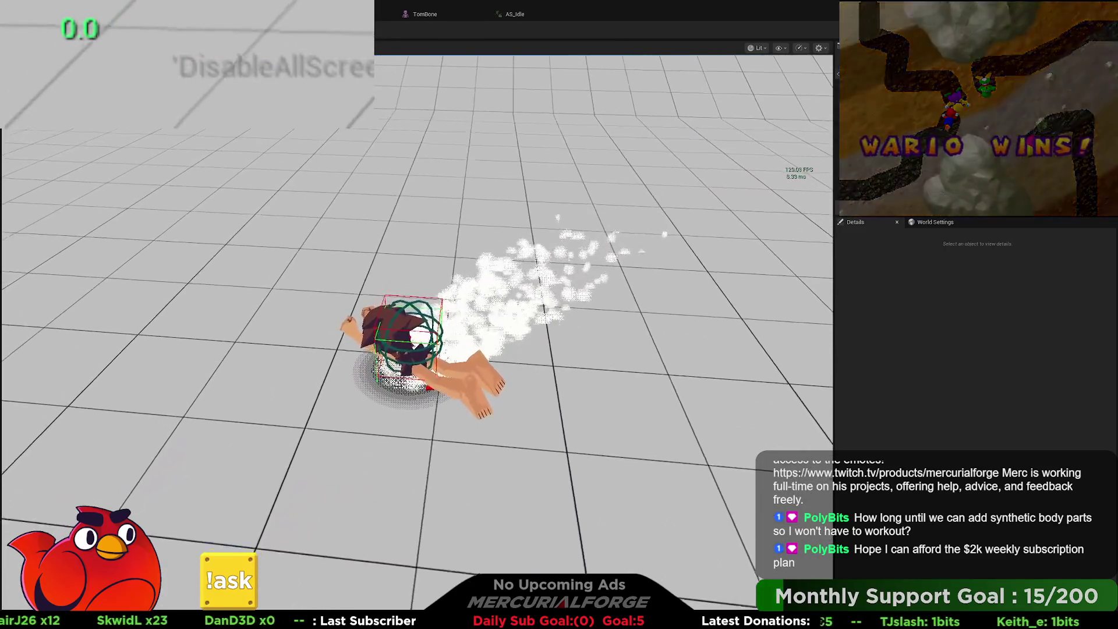
{"action": "key", "text": "Escape"}
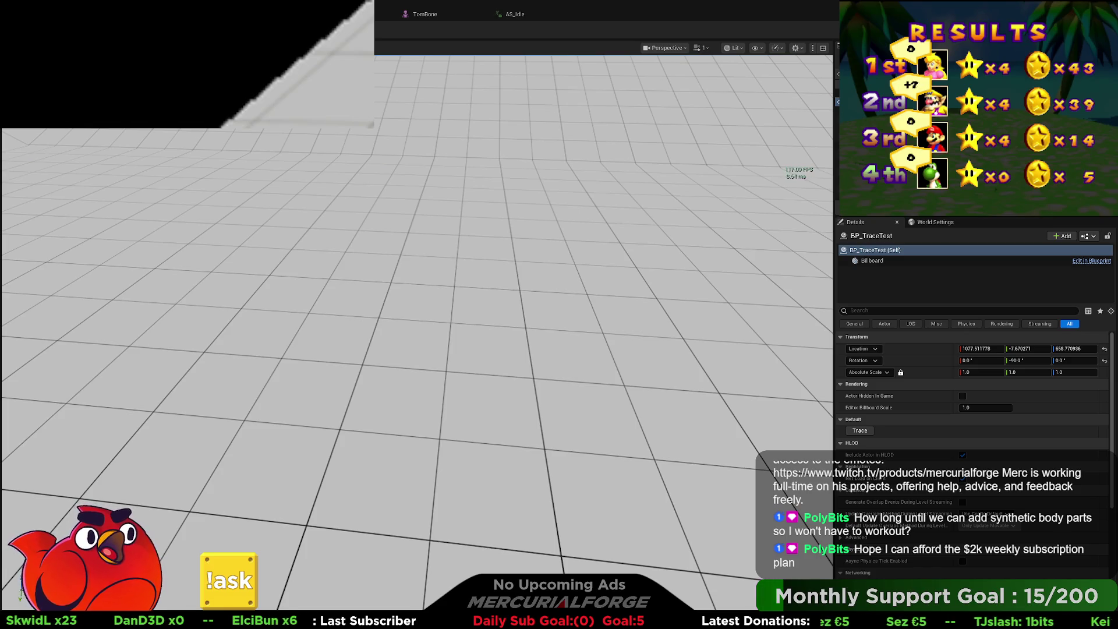
- In BP_Player, rearrange the Set World Rotation and Get Velocity nodes around Set Actor Rotation
{"action": "key", "text": "alt+Tab"}
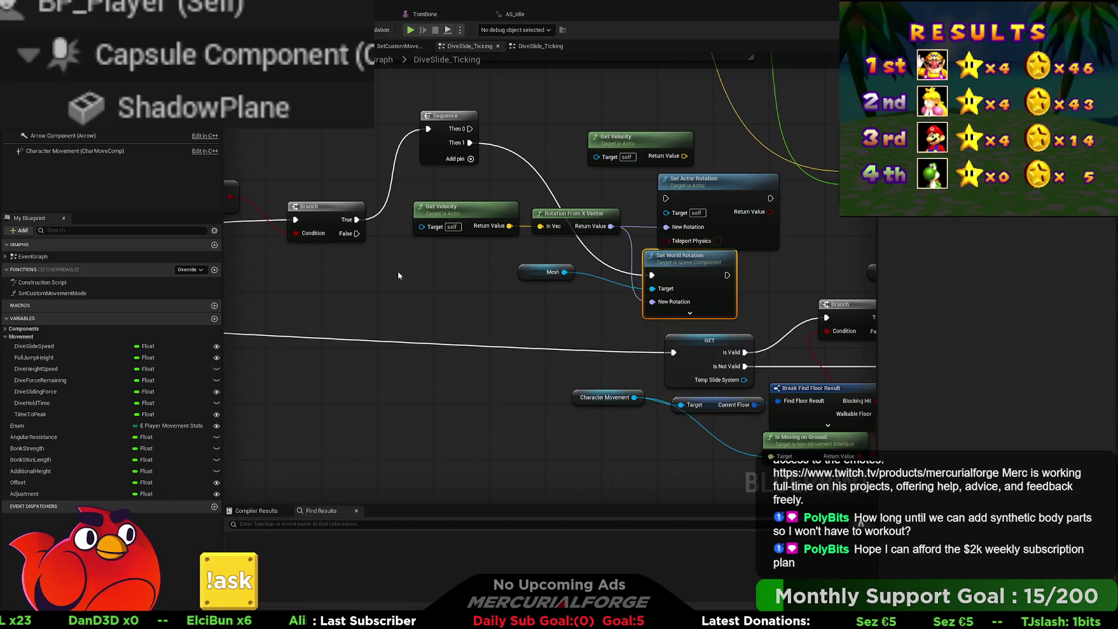
{"action": "left_click_drag", "start_coordinate": [443, 262], "coordinate": [569, 211]}
{"action": "left_click", "coordinate": [577, 203]}
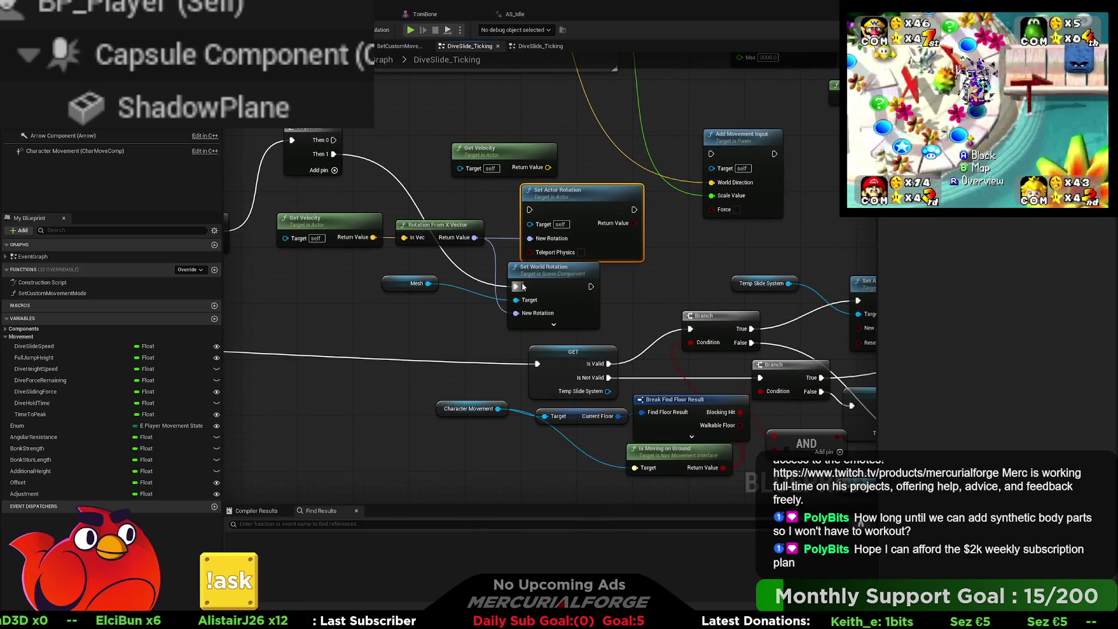
{"action": "left_click", "coordinate": [556, 280]}
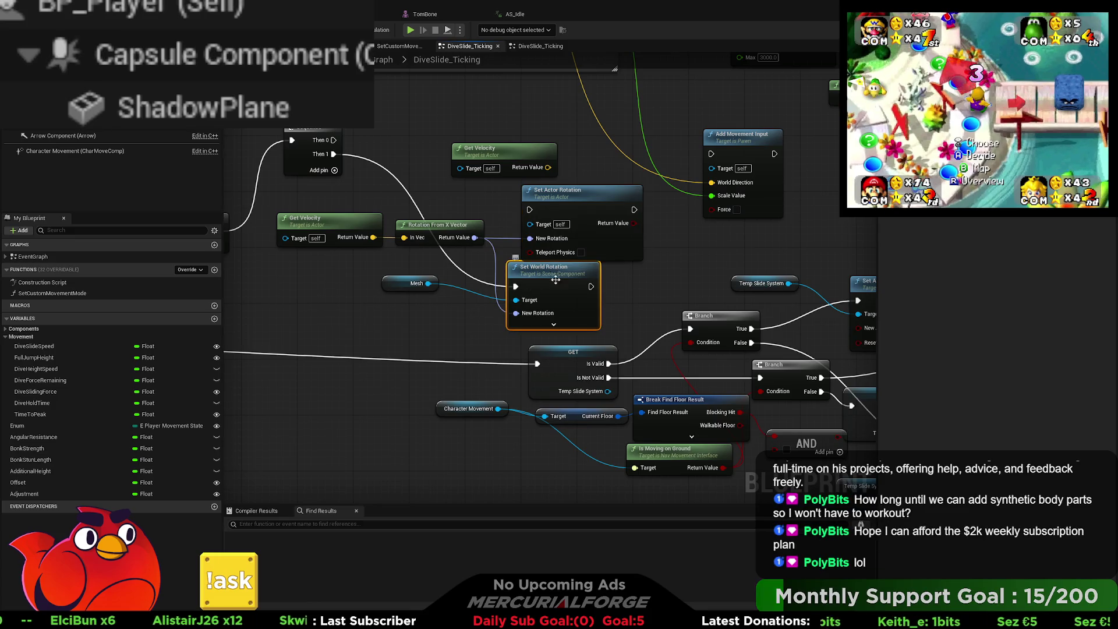
{"action": "left_click_drag", "start_coordinate": [553, 274], "coordinate": [498, 260]}
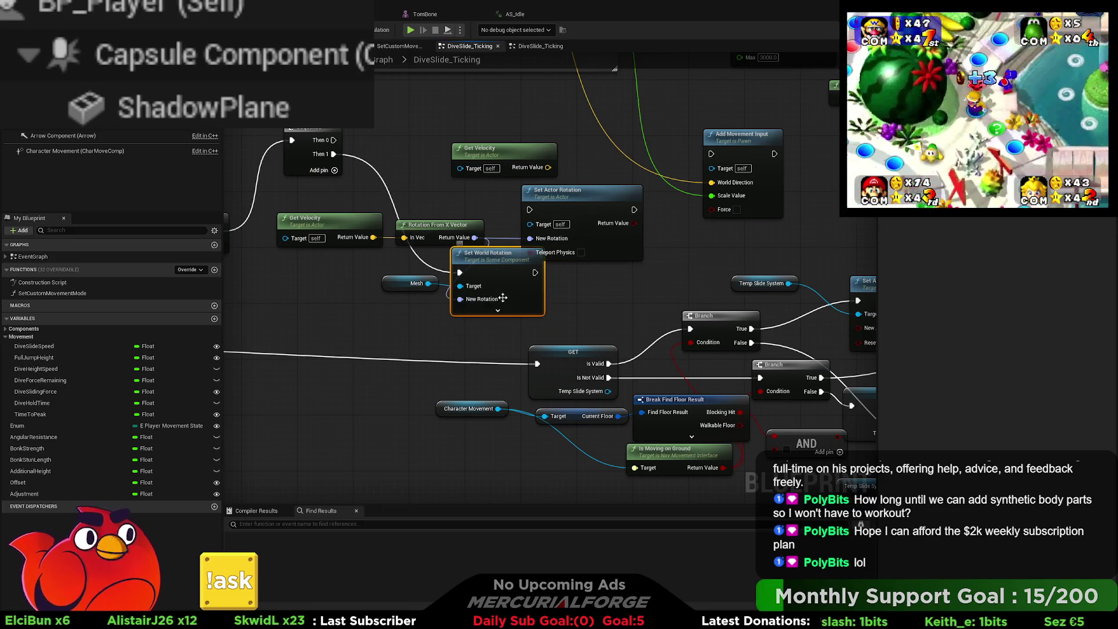
{"action": "left_click", "coordinate": [498, 312]}
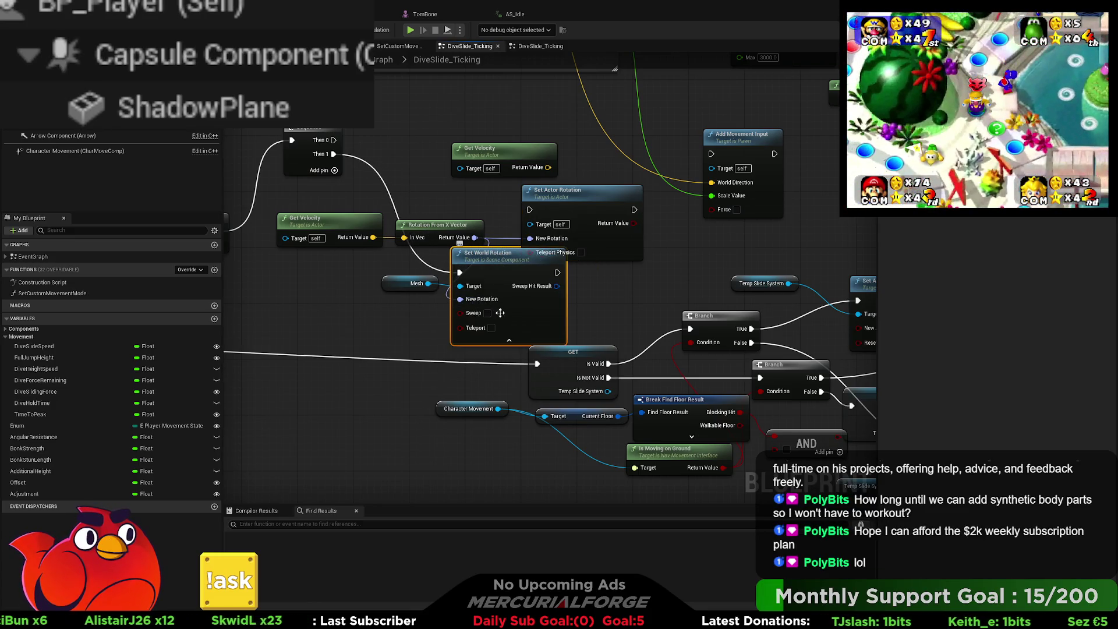
{"action": "left_click", "coordinate": [506, 343]}
{"action": "left_click_drag", "start_coordinate": [495, 258], "coordinate": [571, 272]}
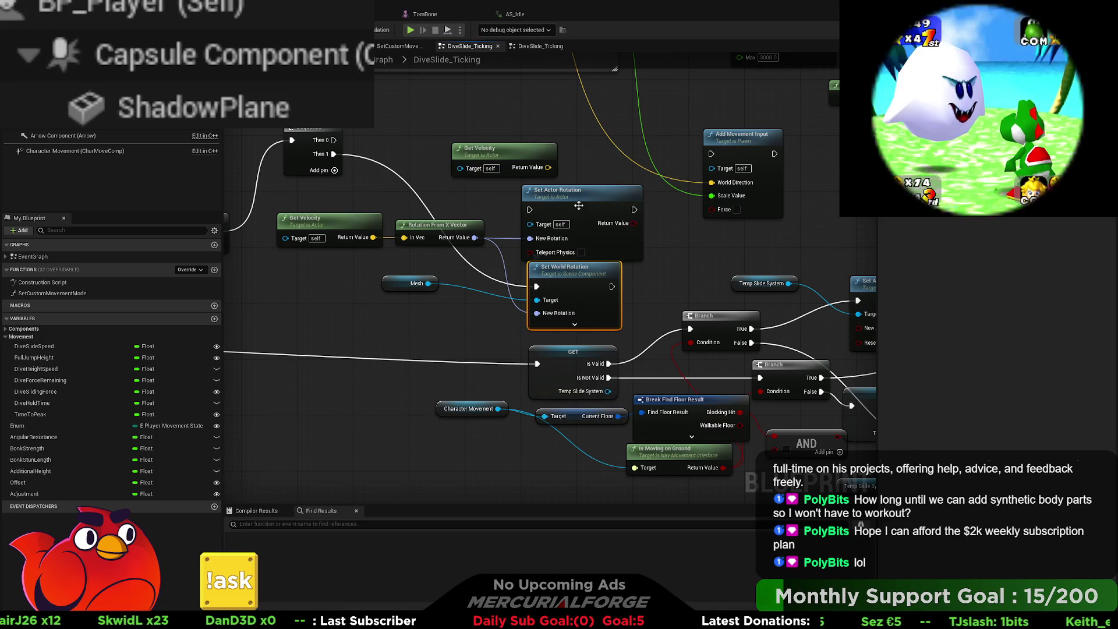
{"action": "left_click_drag", "start_coordinate": [578, 194], "coordinate": [578, 180]}
{"action": "left_click_drag", "start_coordinate": [495, 149], "coordinate": [481, 135]}
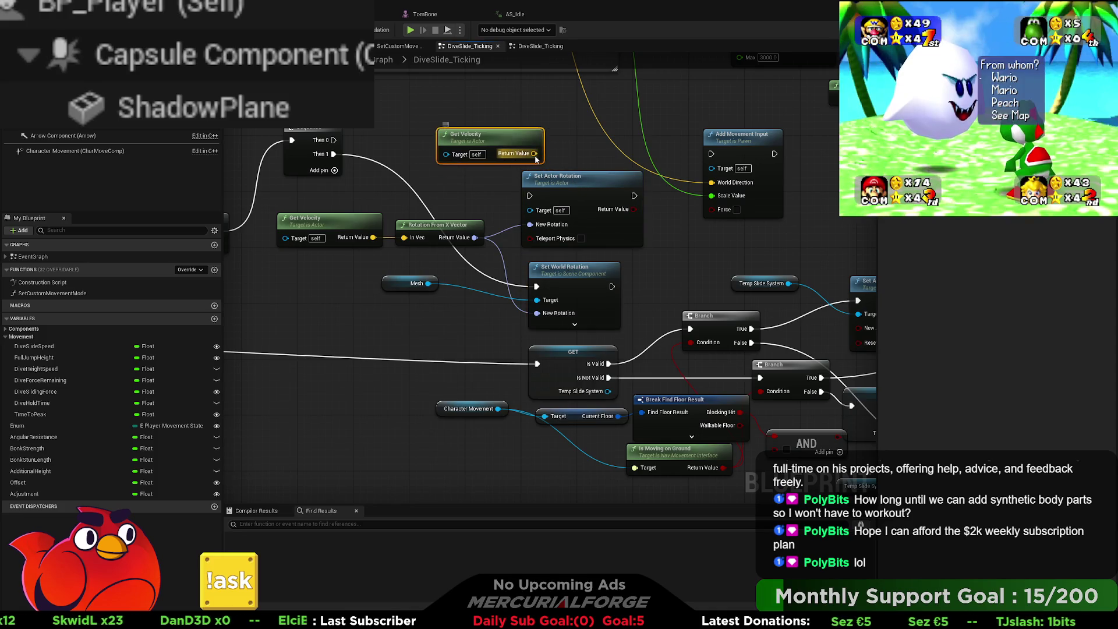
{"action": "left_click_drag", "start_coordinate": [537, 159], "coordinate": [532, 183]}
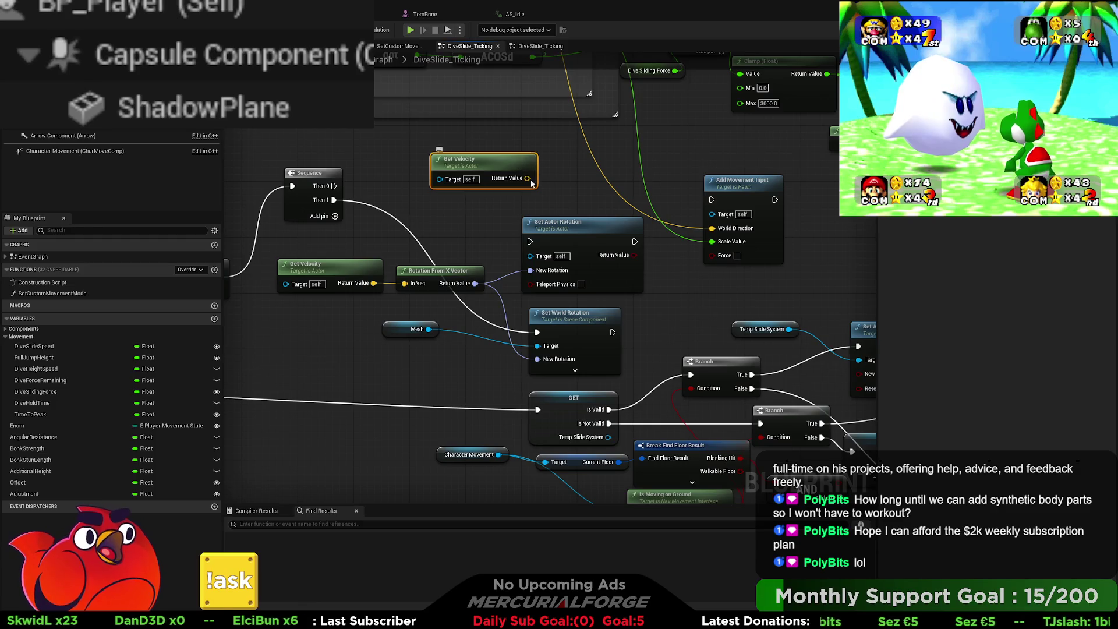
{"action": "left_click_drag", "start_coordinate": [583, 226], "coordinate": [568, 212]}
{"action": "left_click_drag", "start_coordinate": [578, 326], "coordinate": [558, 304]}
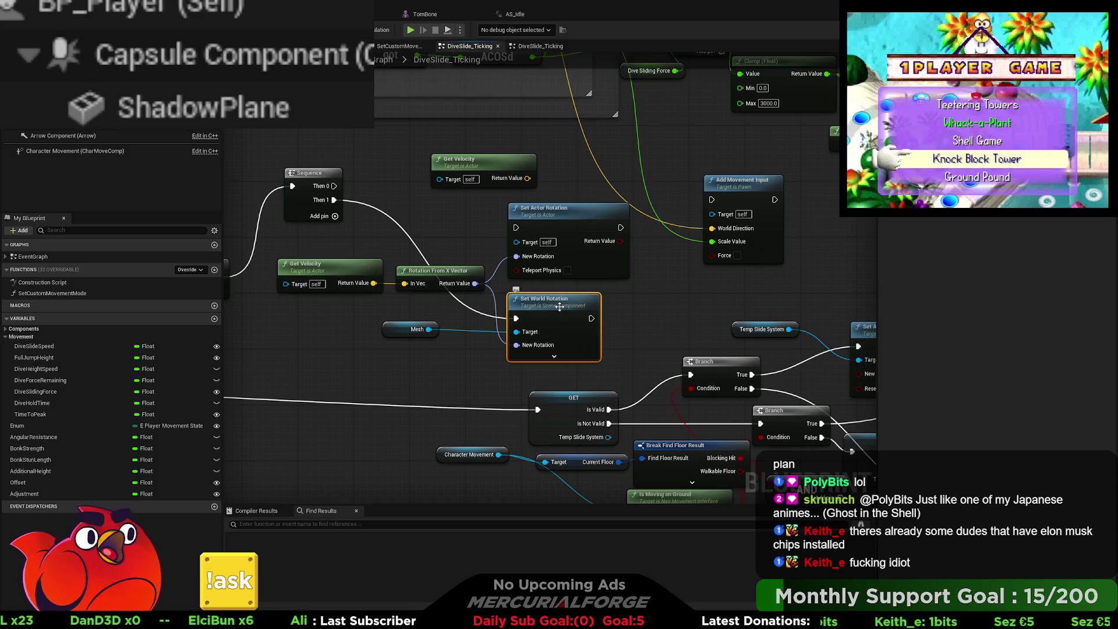
- Delete the Mesh's Set World Rotation and Mesh getter, and run Set Actor Rotation from Sequence Then 1
{"action": "key", "text": "Delete"}
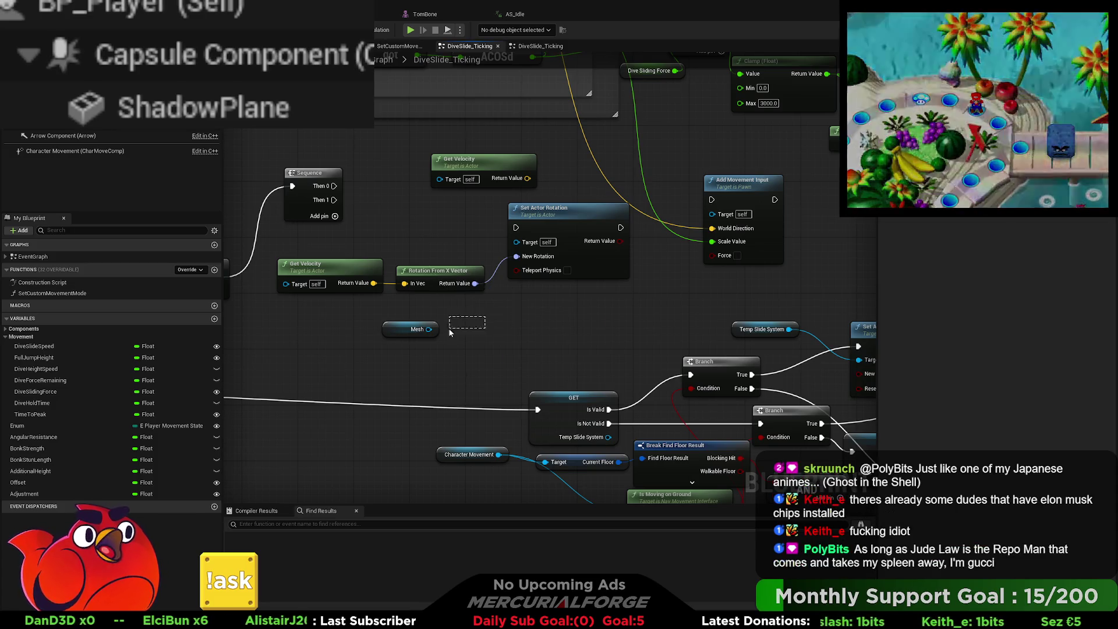
{"action": "mouse_move", "coordinate": [334, 199]}
{"action": "left_mouse_down"}
{"action": "mouse_move", "coordinate": [533, 222]}
{"action": "mouse_move", "coordinate": [517, 228]}
{"action": "left_mouse_up"}
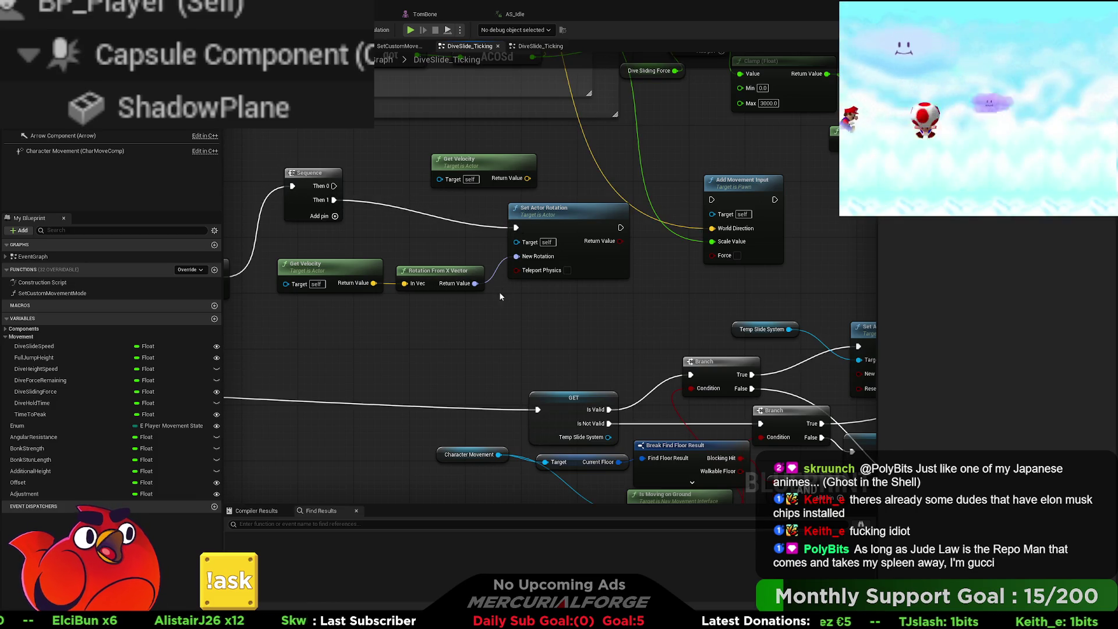
{"action": "left_click_drag", "start_coordinate": [494, 297], "coordinate": [636, 292]}
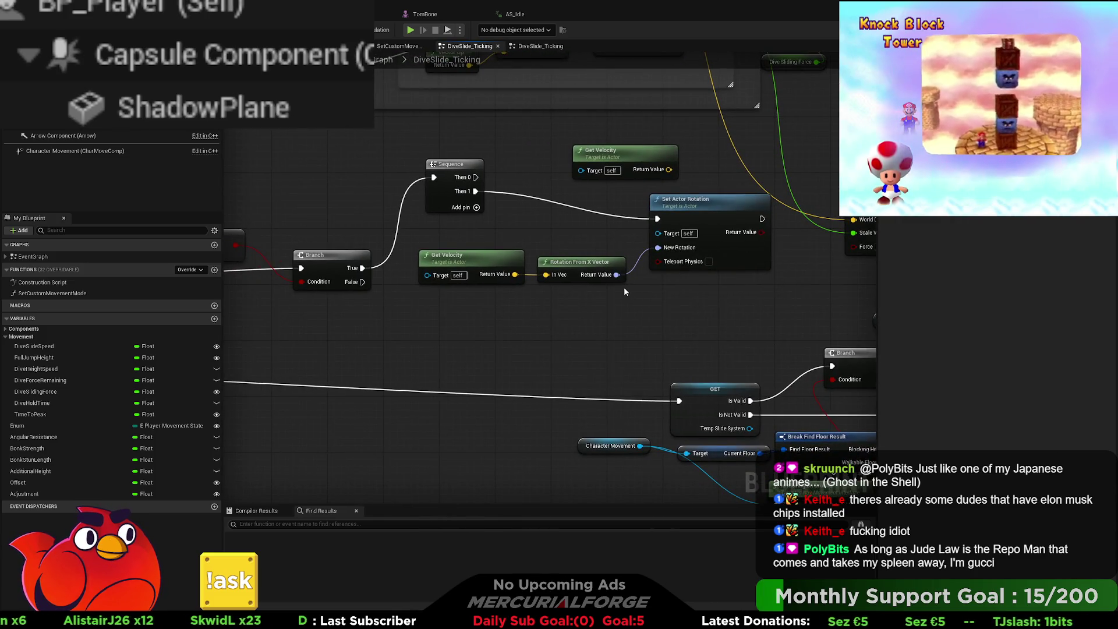
{"action": "left_click_drag", "start_coordinate": [622, 294], "coordinate": [523, 319]}
{"action": "left_click_drag", "start_coordinate": [393, 275], "coordinate": [393, 254]}
{"action": "key", "text": "q"}
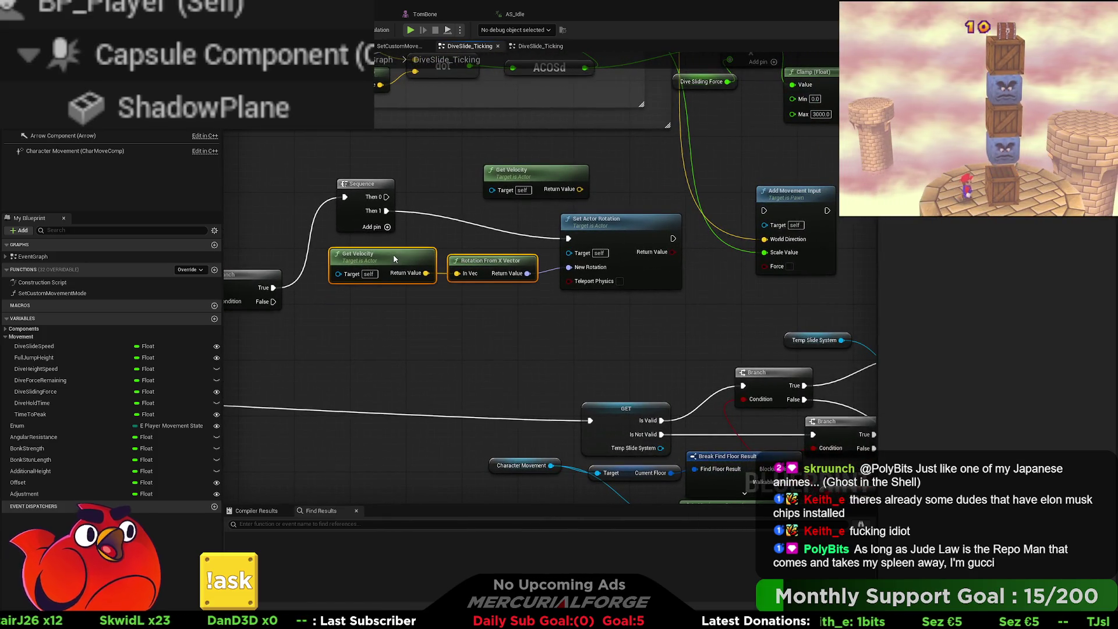
{"action": "left_click_drag", "start_coordinate": [537, 170], "coordinate": [511, 145]}
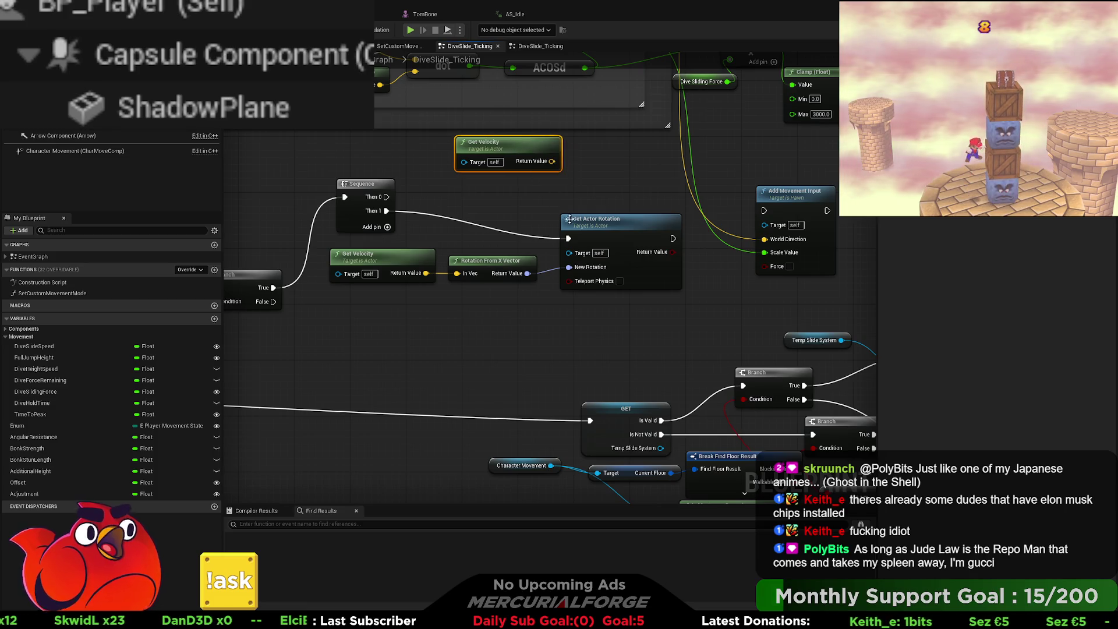
{"action": "left_click_drag", "start_coordinate": [589, 226], "coordinate": [589, 198]}
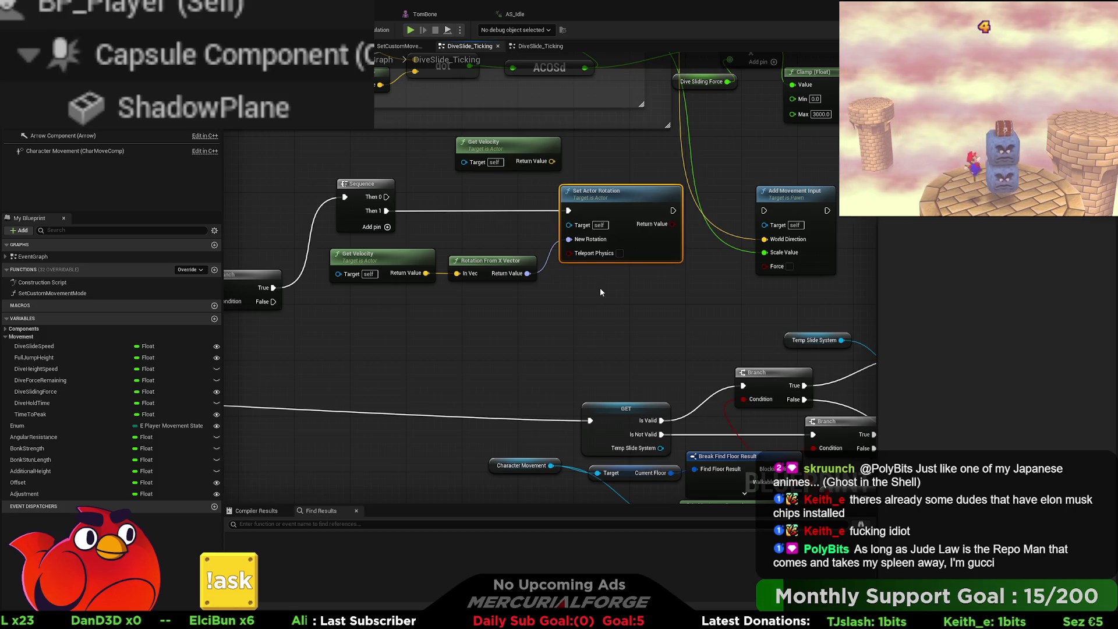
- Delete the Add Movement Input node
{"action": "mouse_move", "coordinate": [600, 287]}
{"action": "left_mouse_down"}
{"action": "mouse_move", "coordinate": [412, 299]}
{"action": "mouse_move", "coordinate": [670, 315]}
{"action": "mouse_move", "coordinate": [630, 325]}
{"action": "left_mouse_up"}
{"action": "left_click", "coordinate": [586, 223]}
{"action": "key", "text": "Delete"}
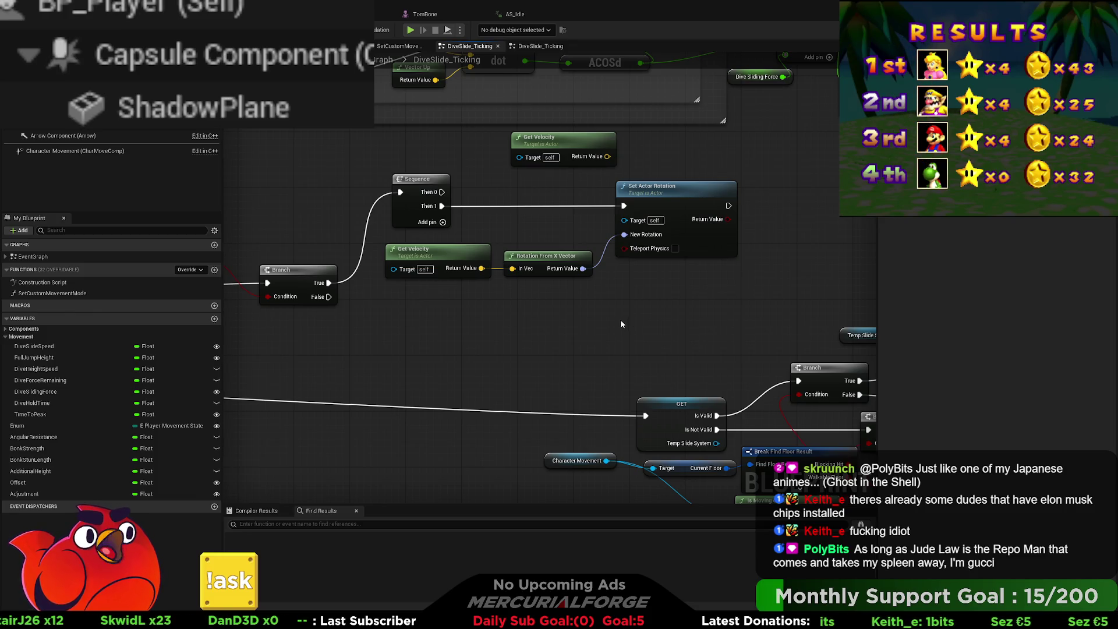
- Review the Enum, Branch, Set Active and Spawn System Attached nodes, then select ShadowPlane
{"action": "mouse_move", "coordinate": [536, 320]}
{"action": "left_mouse_down"}
{"action": "mouse_move", "coordinate": [869, 286]}
{"action": "mouse_move", "coordinate": [388, 276]}
{"action": "left_mouse_up"}
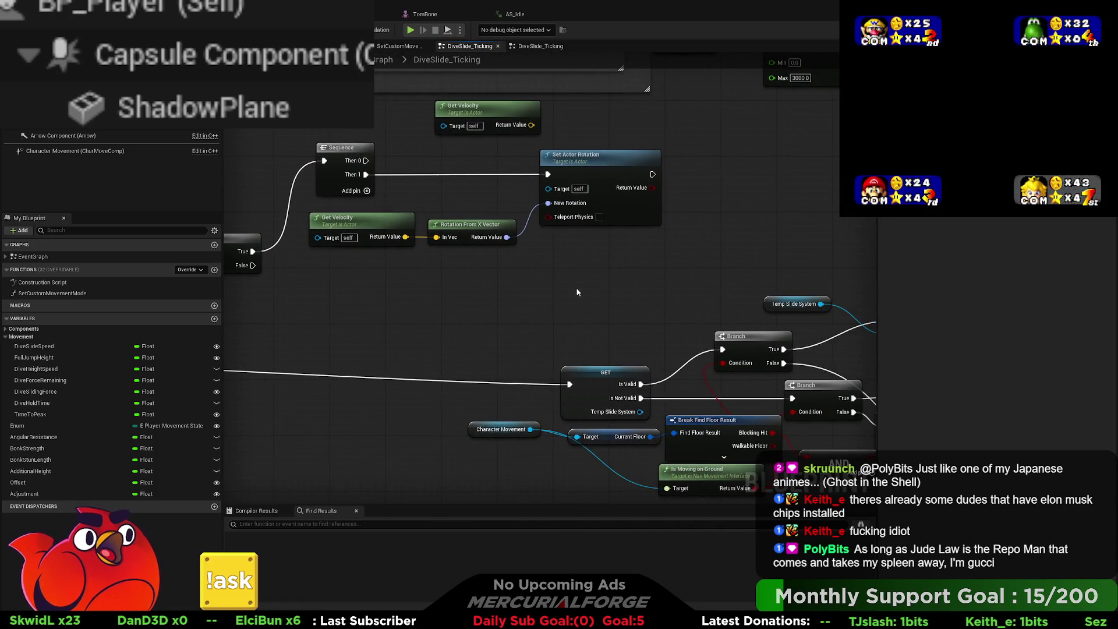
{"action": "left_click_drag", "start_coordinate": [576, 288], "coordinate": [284, 296]}
{"action": "mouse_move", "coordinate": [688, 249]}
{"action": "left_mouse_down"}
{"action": "mouse_move", "coordinate": [548, 236]}
{"action": "mouse_move", "coordinate": [586, 263]}
{"action": "mouse_move", "coordinate": [307, 190]}
{"action": "mouse_move", "coordinate": [836, 214]}
{"action": "left_mouse_up"}
{"action": "mouse_move", "coordinate": [462, 227]}
{"action": "left_mouse_down"}
{"action": "mouse_move", "coordinate": [501, 233]}
{"action": "mouse_move", "coordinate": [596, 294]}
{"action": "left_mouse_up"}
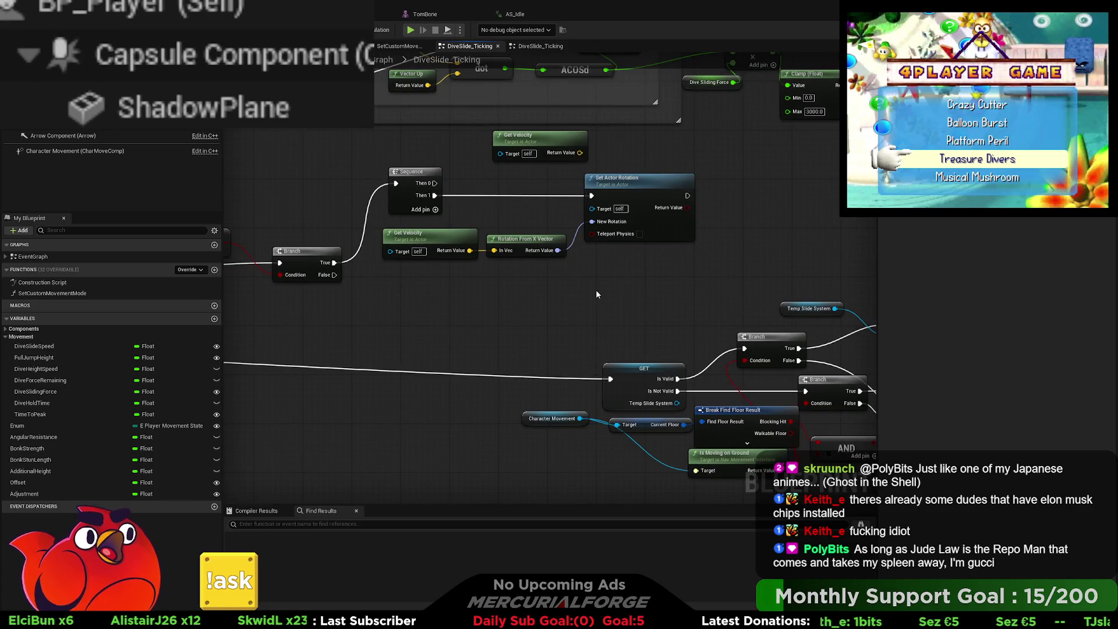
{"action": "left_click_drag", "start_coordinate": [596, 289], "coordinate": [714, 295]}
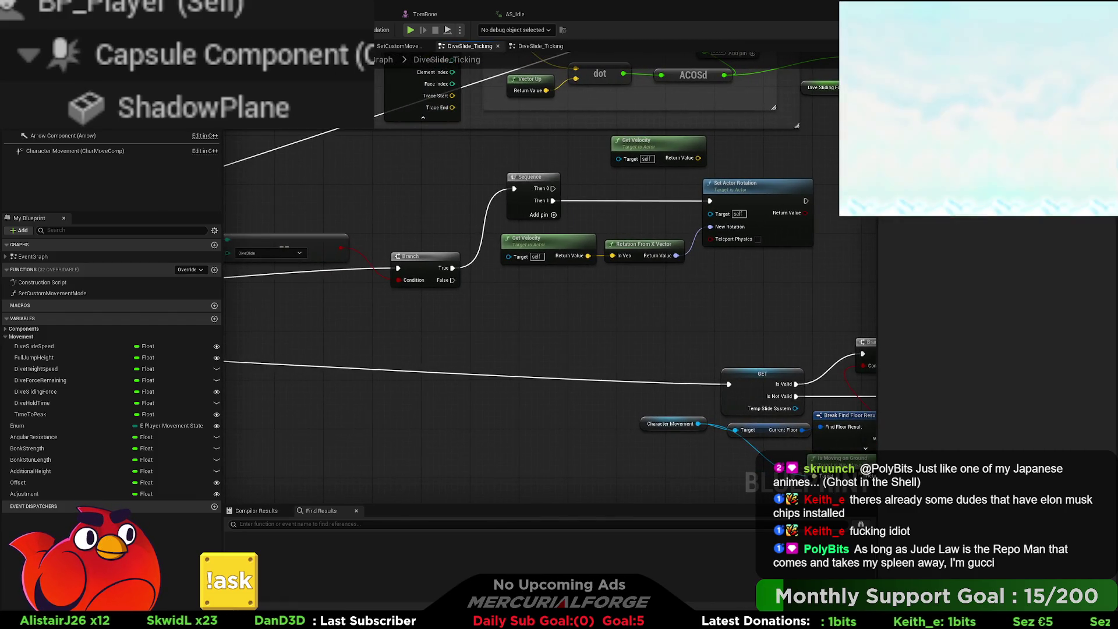
{"action": "left_click_drag", "start_coordinate": [406, 195], "coordinate": [336, 197]}
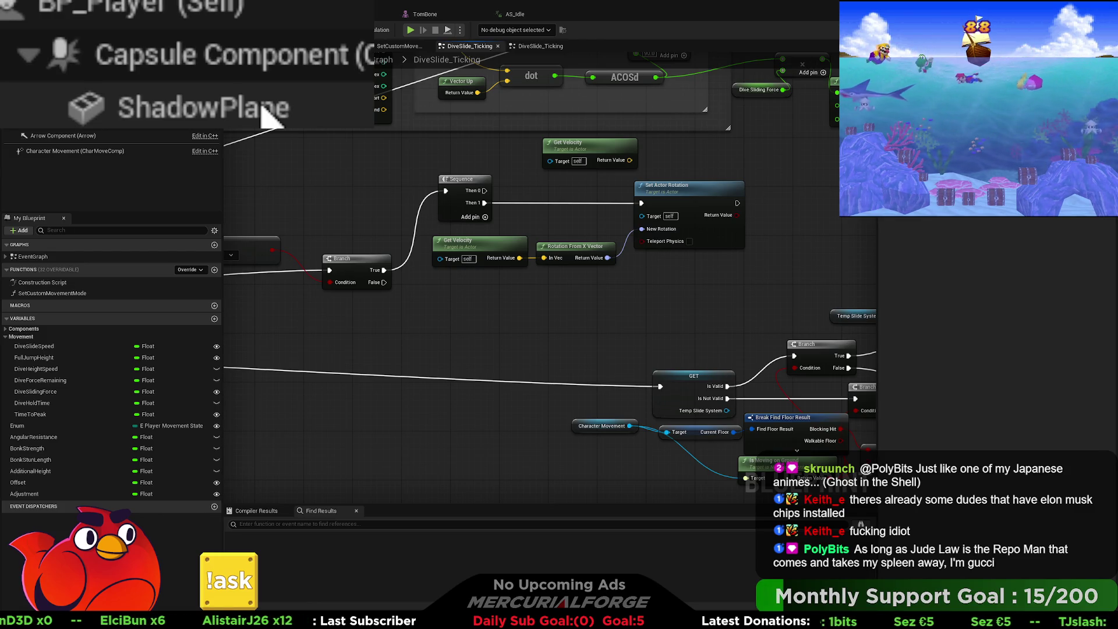
{"action": "left_click", "coordinate": [262, 108]}
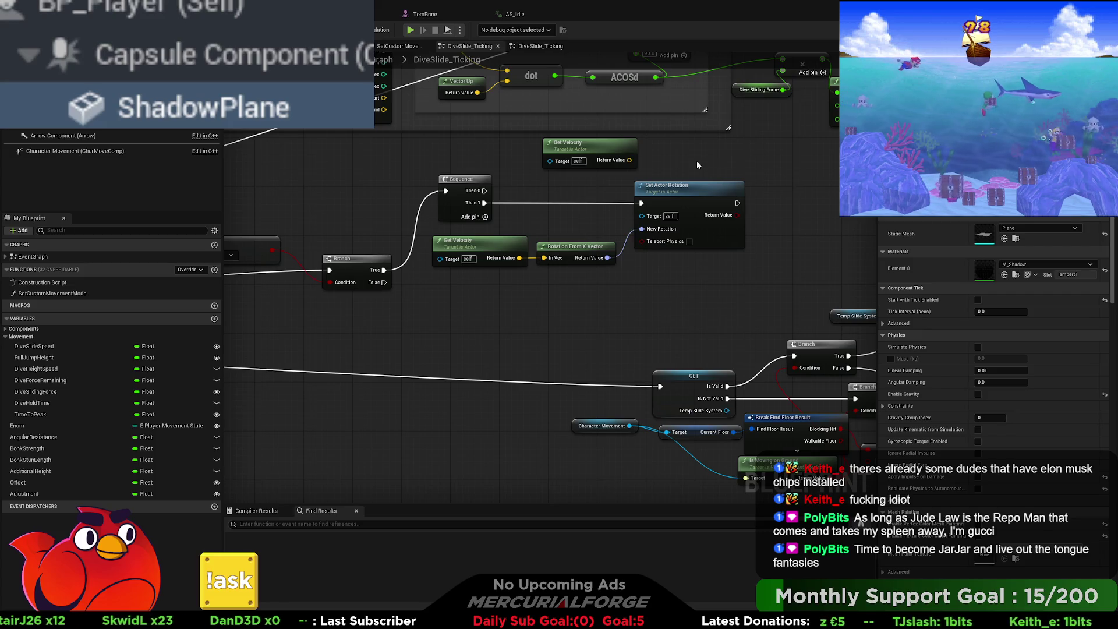
- Pan the graph right, end the shadow play test, and return to BP_Player's graph
{"action": "left_click_drag", "start_coordinate": [582, 350], "coordinate": [325, 374]}
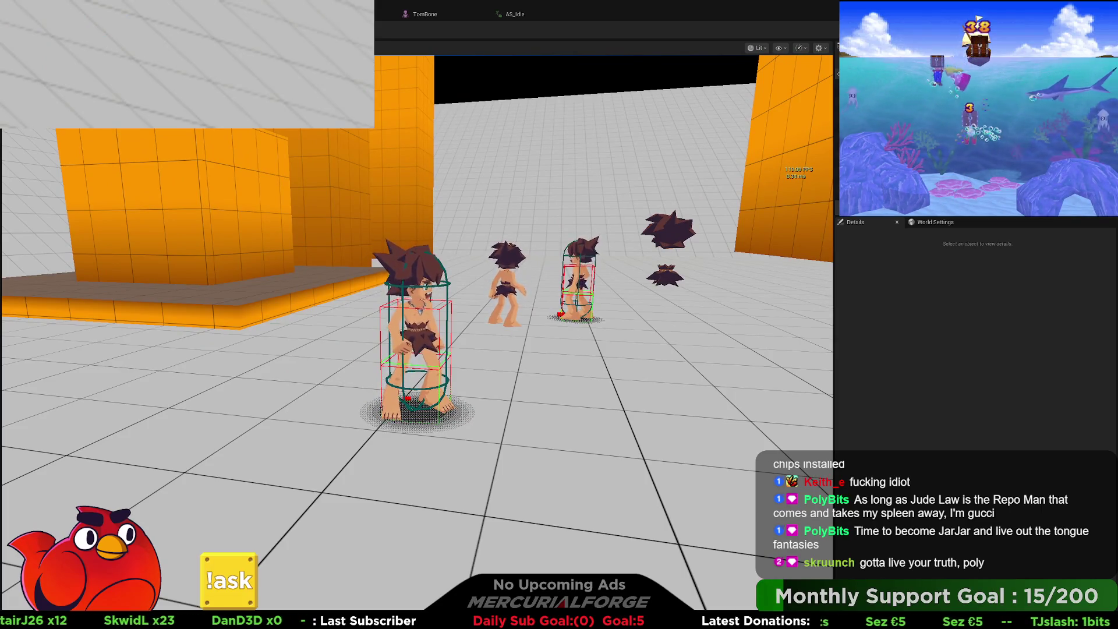
{"action": "key", "text": "Escape"}
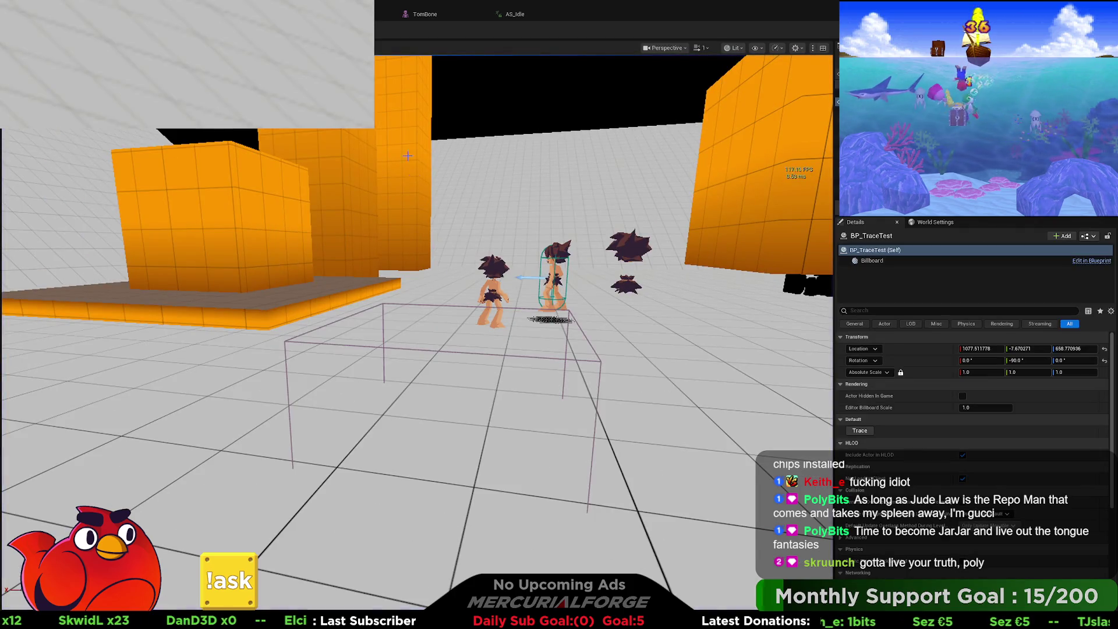
{"action": "key", "text": "alt+Tab"}
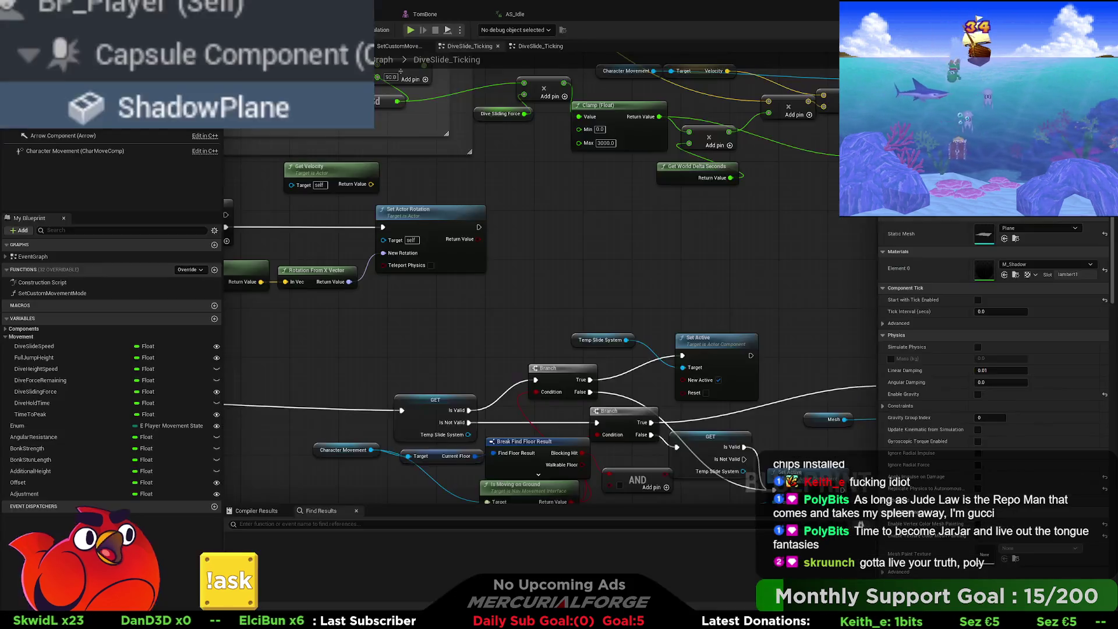
- Close the SetCustomMovementMode function graph and open the player's EventGraph
{"action": "mouse_move", "coordinate": [334, 349]}
{"action": "left_mouse_down"}
{"action": "mouse_move", "coordinate": [460, 343]}
{"action": "mouse_move", "coordinate": [587, 318]}
{"action": "left_mouse_up"}
{"action": "scroll", "coordinate": [587, 319], "scroll_direction": "down", "scroll_amount": 5}
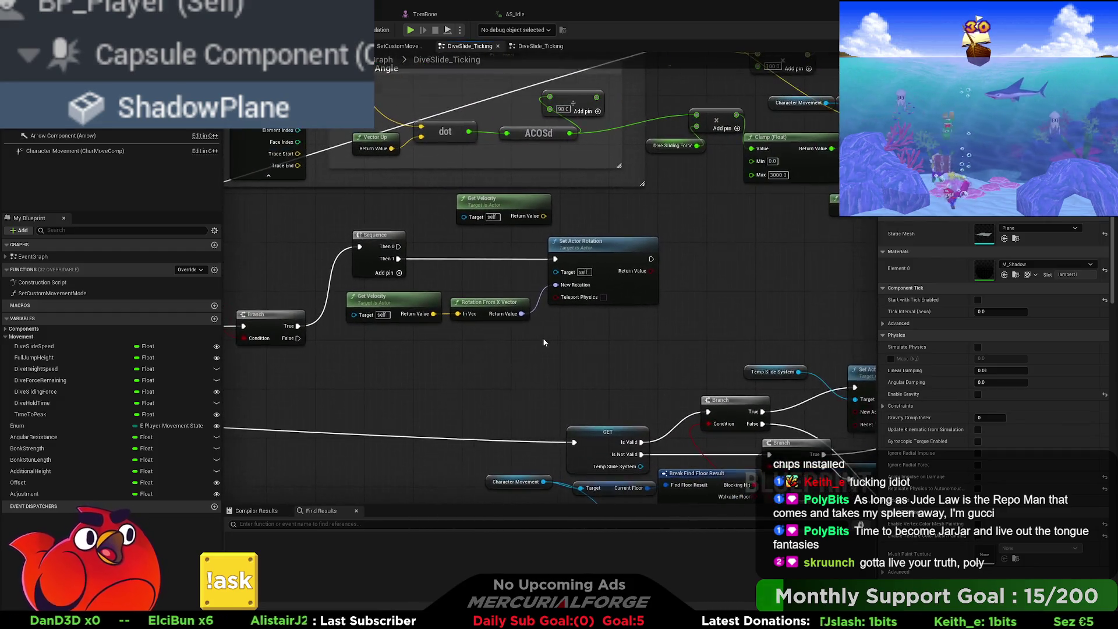
{"action": "double_click", "coordinate": [42, 282]}
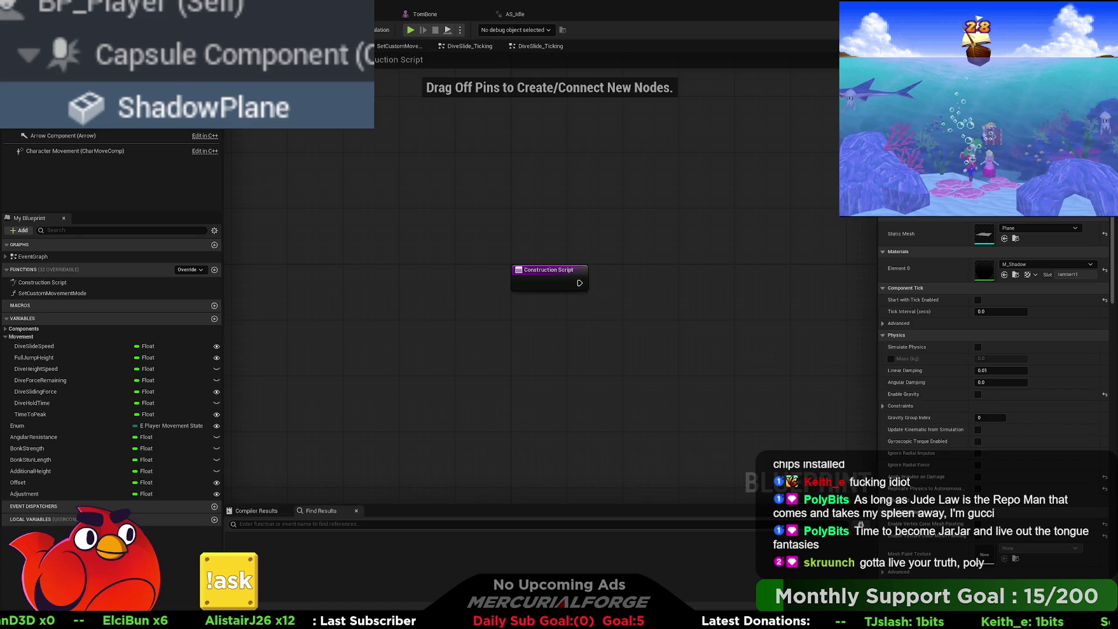
{"action": "left_click", "coordinate": [403, 51]}
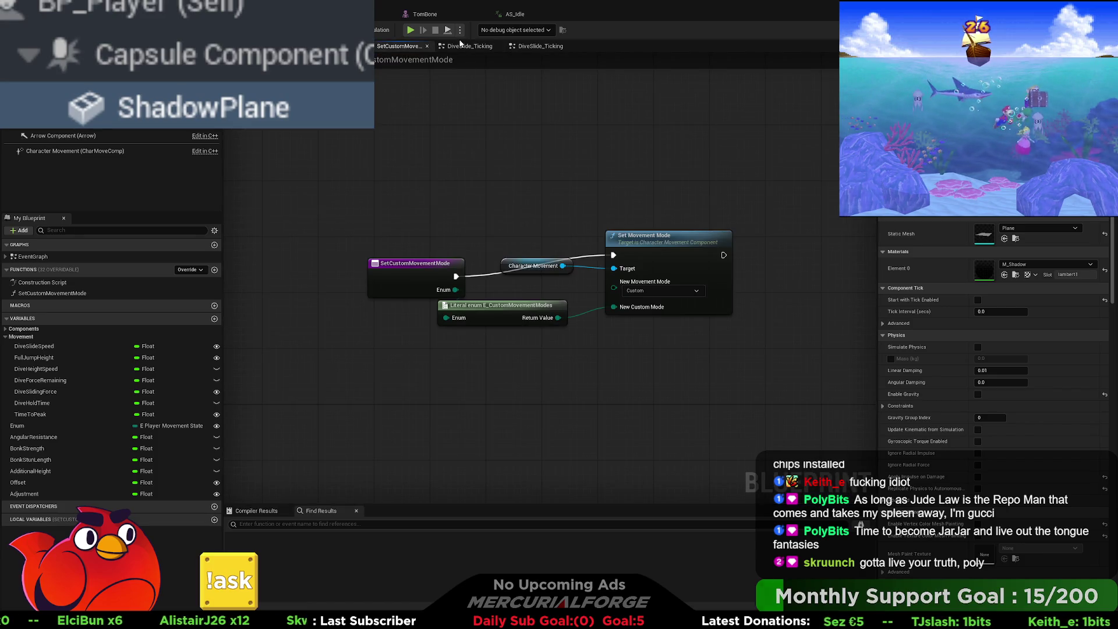
{"action": "left_click", "coordinate": [427, 46]}
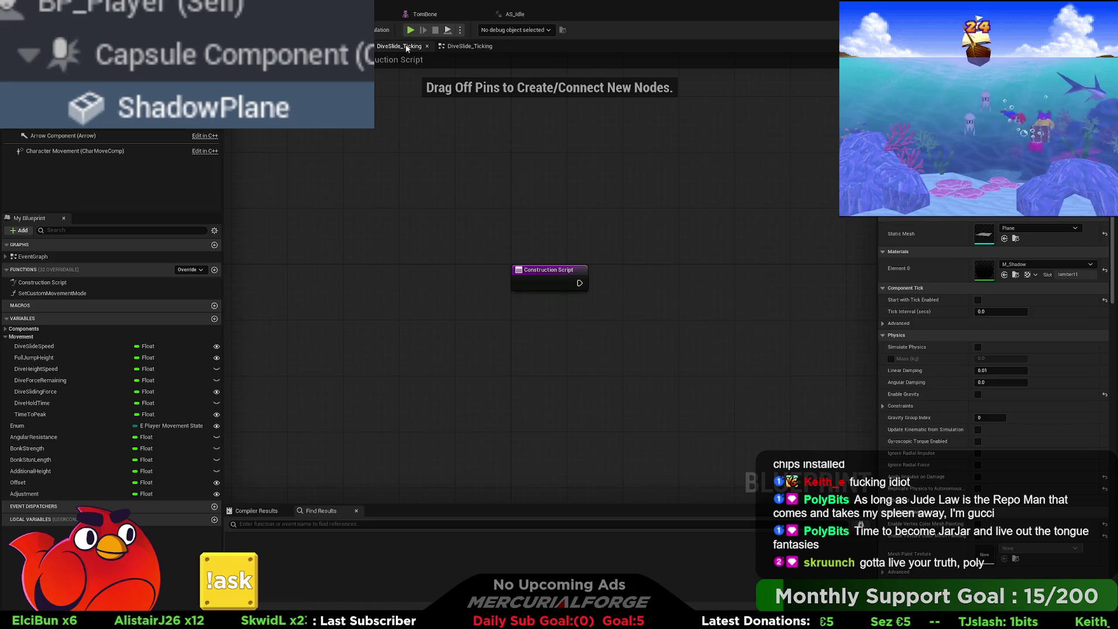
{"action": "double_click", "coordinate": [33, 256]}
- Open the Shadow Placement collapsed graph from the EventGraph
{"action": "scroll", "coordinate": [530, 148], "scroll_direction": "down", "scroll_amount": 3}
{"action": "scroll", "coordinate": [316, 415], "scroll_direction": "up", "scroll_amount": 2}
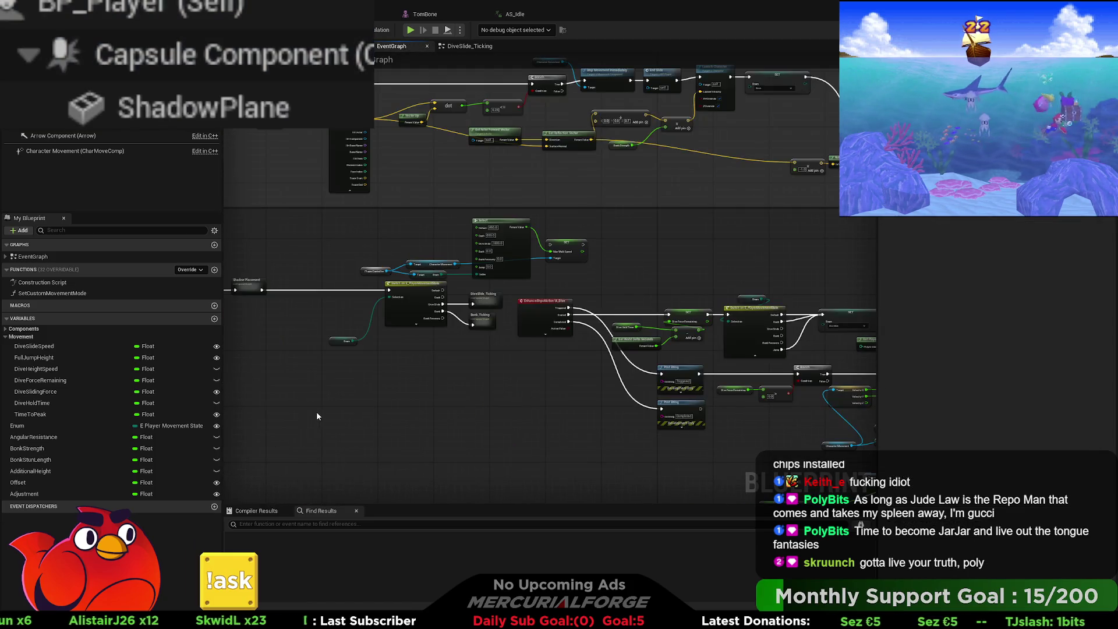
{"action": "scroll", "coordinate": [316, 416], "scroll_direction": "up", "scroll_amount": 2}
{"action": "mouse_move", "coordinate": [292, 348]}
{"action": "left_mouse_down"}
{"action": "mouse_move", "coordinate": [432, 340]}
{"action": "mouse_move", "coordinate": [557, 352]}
{"action": "mouse_move", "coordinate": [569, 323]}
{"action": "mouse_move", "coordinate": [872, 349]}
{"action": "left_mouse_up"}
{"action": "double_click", "coordinate": [392, 231]}
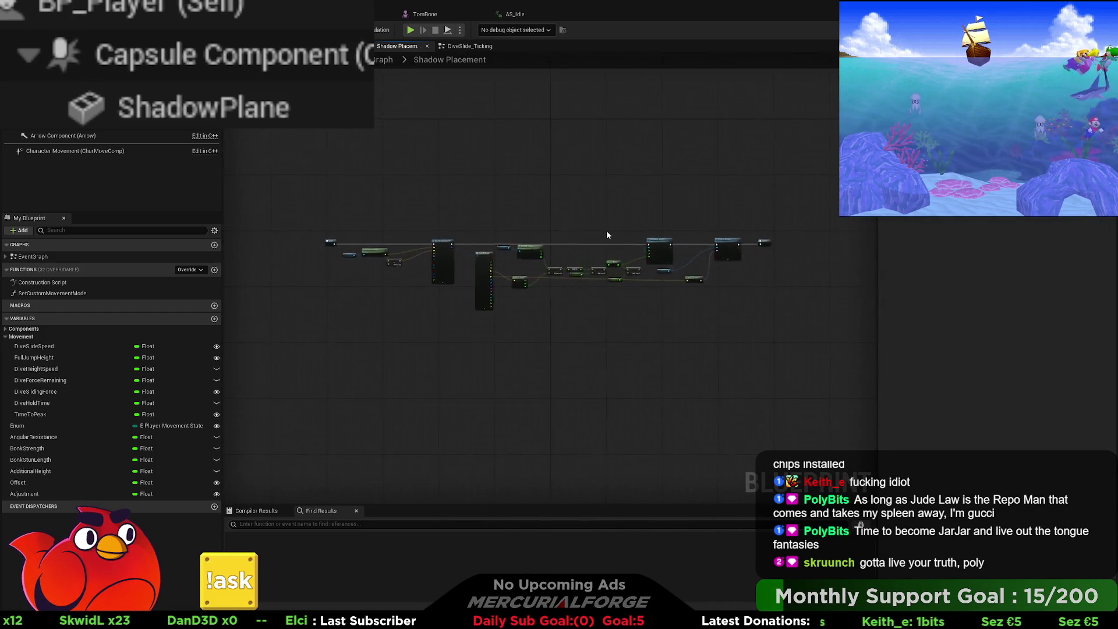
{"action": "scroll", "coordinate": [515, 292], "scroll_direction": "up", "scroll_amount": 2}
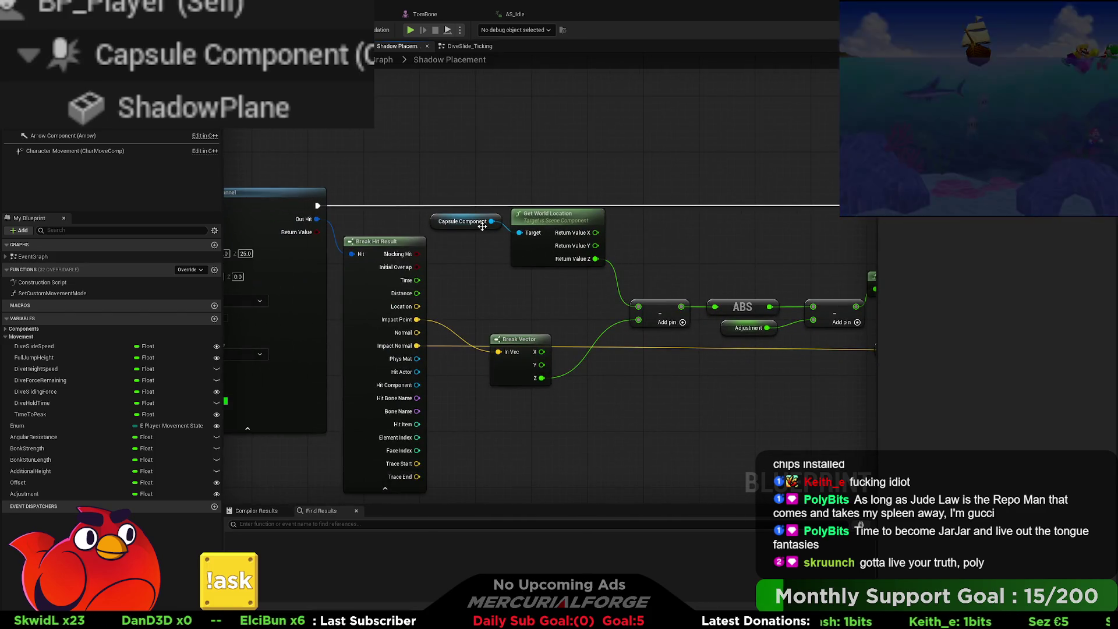
- Tidy the Capsule Component and Get World Location nodes and show Box Trace By Channel's inputs
{"action": "left_click", "coordinate": [481, 224]}
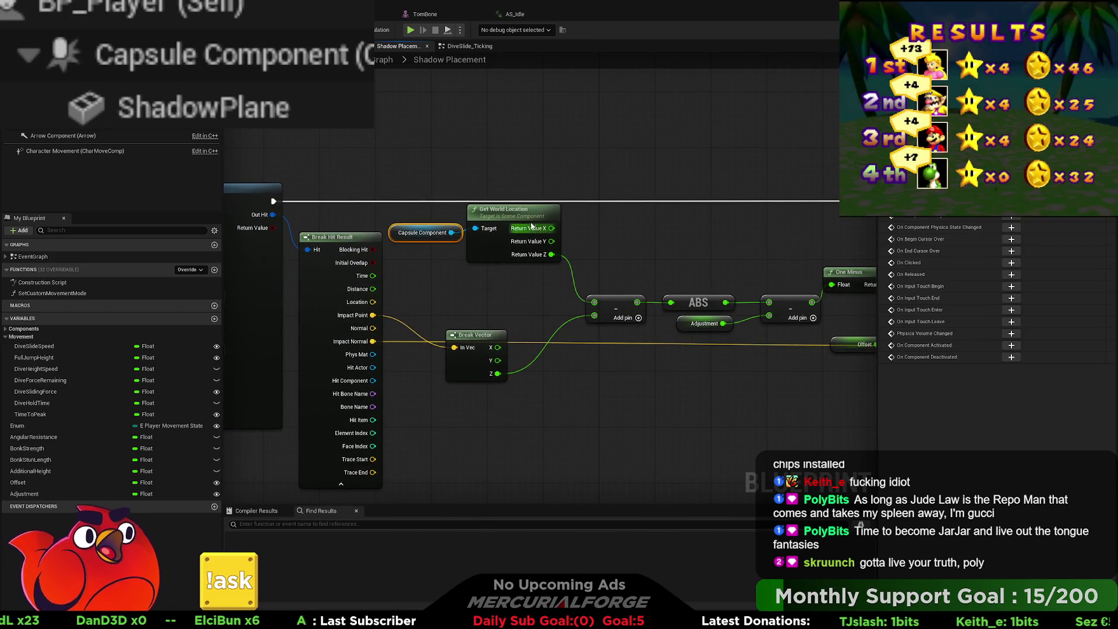
{"action": "left_click_drag", "start_coordinate": [513, 210], "coordinate": [519, 210]}
{"action": "left_click", "coordinate": [453, 245]}
{"action": "left_click", "coordinate": [446, 230]}
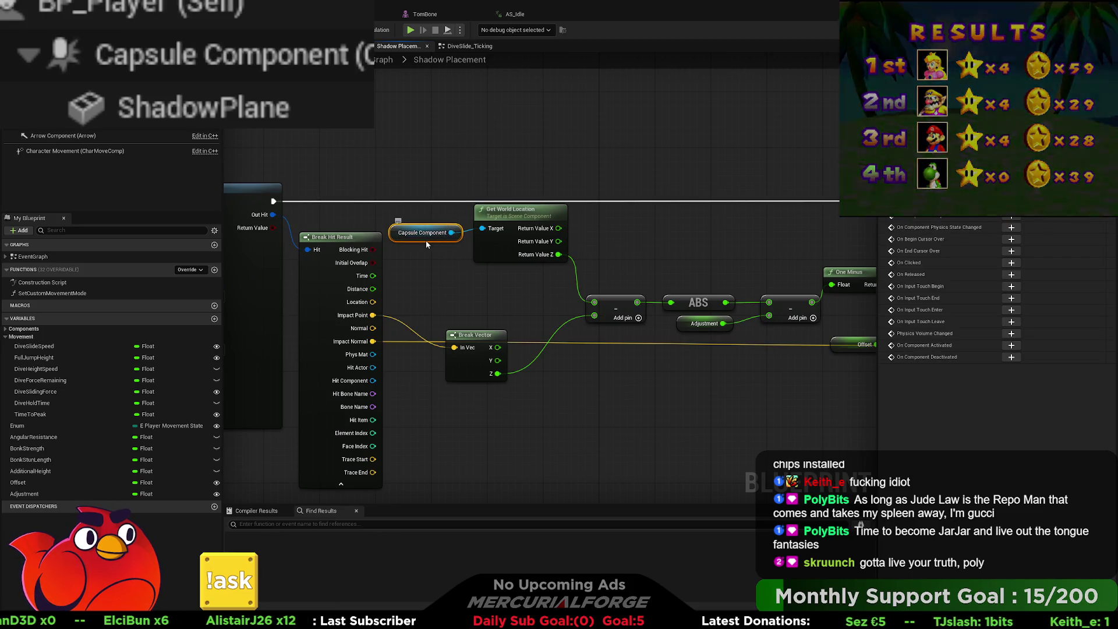
{"action": "left_click_drag", "start_coordinate": [425, 240], "coordinate": [426, 233]}
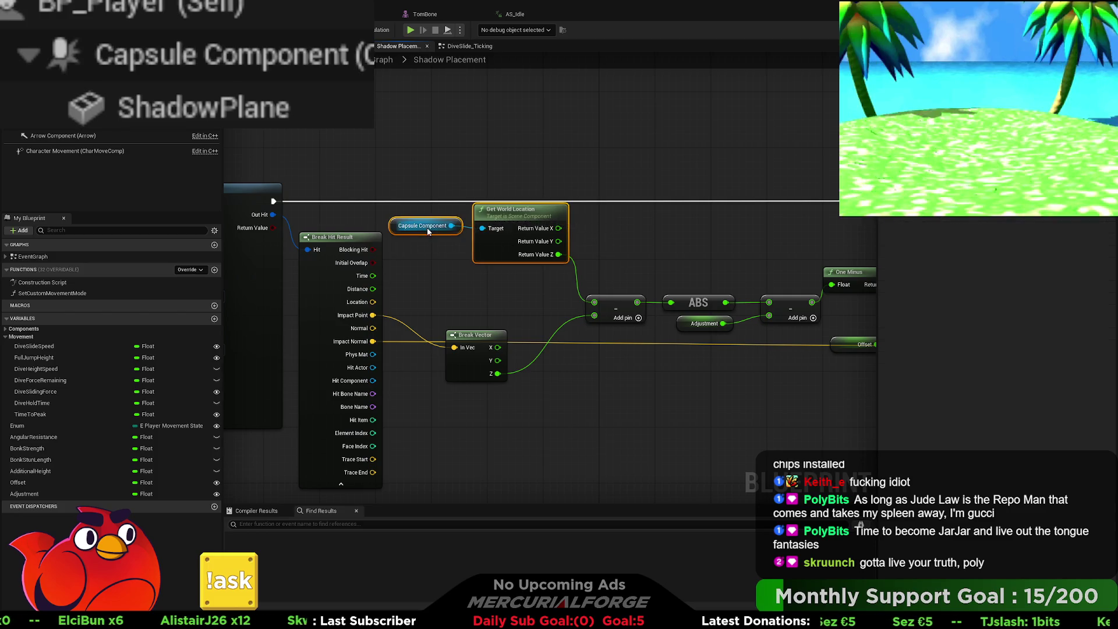
{"action": "left_click_drag", "start_coordinate": [512, 209], "coordinate": [512, 217]}
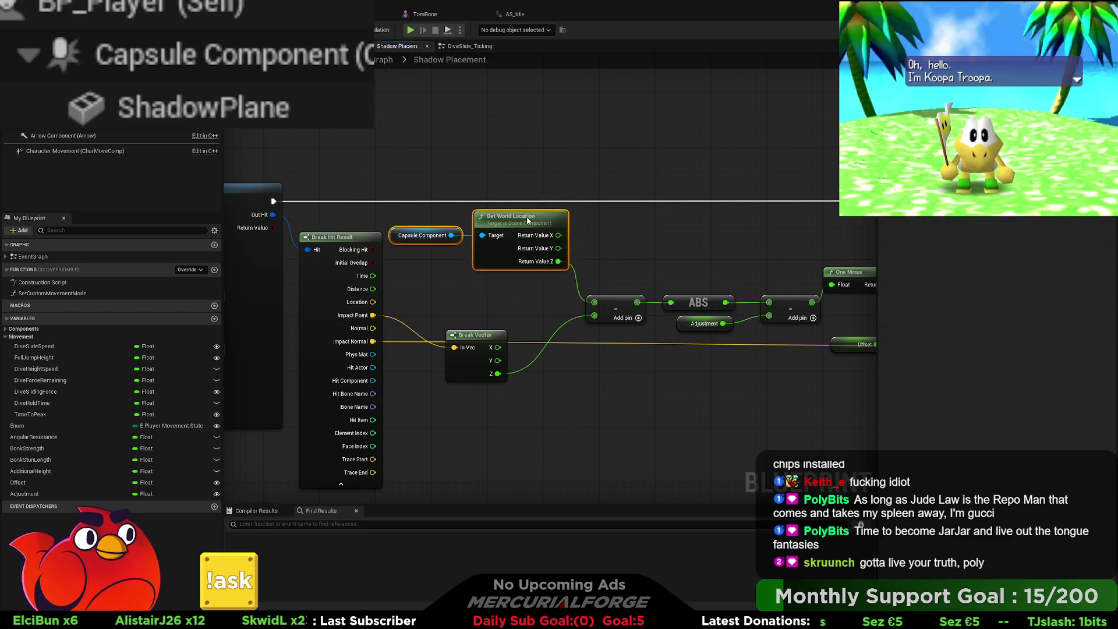
{"action": "left_click", "coordinate": [636, 219]}
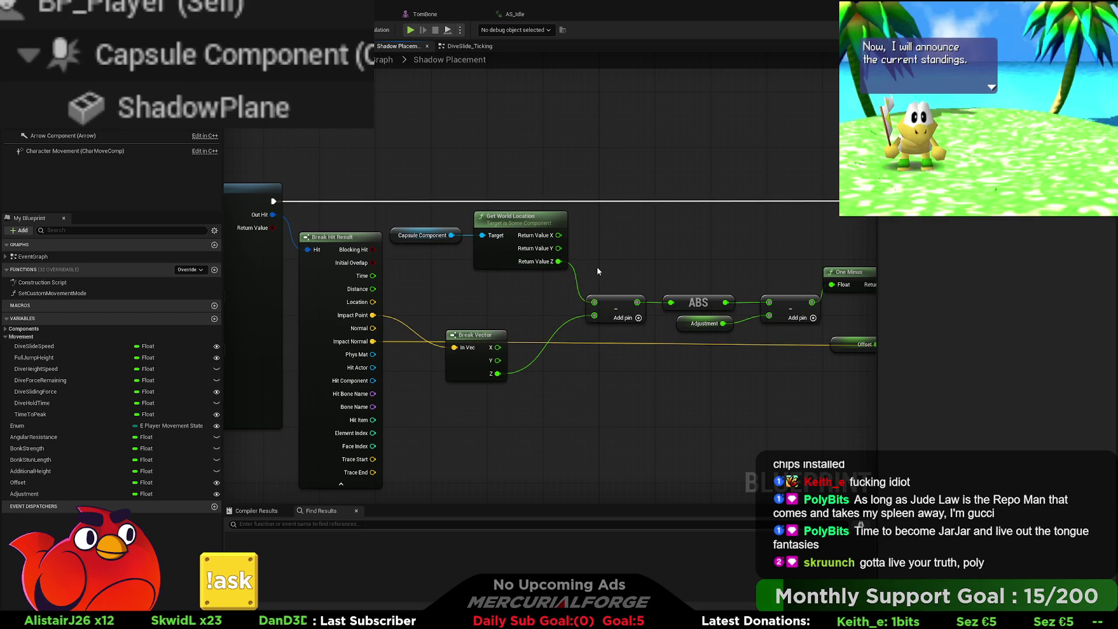
{"action": "left_click_drag", "start_coordinate": [597, 267], "coordinate": [799, 295]}
{"action": "left_click_drag", "start_coordinate": [393, 317], "coordinate": [599, 325]}
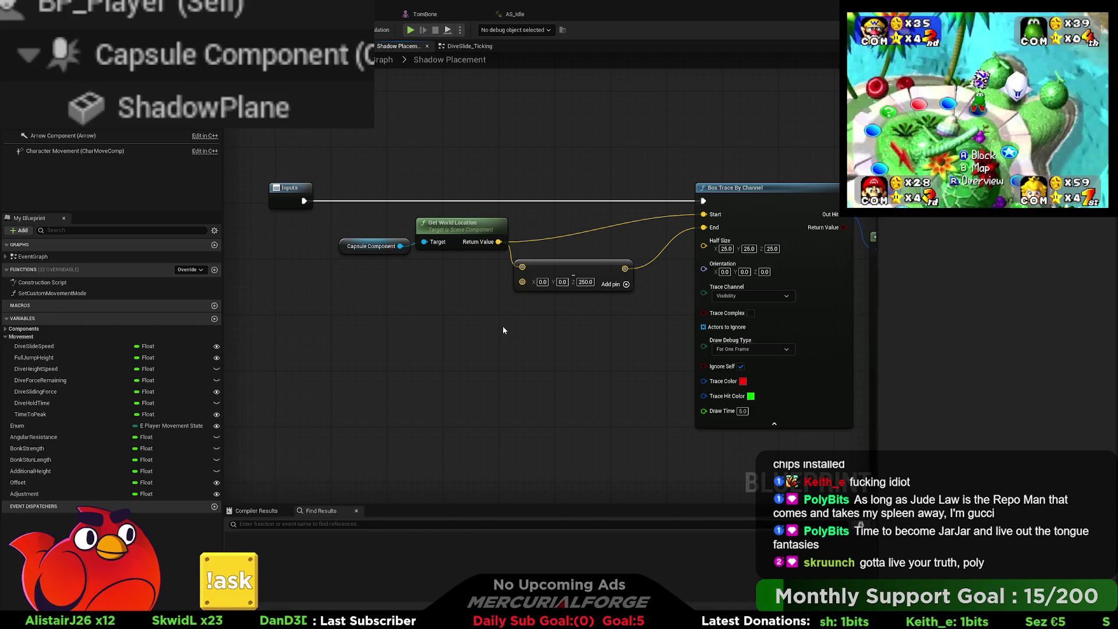
- Paste Vector Down, feed it through Make Rot from Z into the box trace's Orientation, then play-test
{"action": "key", "text": "ctrl+v"}
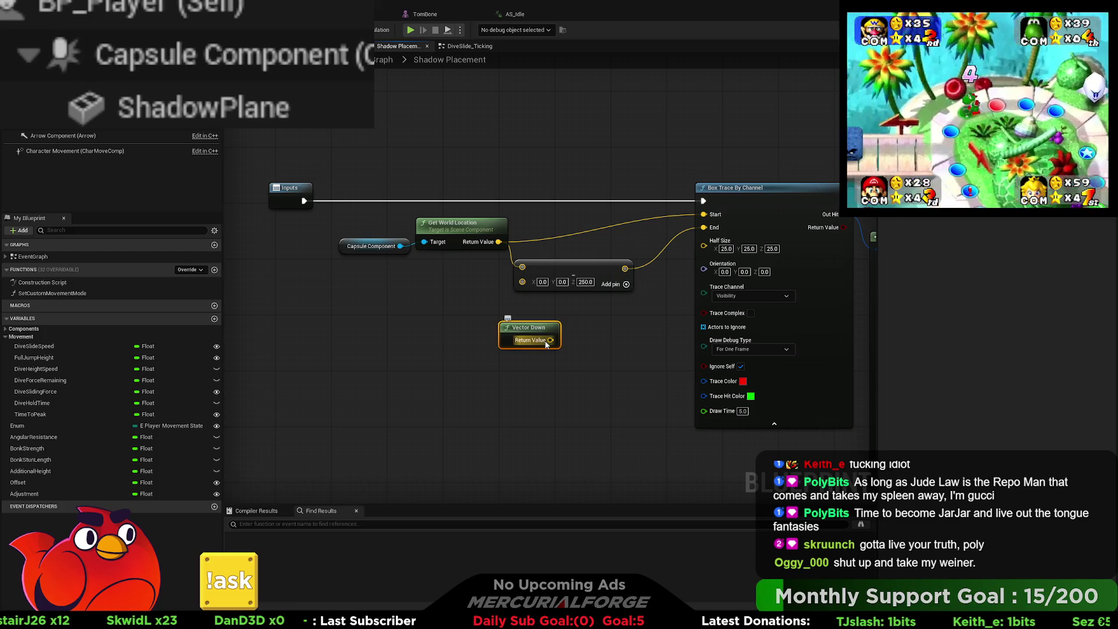
{"action": "left_click_drag", "start_coordinate": [546, 342], "coordinate": [574, 338]}
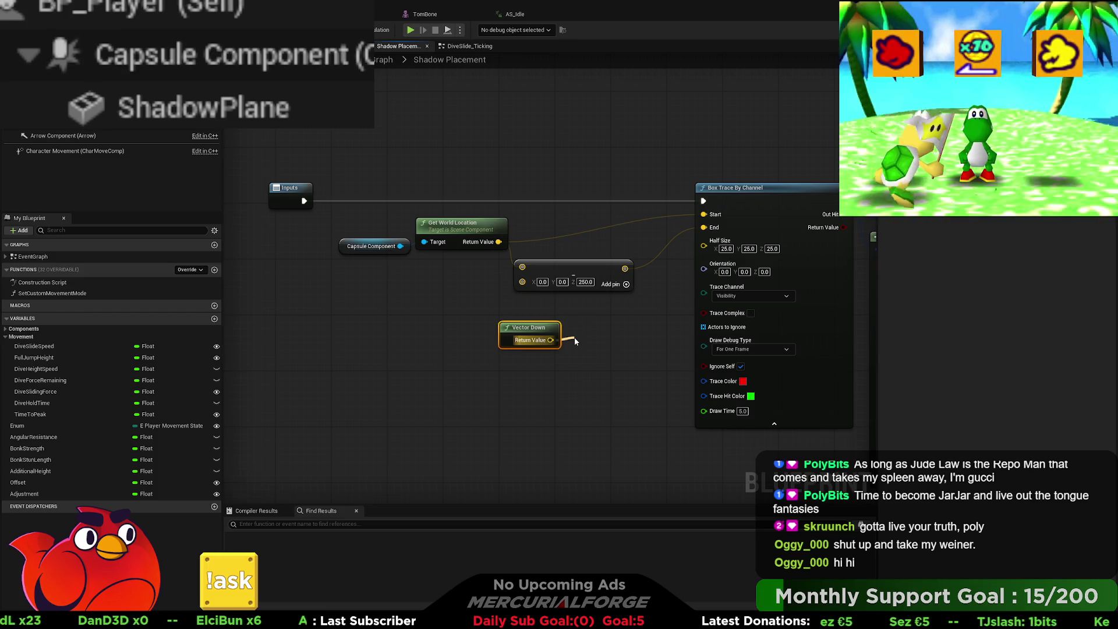
{"action": "key", "text": "Return"}
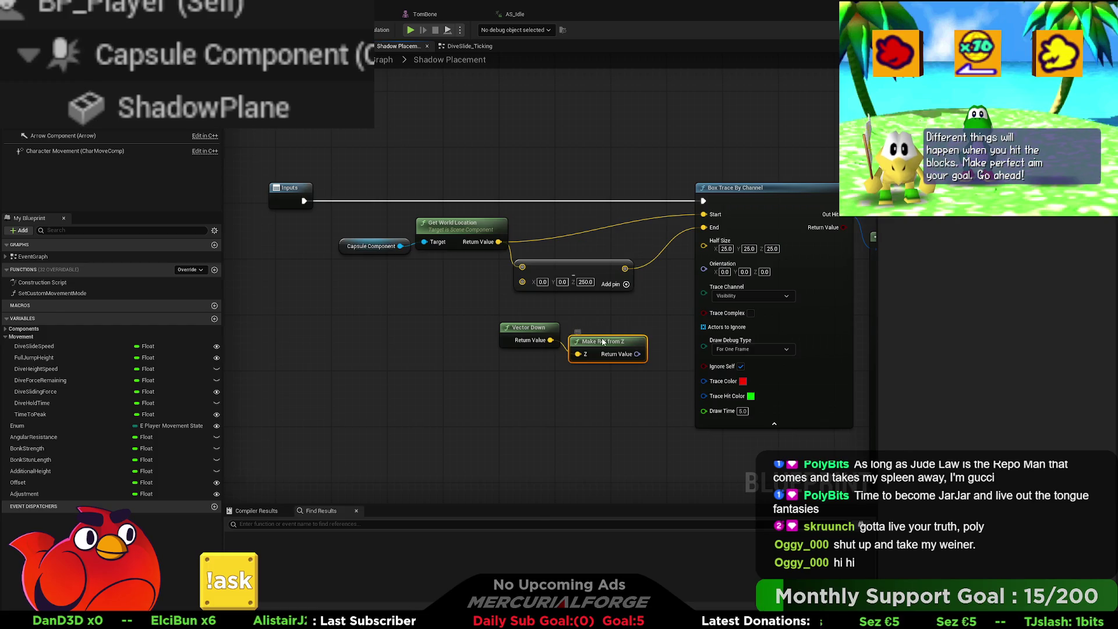
{"action": "key", "text": "q"}
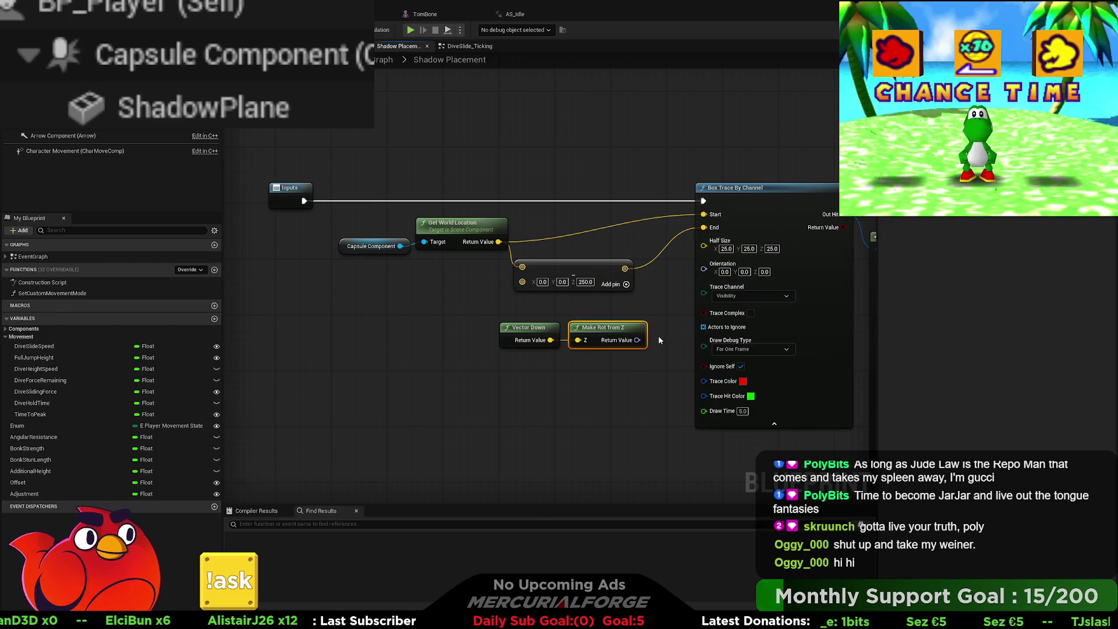
{"action": "left_click_drag", "start_coordinate": [637, 340], "coordinate": [704, 264]}
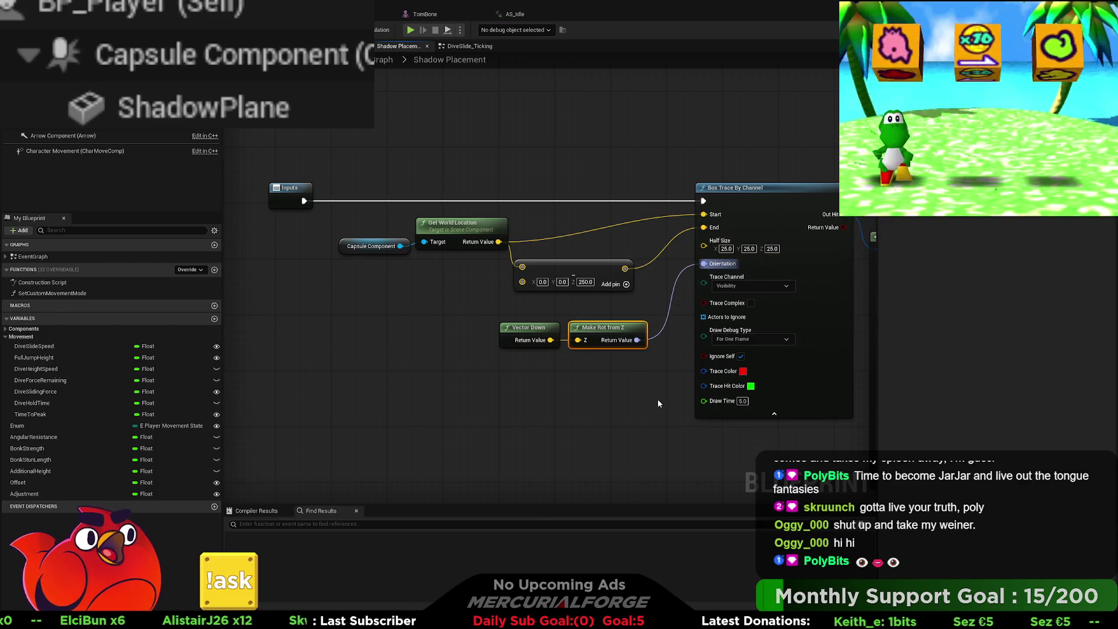
{"action": "left_click_drag", "start_coordinate": [658, 400], "coordinate": [600, 408]}
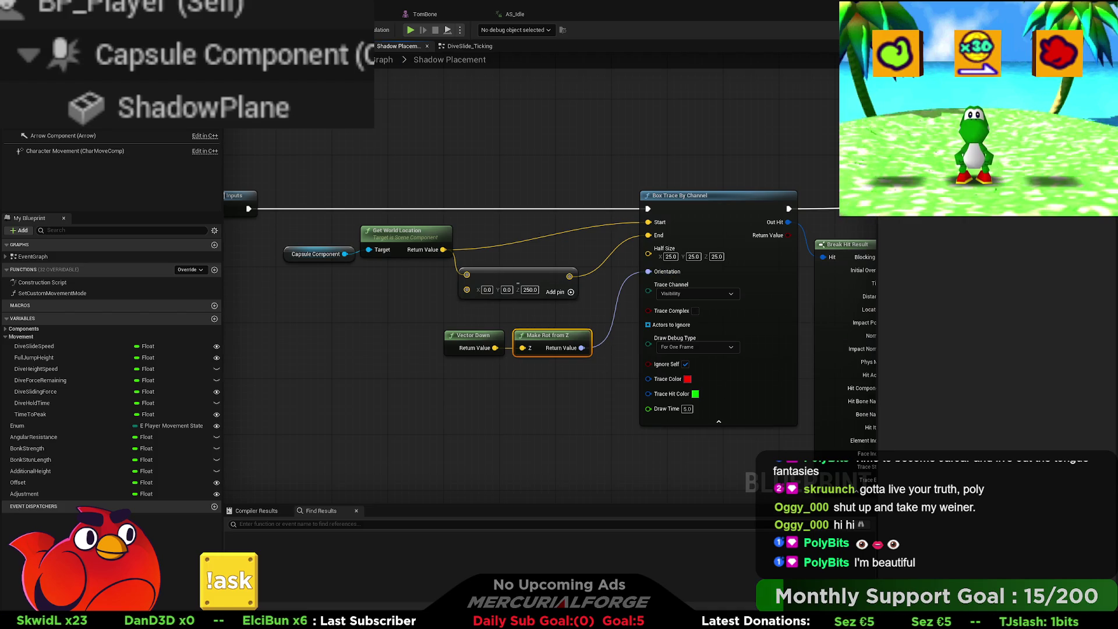
{"action": "key", "text": "alt+p"}
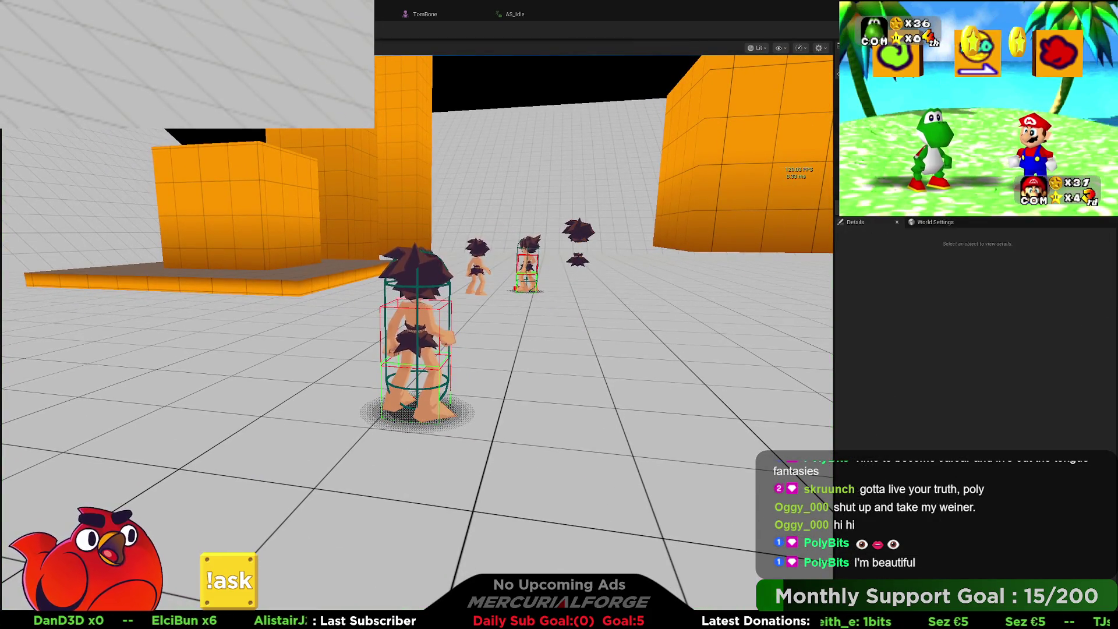
{"action": "key", "text": "w"}
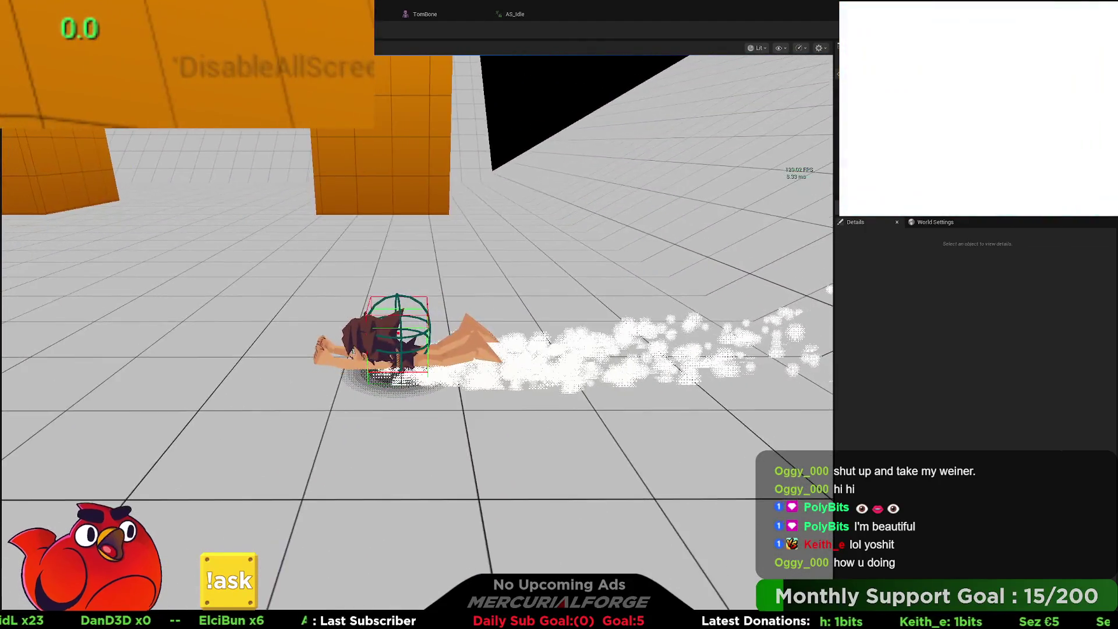
{"action": "key", "text": "Escape"}
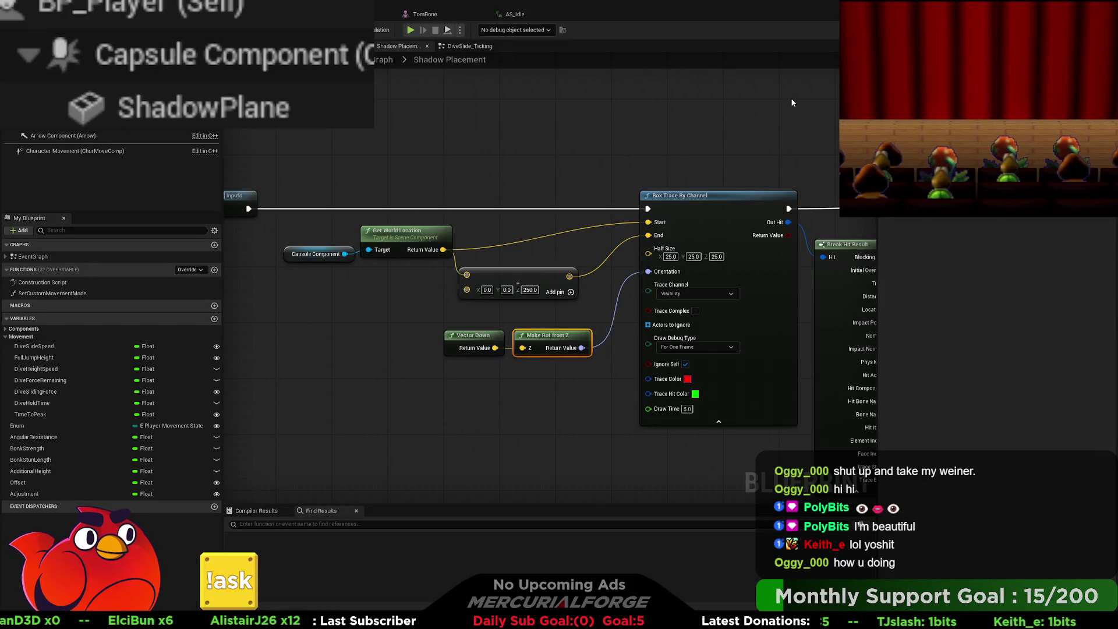
- Delete the Offset getter and final subtract node from the shadow height math, then remove the Offset variable
{"action": "left_click_drag", "start_coordinate": [755, 142], "coordinate": [523, 125]}
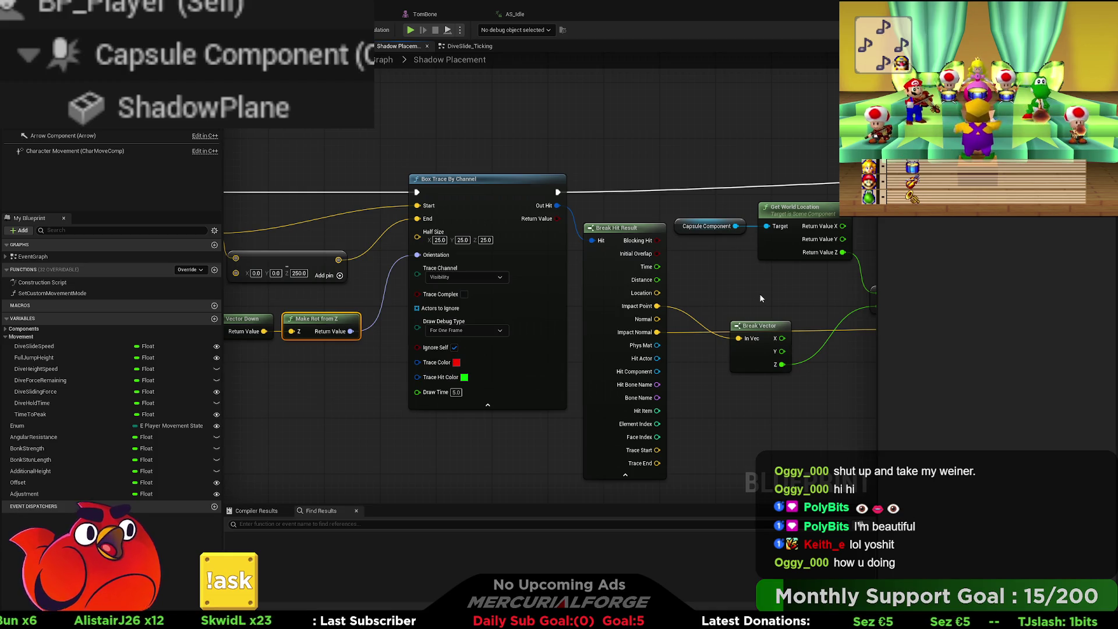
{"action": "mouse_move", "coordinate": [761, 299]}
{"action": "left_mouse_down"}
{"action": "mouse_move", "coordinate": [362, 260]}
{"action": "mouse_move", "coordinate": [372, 254]}
{"action": "left_mouse_up"}
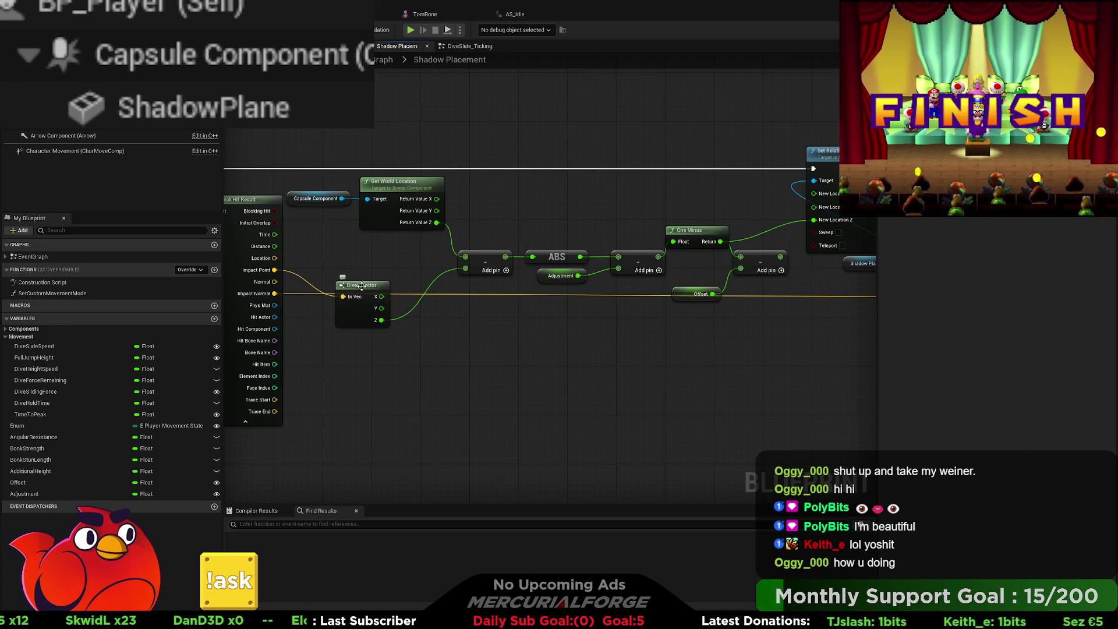
{"action": "left_click_drag", "start_coordinate": [365, 285], "coordinate": [394, 250]}
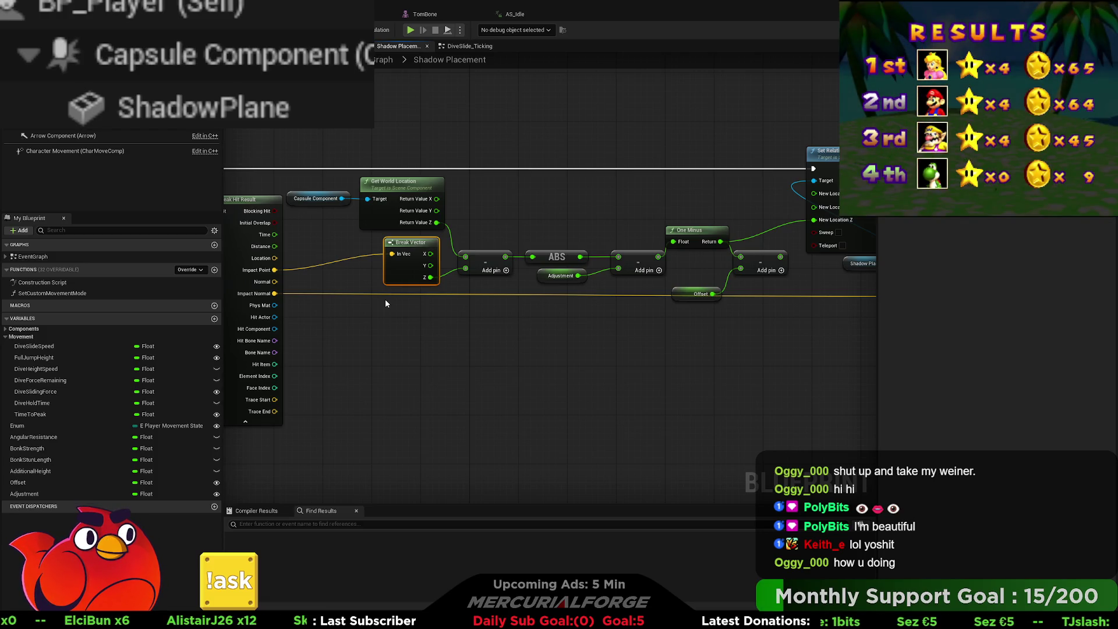
{"action": "left_click_drag", "start_coordinate": [757, 321], "coordinate": [698, 268]}
{"action": "key", "text": "Delete"}
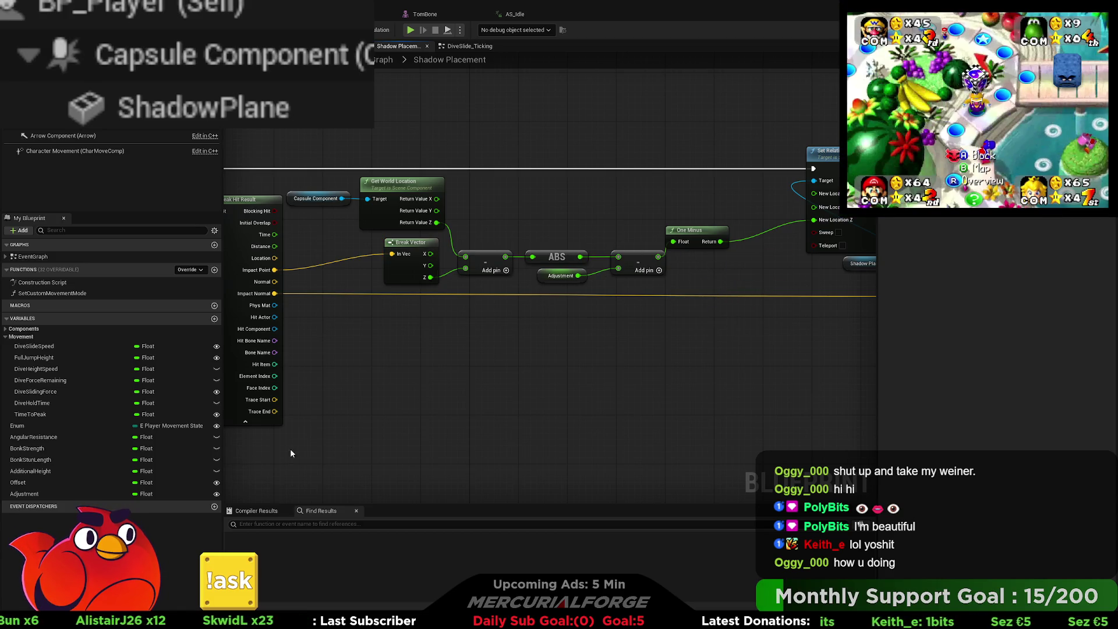
{"action": "left_click", "coordinate": [60, 487]}
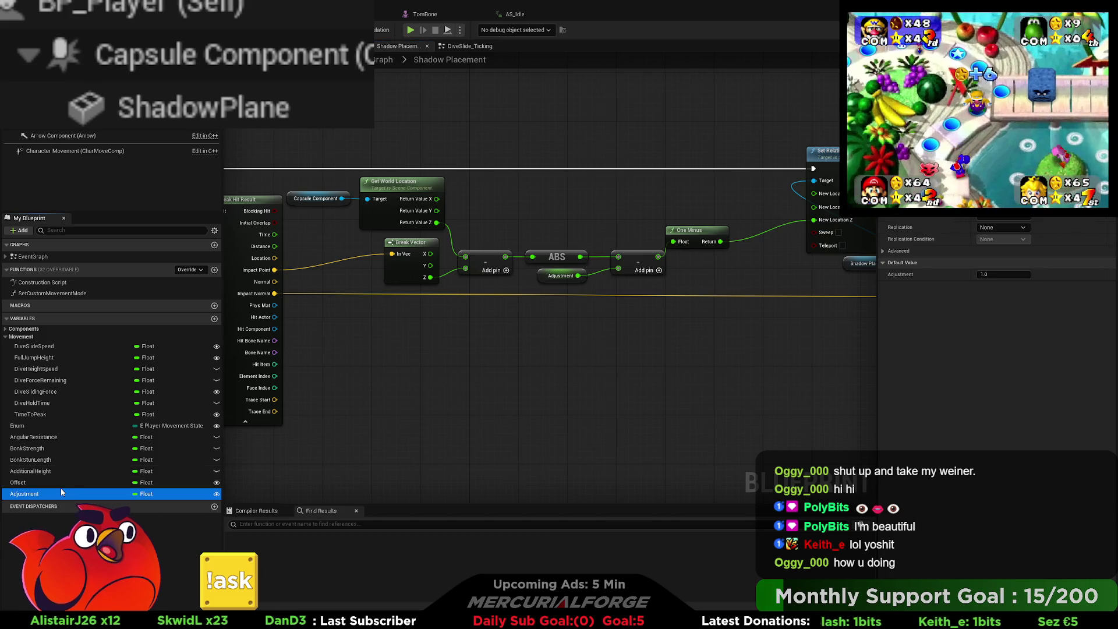
{"action": "key", "text": "Delete"}
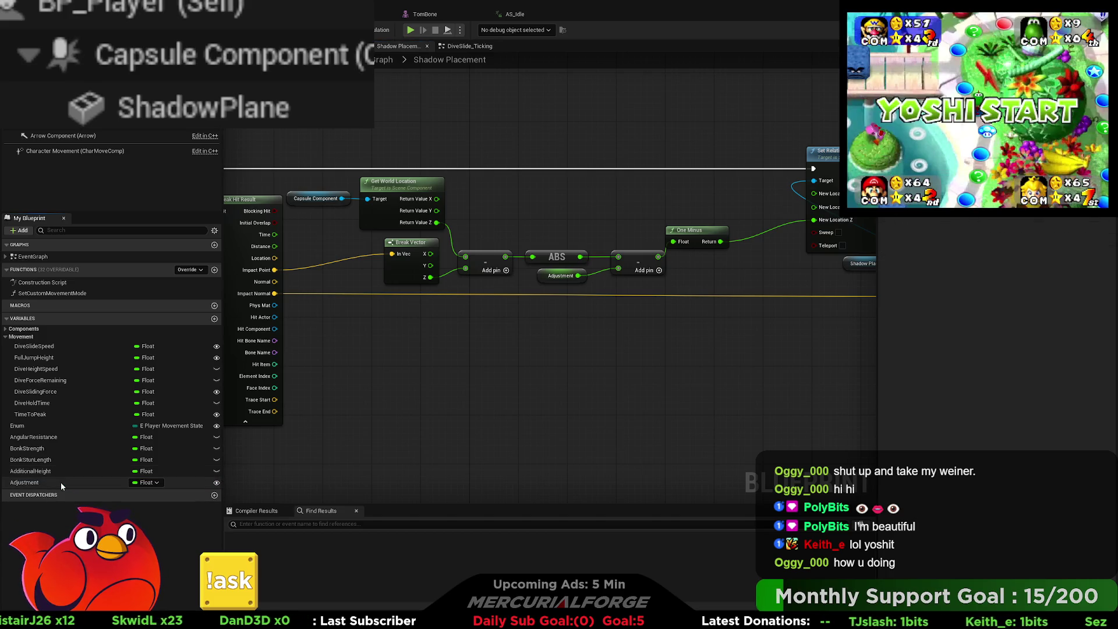
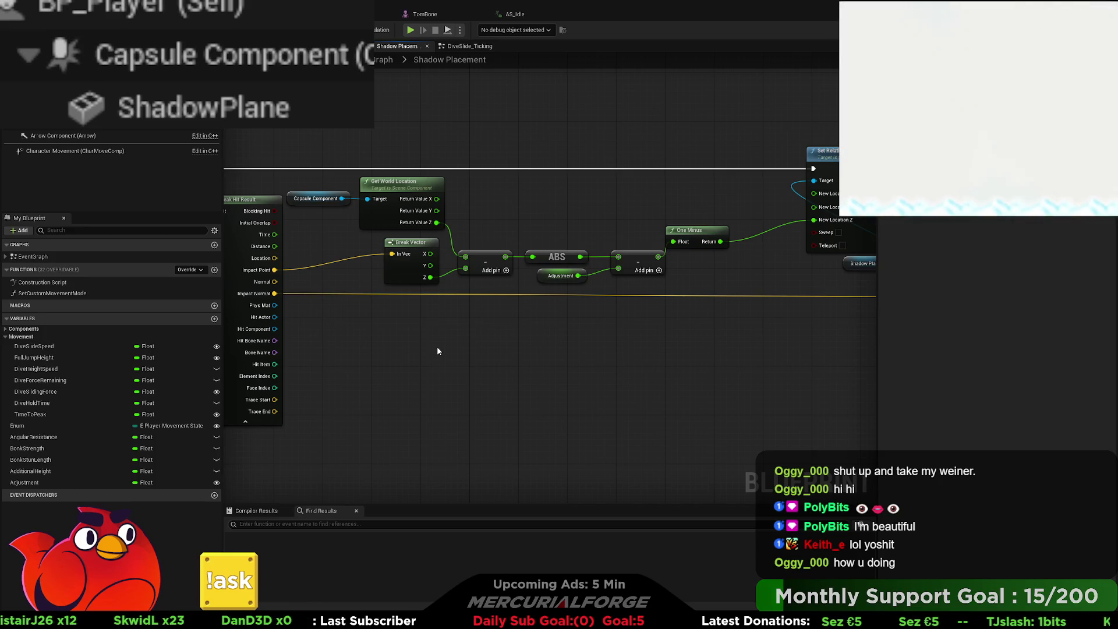
- Nudge the One Minus node down-right and pan to the Set Relative Location and Set World Rotation nodes
{"action": "left_click_drag", "start_coordinate": [698, 239], "coordinate": [712, 262]}
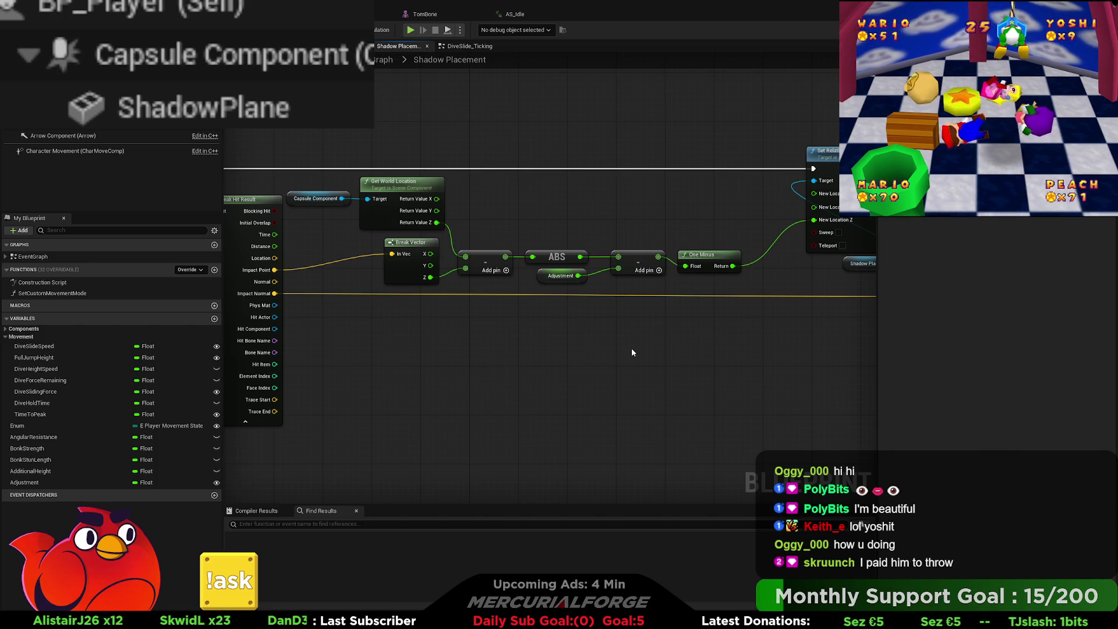
{"action": "mouse_move", "coordinate": [699, 207]}
{"action": "left_mouse_down"}
{"action": "mouse_move", "coordinate": [375, 194]}
{"action": "mouse_move", "coordinate": [245, 203]}
{"action": "mouse_move", "coordinate": [699, 207]}
{"action": "mouse_move", "coordinate": [605, 202]}
{"action": "left_mouse_up"}
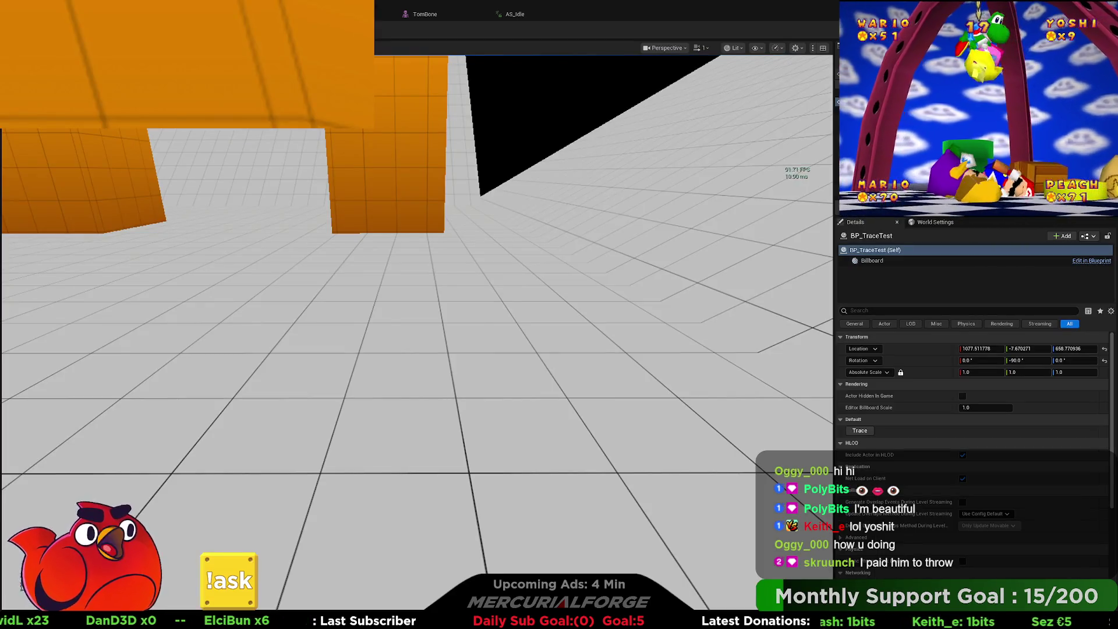
{"action": "key", "text": "alt+p"}
{"action": "key", "text": "w"}
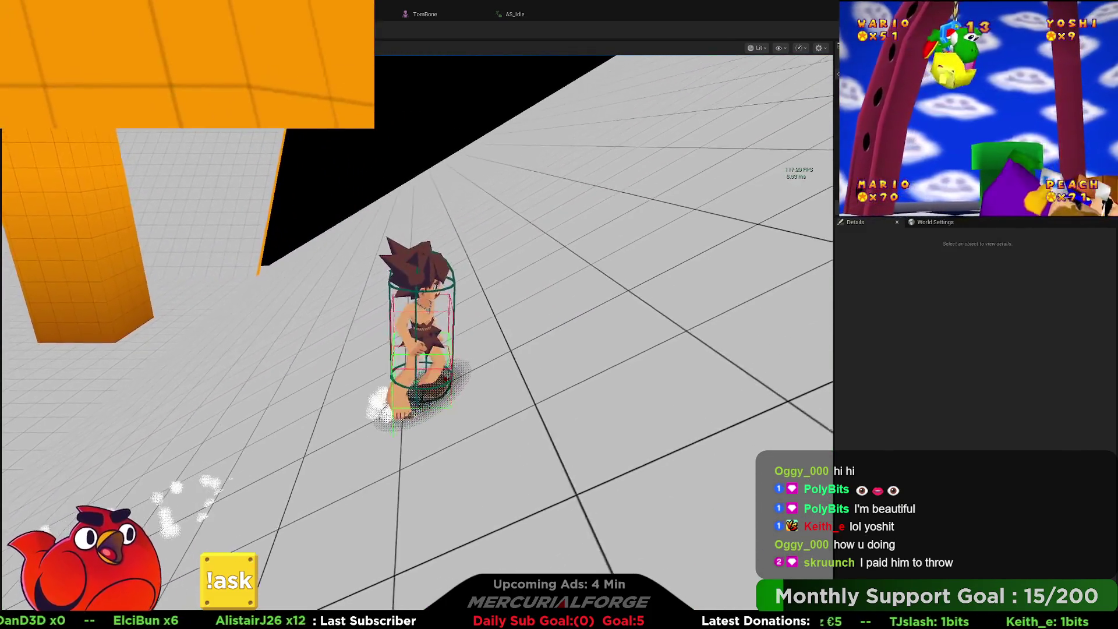
{"action": "key", "text": "space"}
{"action": "key", "text": "ctrl"}
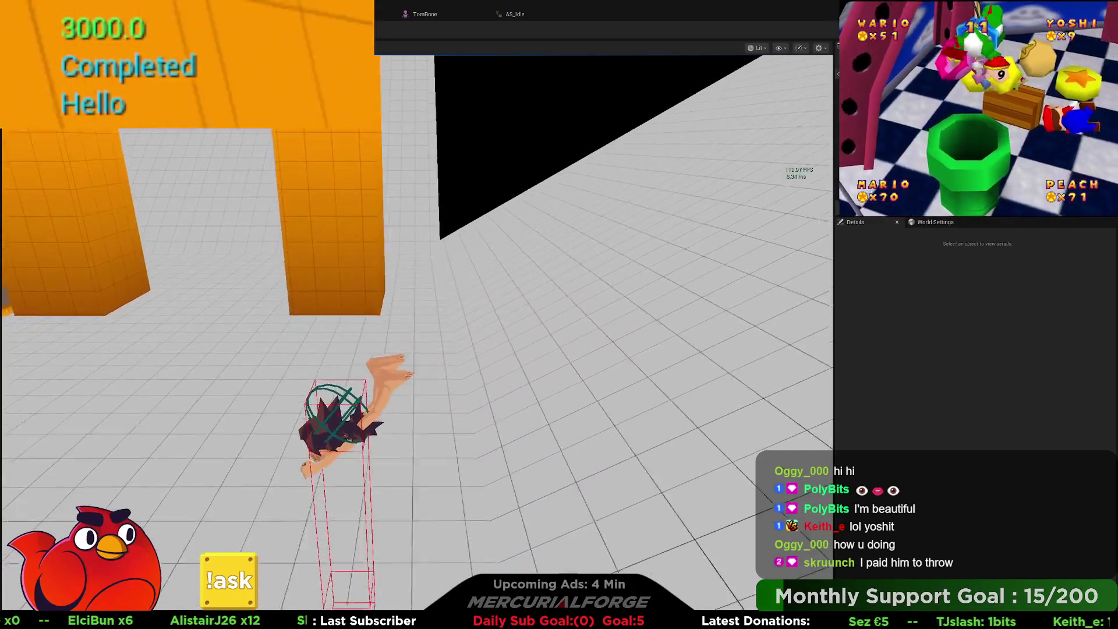
{"action": "key", "text": "space"}
{"action": "key", "text": "ctrl"}
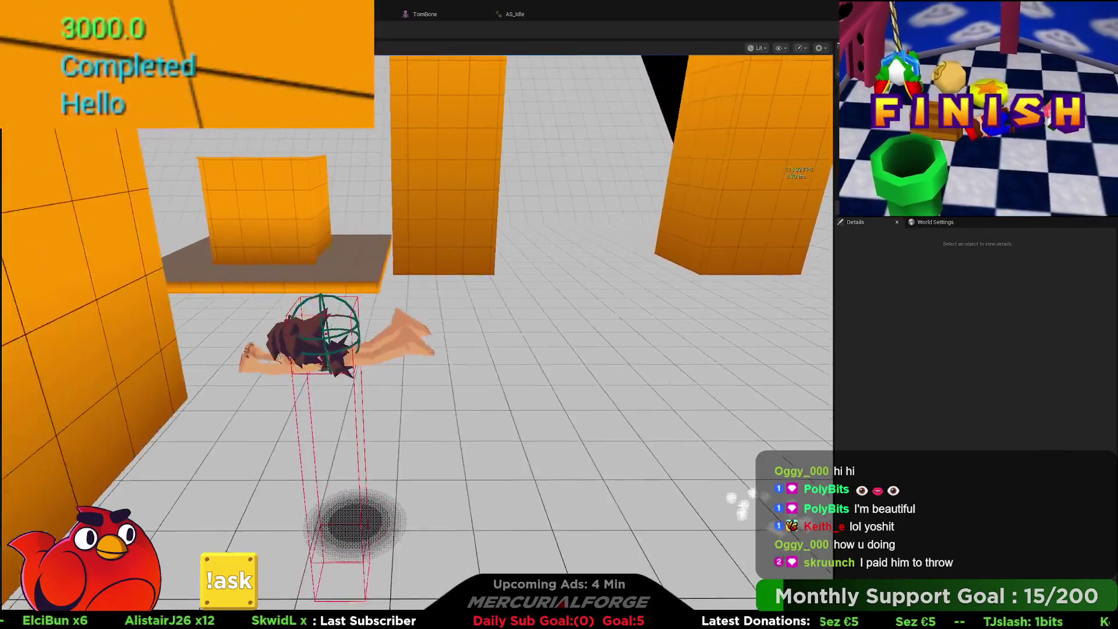
{"action": "key", "text": "space"}
{"action": "key", "text": "ctrl"}
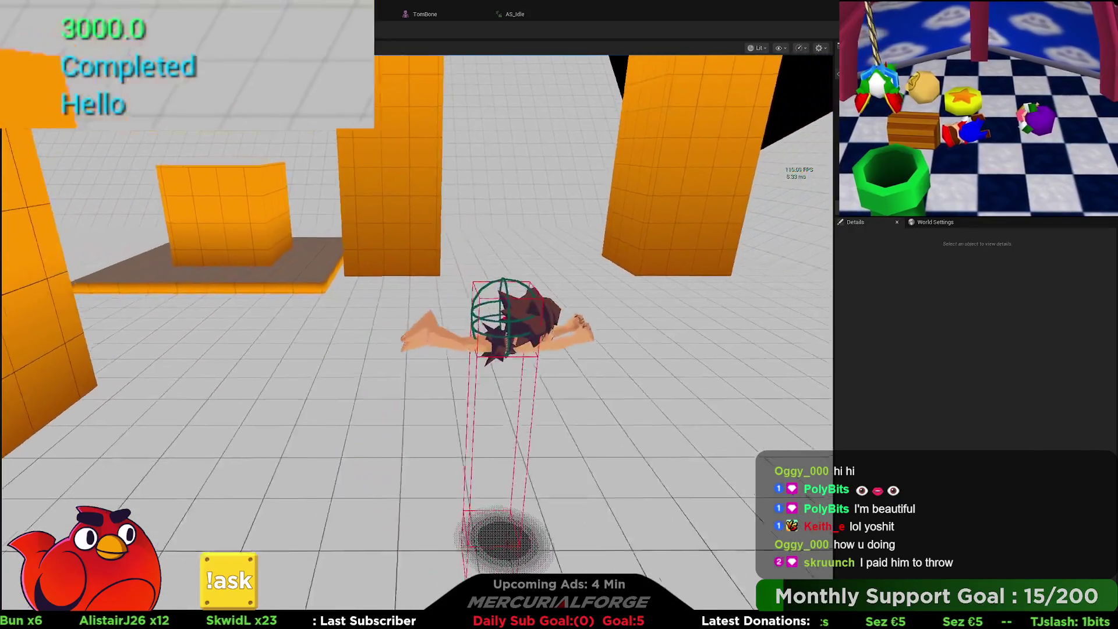
{"action": "key", "text": "space"}
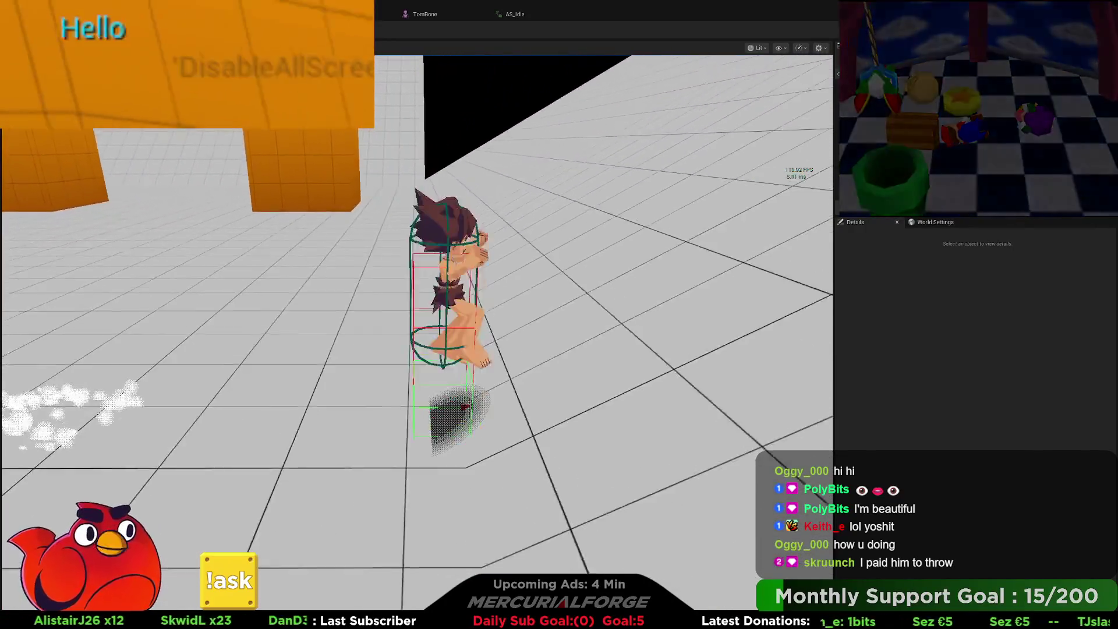
{"action": "key", "text": "ctrl"}
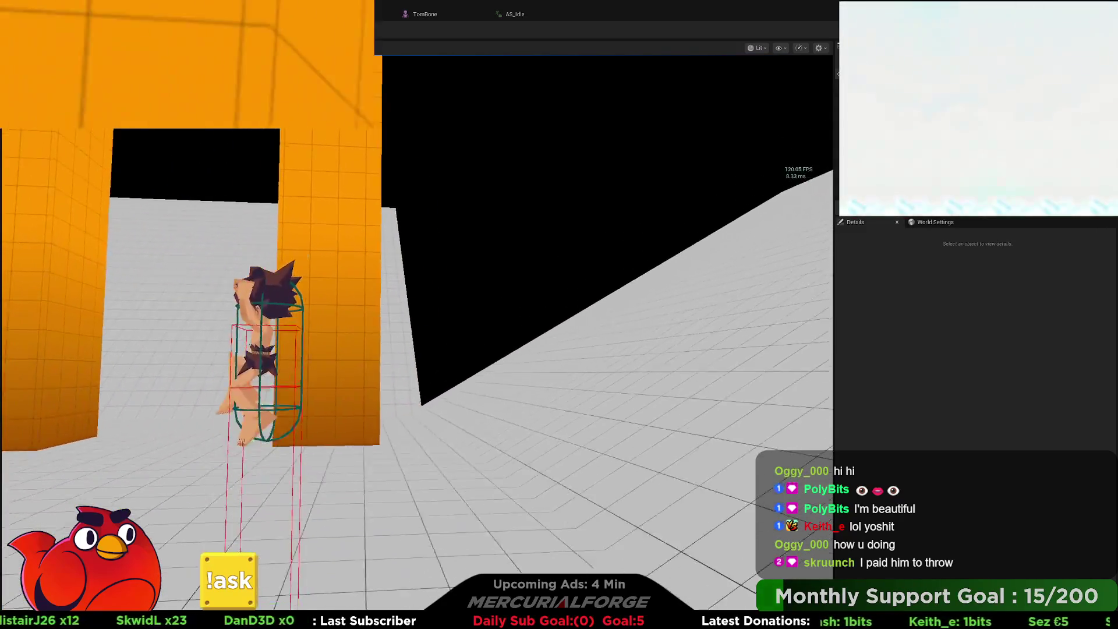
{"action": "key", "text": "d"}
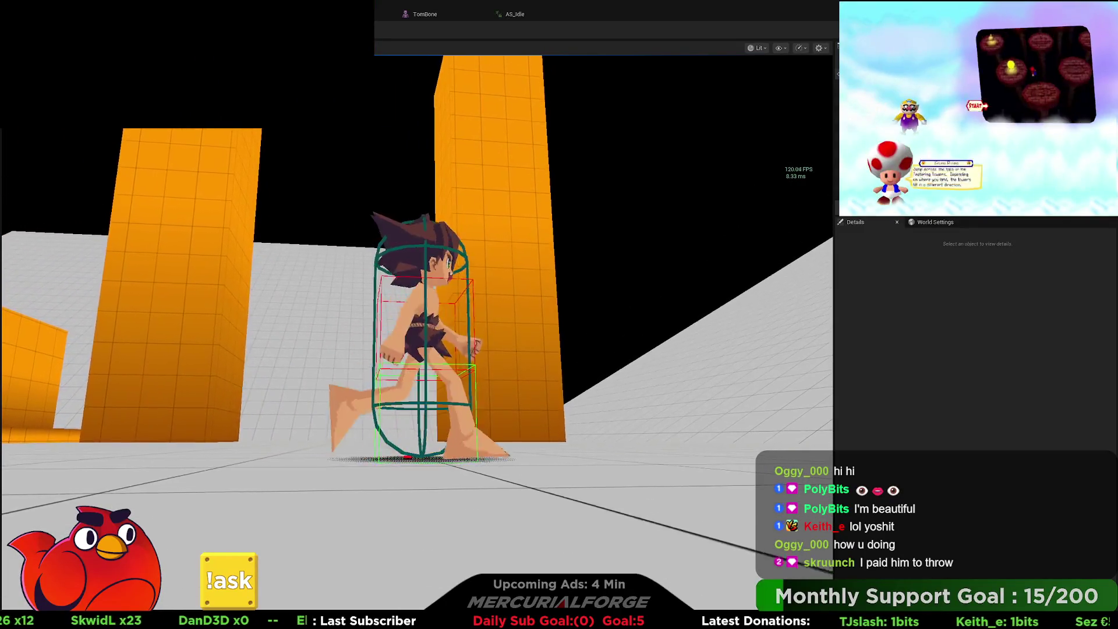
{"action": "key", "text": "s"}
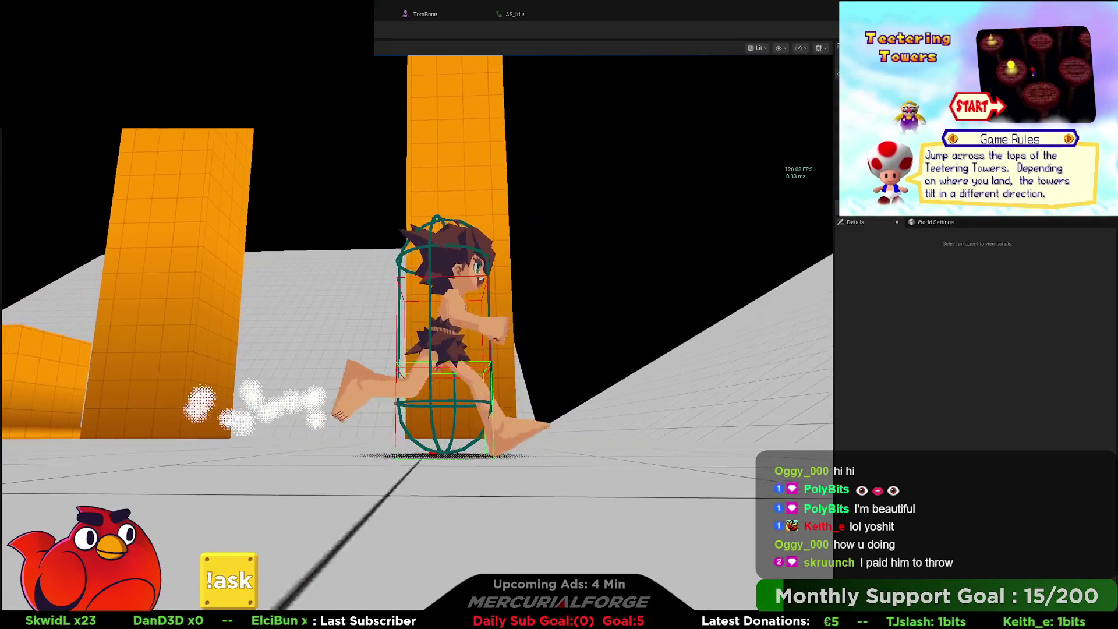
{"action": "key", "text": "space"}
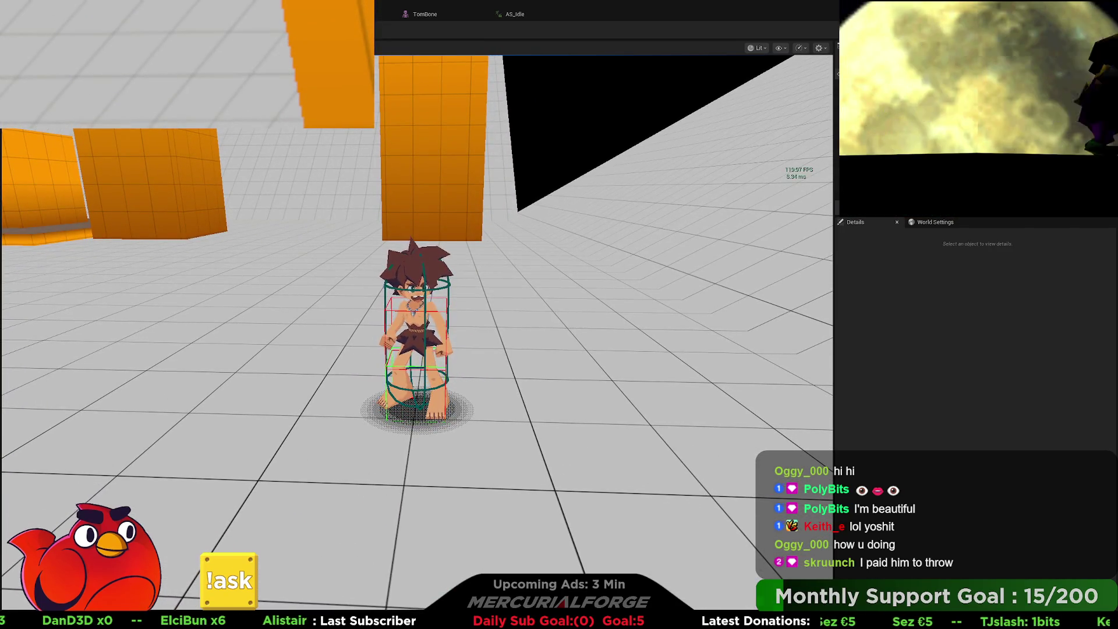
{"action": "key", "text": "Escape"}
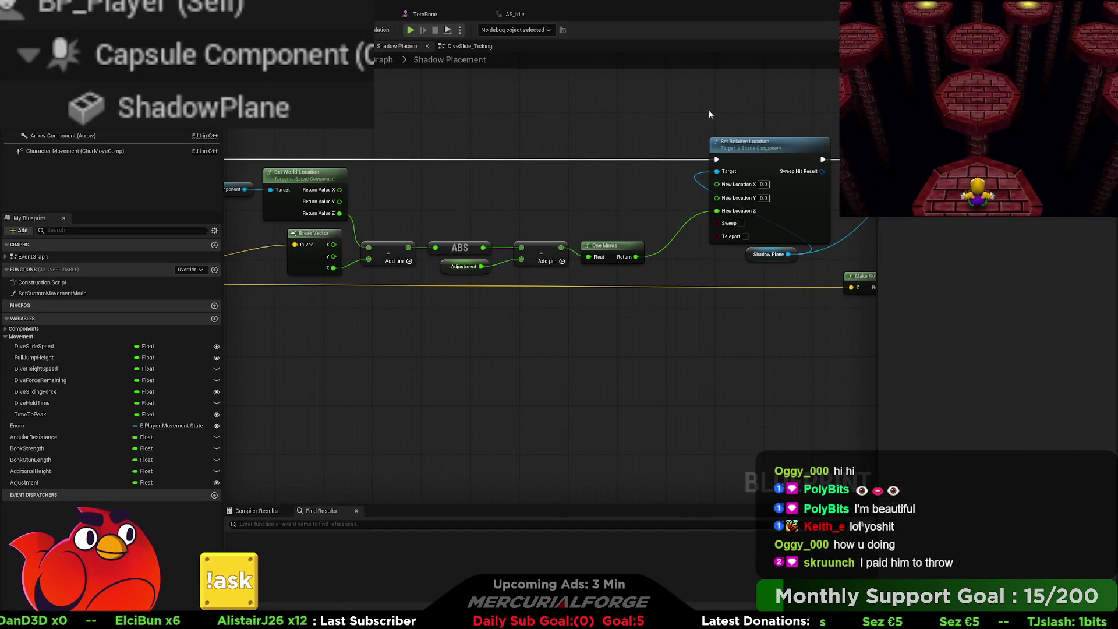
- Paste a Line Trace By Channel node just above the Box Trace By Channel node
{"action": "left_click_drag", "start_coordinate": [219, 192], "coordinate": [761, 213]}
{"action": "left_click_drag", "start_coordinate": [528, 188], "coordinate": [539, 276]}
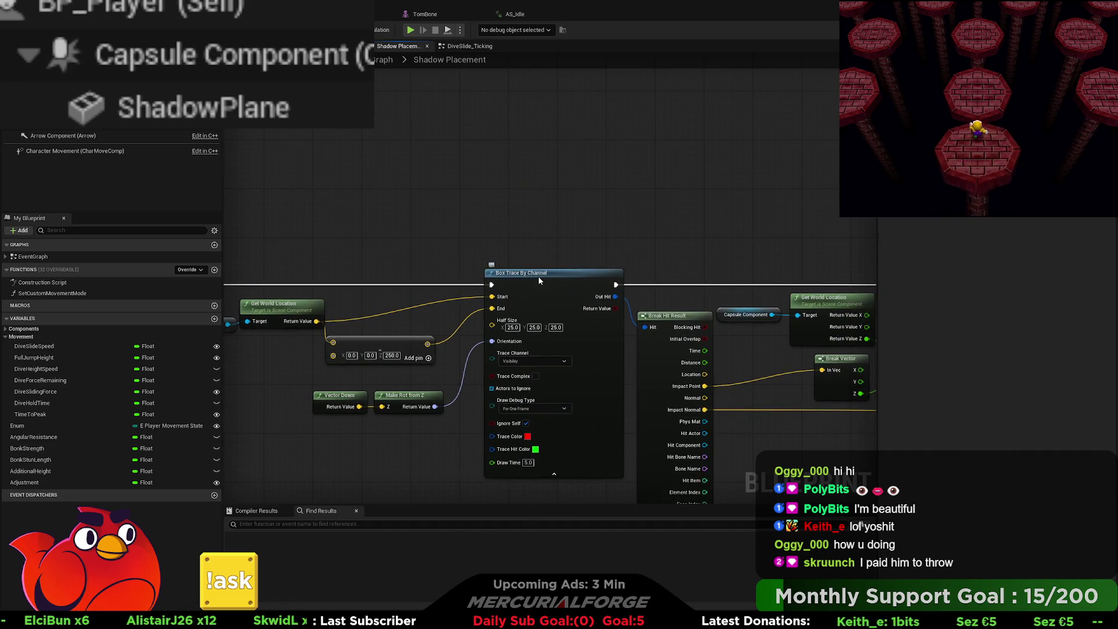
{"action": "left_click", "coordinate": [538, 276]}
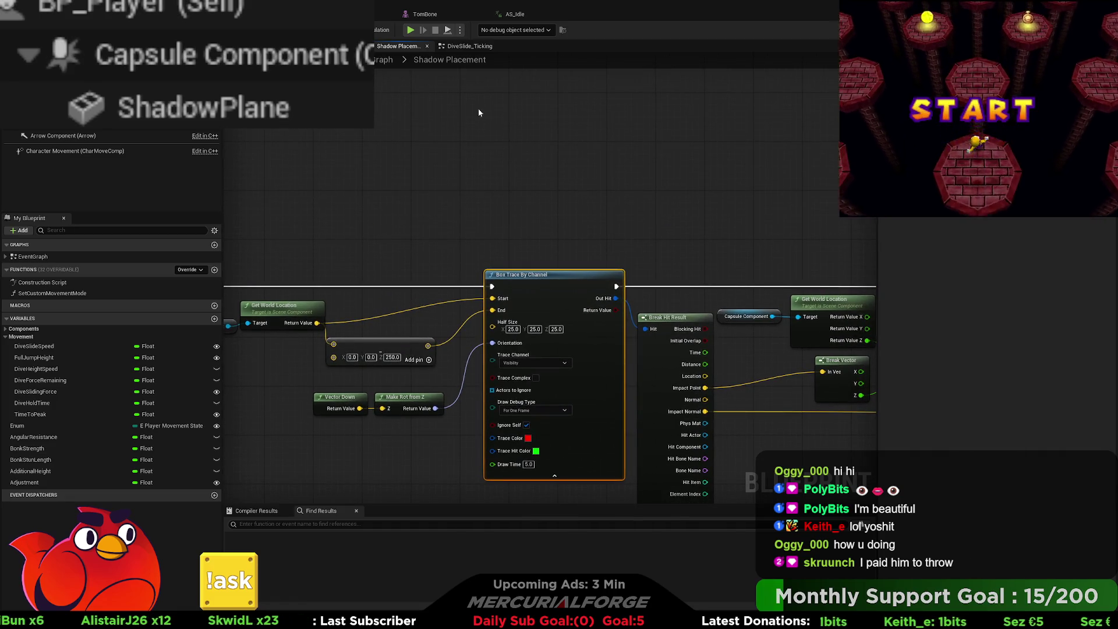
{"action": "left_click", "coordinate": [536, 110]}
{"action": "mouse_move", "coordinate": [536, 114]}
{"action": "left_mouse_down"}
{"action": "mouse_move", "coordinate": [522, 187]}
{"action": "mouse_move", "coordinate": [507, 153]}
{"action": "left_mouse_up"}
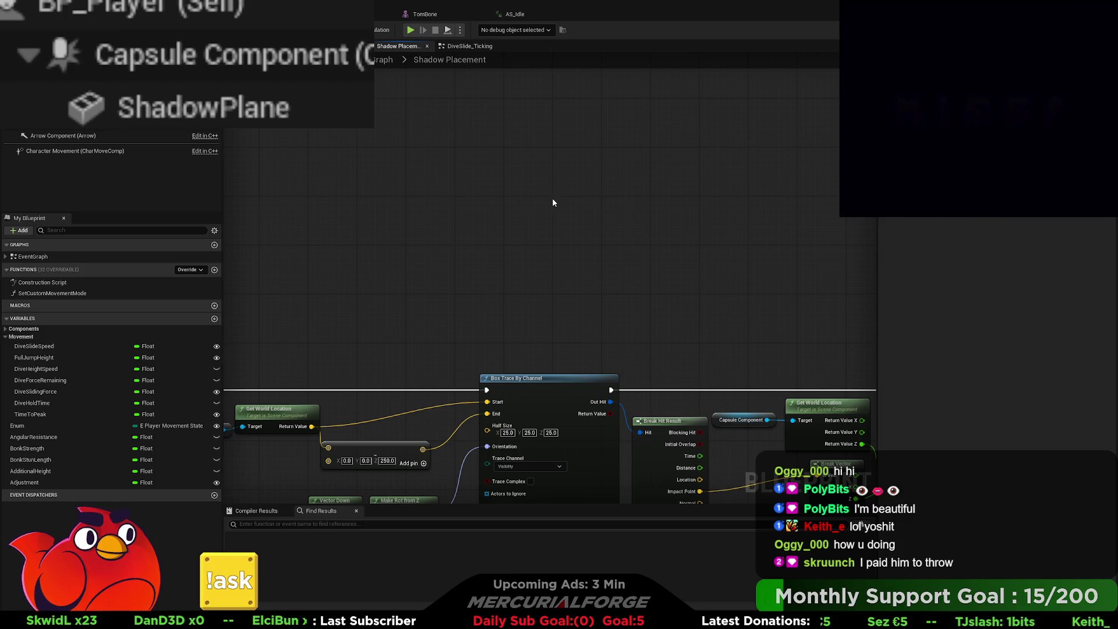
{"action": "key", "text": "ctrl+v"}
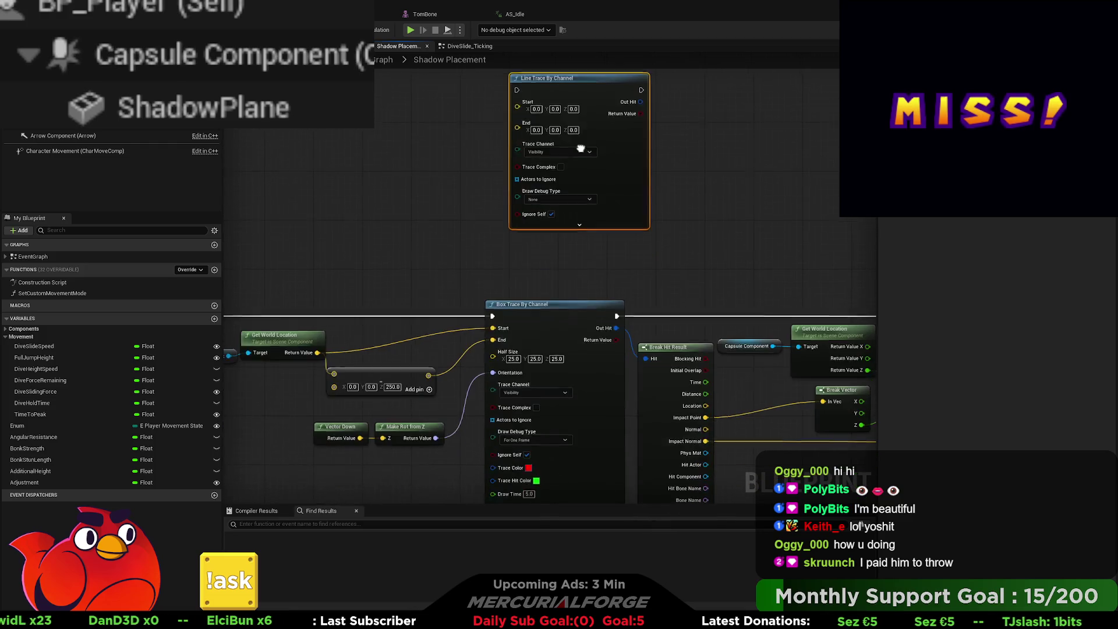
{"action": "left_click_drag", "start_coordinate": [559, 77], "coordinate": [554, 140]}
- Move the incoming exec, Start and End links to the Line Trace, and delete Vector Down and Make Rot from Z
{"action": "left_click_drag", "start_coordinate": [492, 316], "coordinate": [498, 151]}
{"action": "left_click_drag", "start_coordinate": [491, 329], "coordinate": [499, 164]}
{"action": "left_click_drag", "start_coordinate": [493, 347], "coordinate": [498, 174]}
{"action": "left_click_drag", "start_coordinate": [439, 460], "coordinate": [314, 418]}
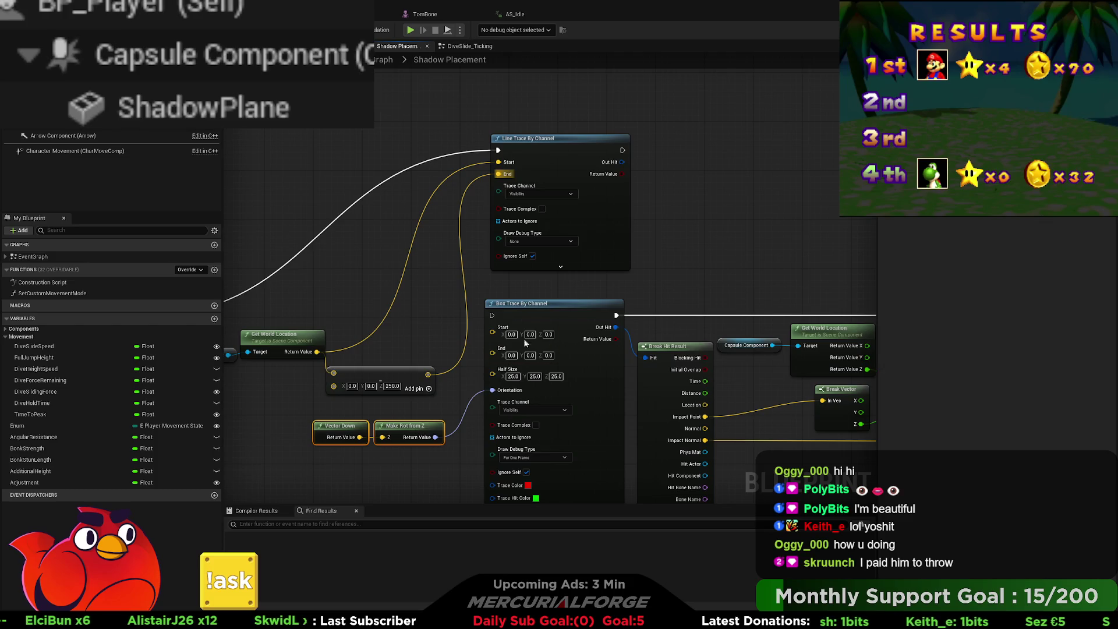
{"action": "key", "text": "Delete"}
- Route exec out and Out Hit from the Line Trace to Break Hit Result, delete Box Trace, and reposition
{"action": "left_click_drag", "start_coordinate": [617, 315], "coordinate": [622, 150]}
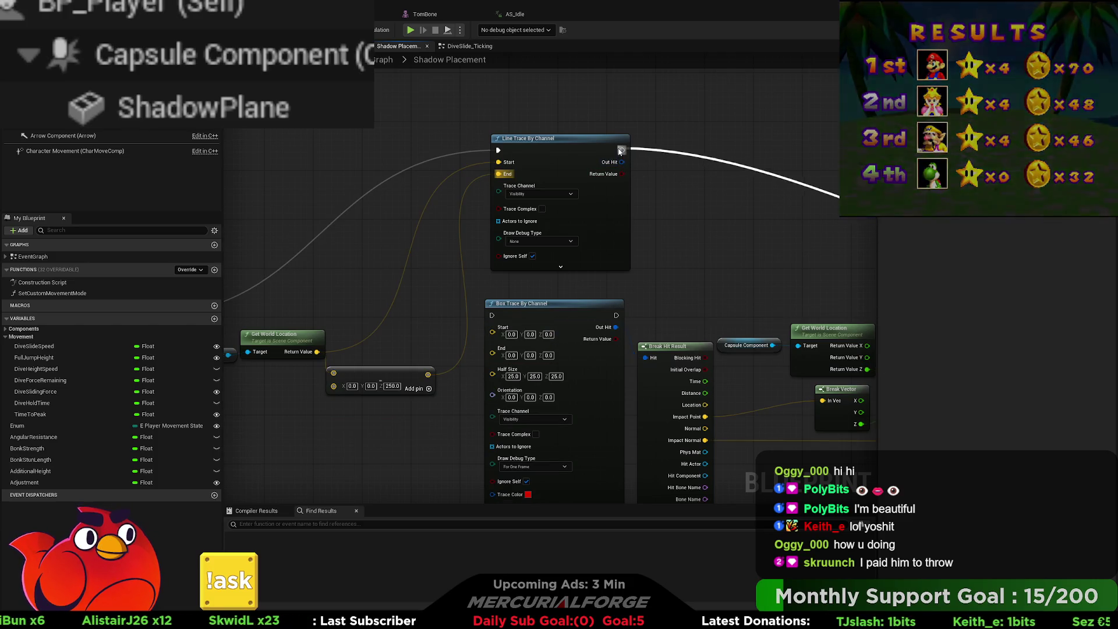
{"action": "left_click_drag", "start_coordinate": [615, 328], "coordinate": [622, 163]}
{"action": "left_click", "coordinate": [521, 304]}
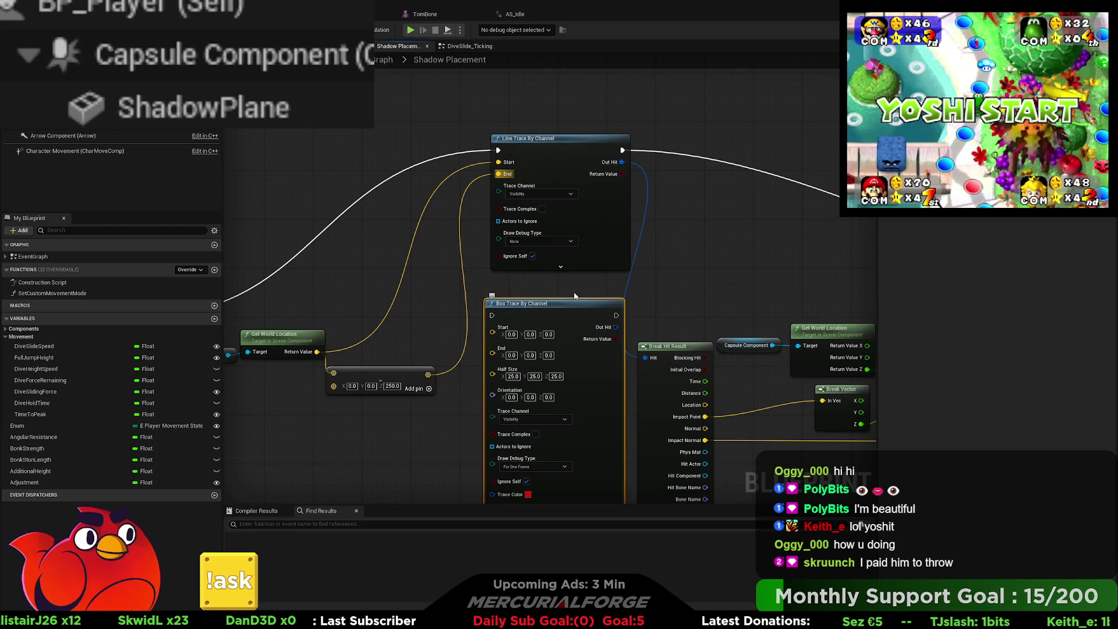
{"action": "key", "text": "Delete"}
{"action": "left_click_drag", "start_coordinate": [565, 141], "coordinate": [546, 302]}
- Expand the Line Trace node's advanced options, then return to the full EventGraph
{"action": "left_click_drag", "start_coordinate": [372, 491], "coordinate": [379, 395]}
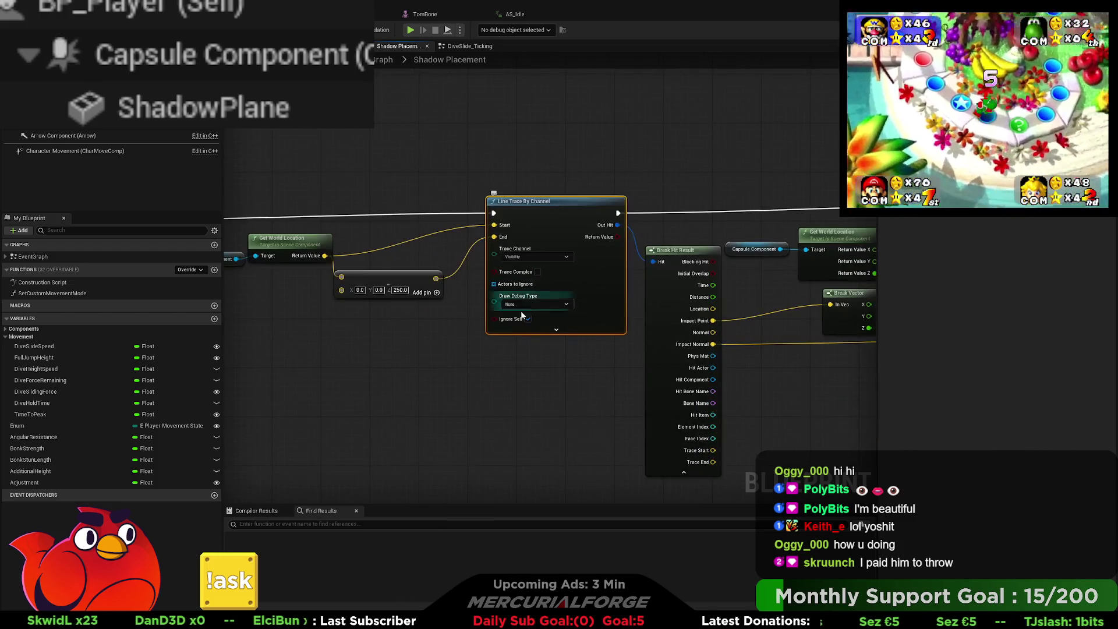
{"action": "left_click", "coordinate": [557, 334]}
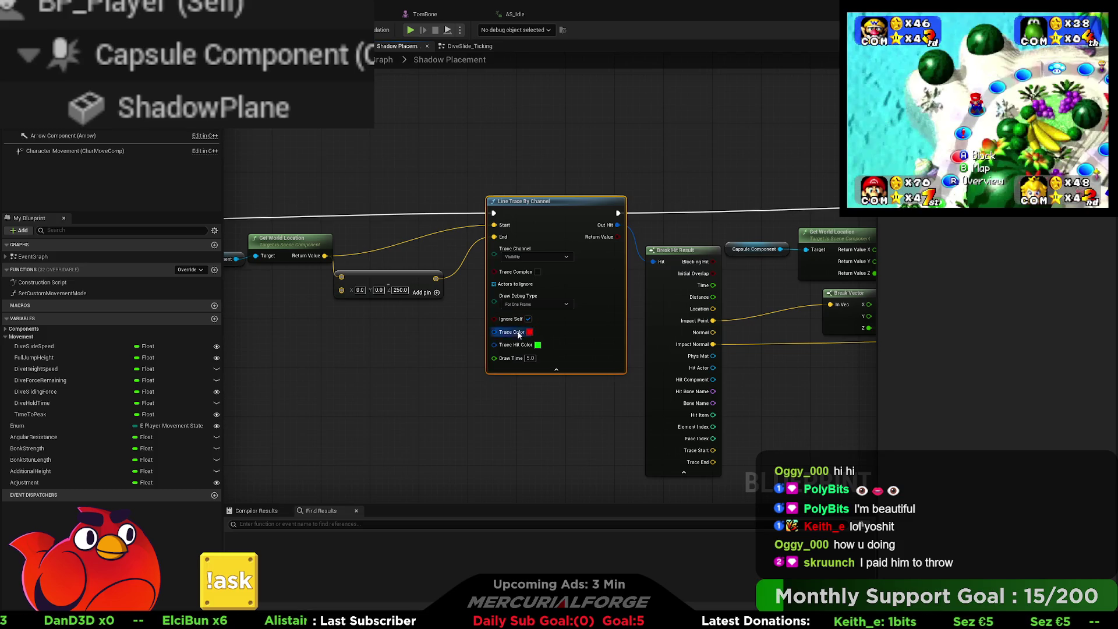
{"action": "left_click", "coordinate": [450, 337]}
{"action": "key", "text": "alt+Left"}
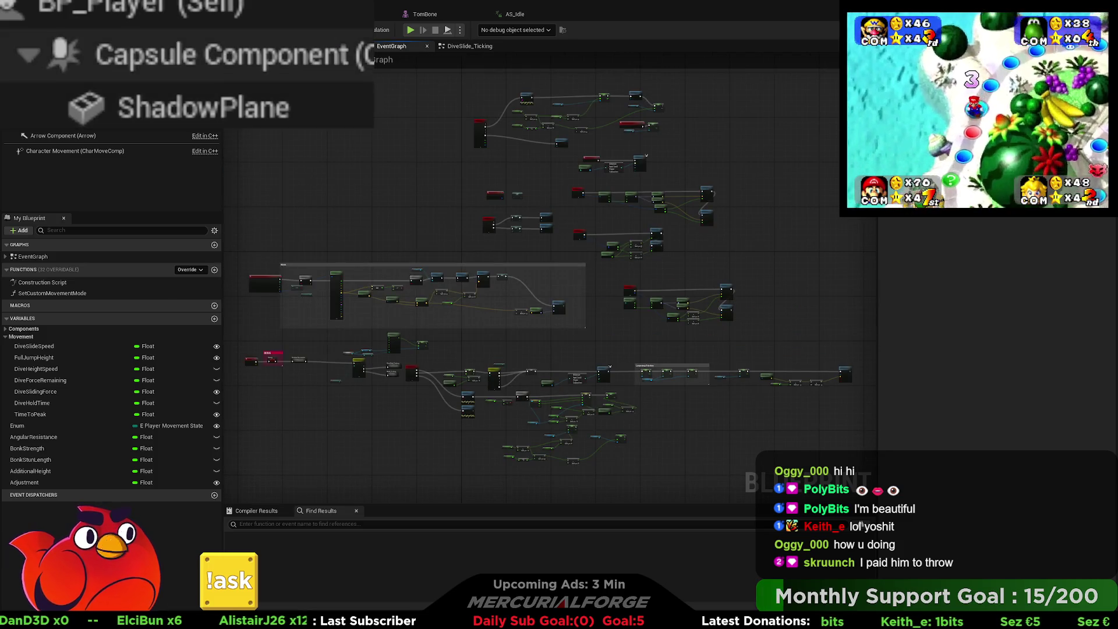
- Play-test running, jumping and dive slides to check the blob shadow, then return to Shadow Placement
{"action": "double_click", "coordinate": [295, 360]}
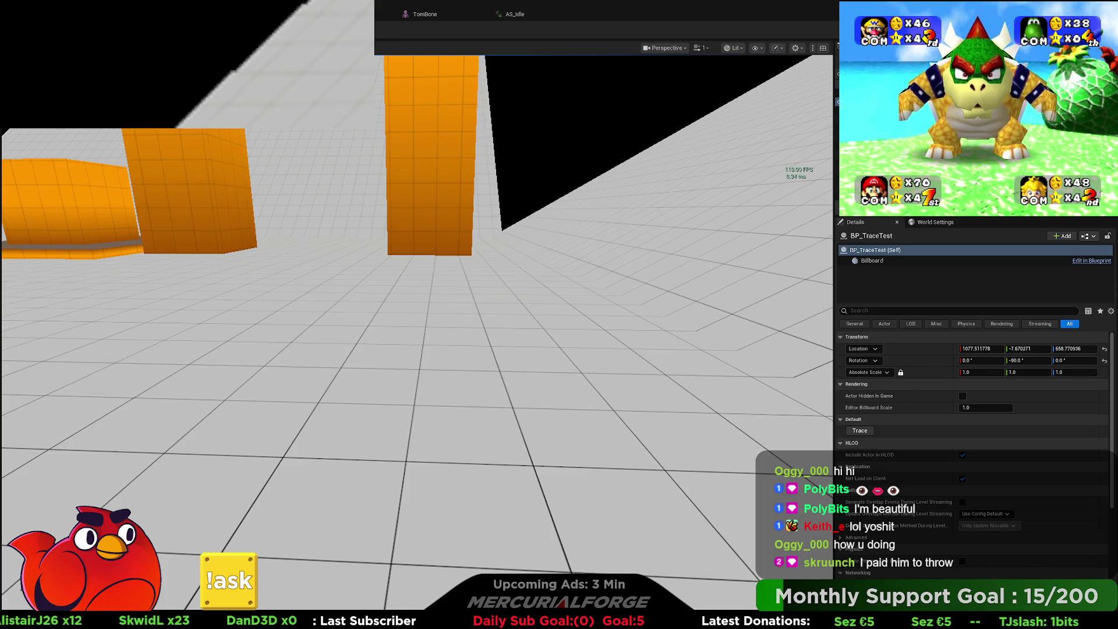
{"action": "key", "text": "alt+p"}
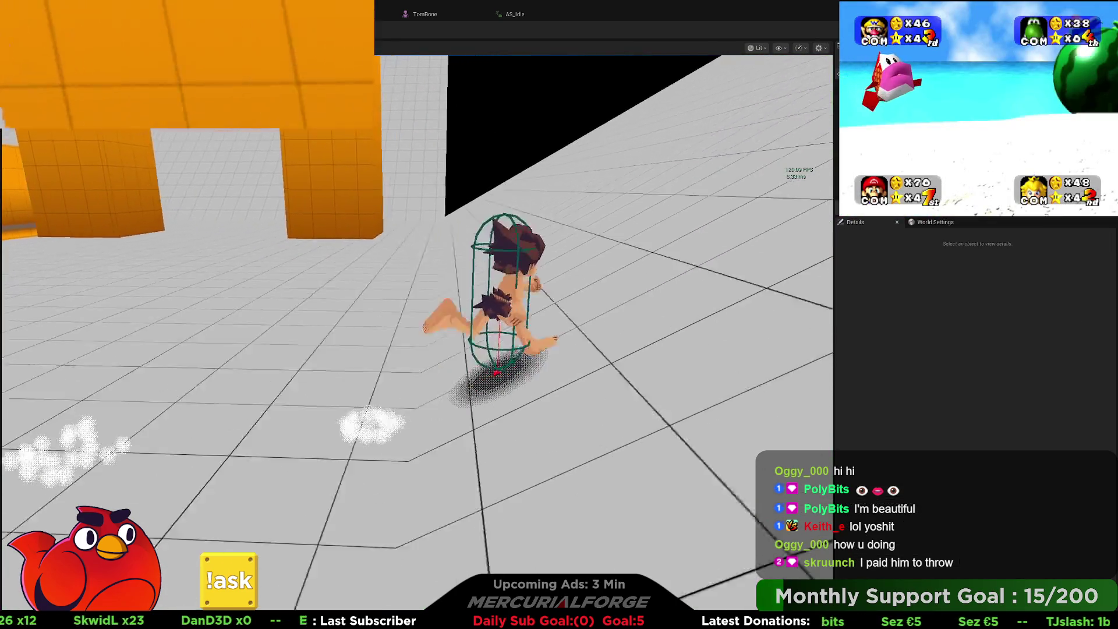
{"action": "key", "text": "w"}
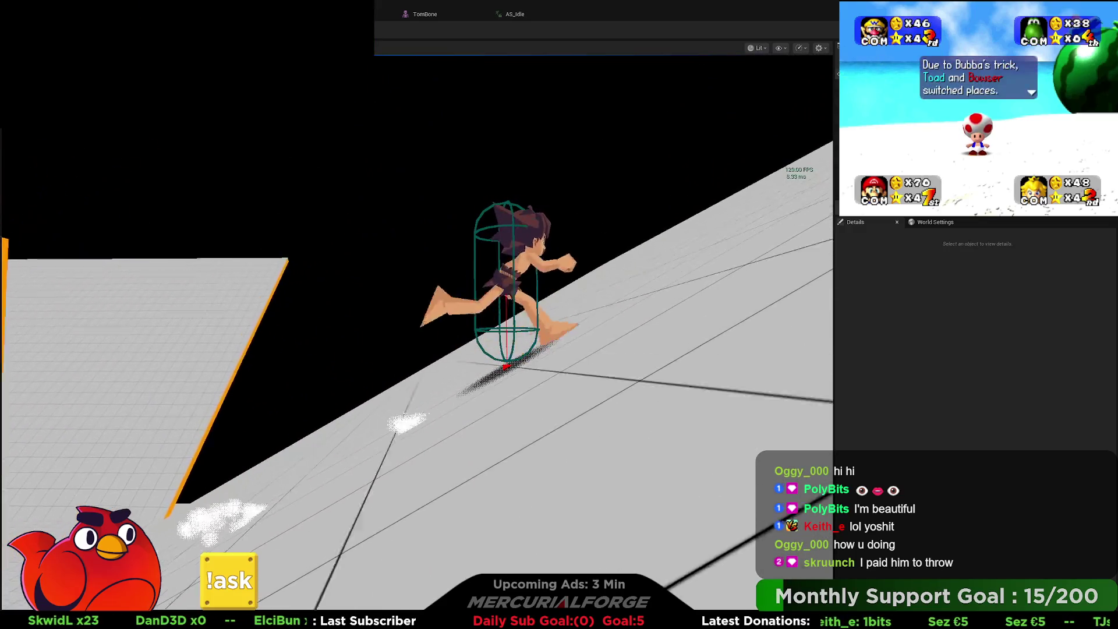
{"action": "key", "text": "s"}
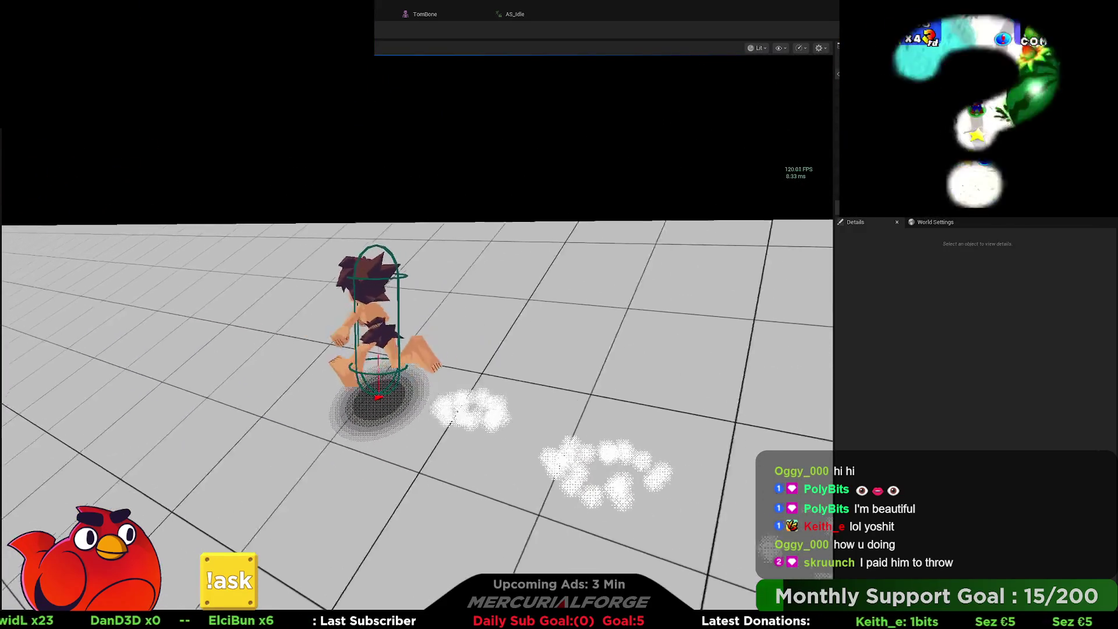
{"action": "key", "text": "space"}
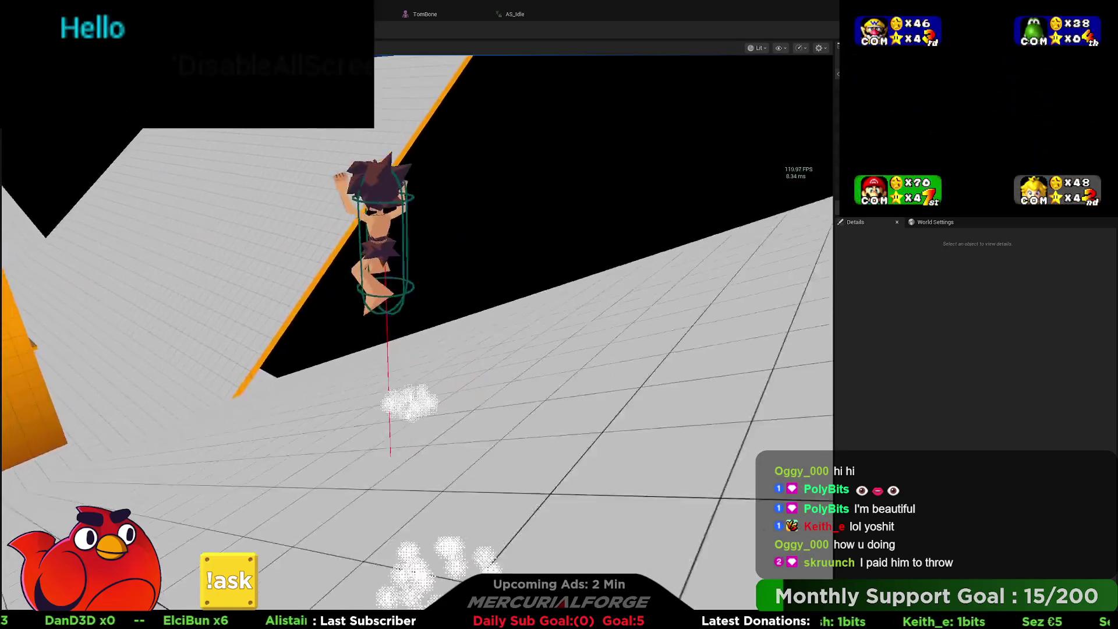
{"action": "key", "text": "space"}
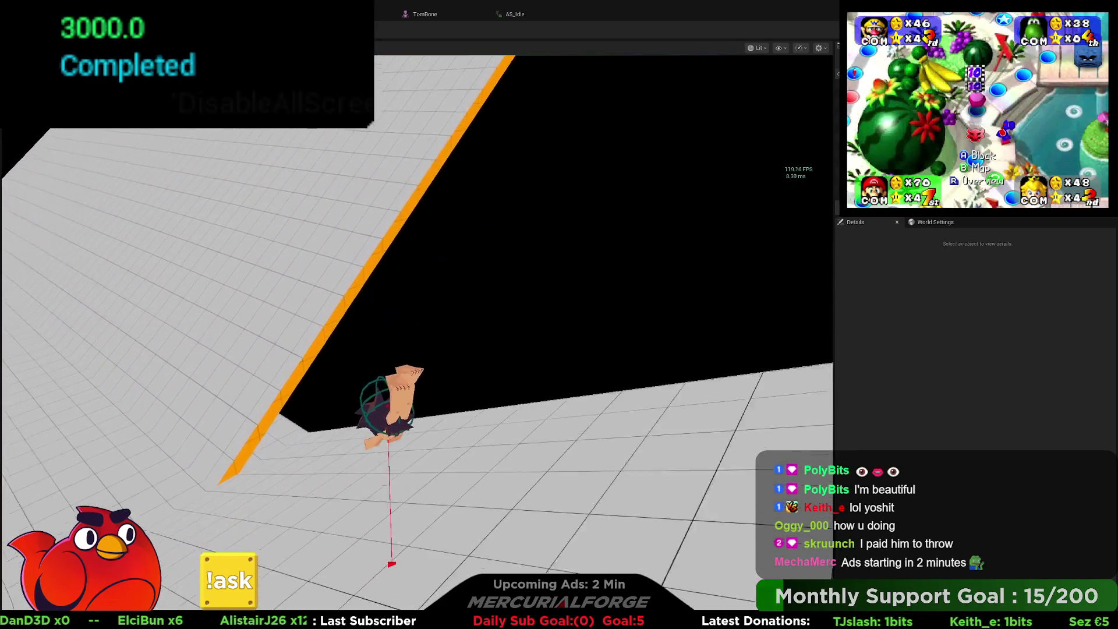
{"action": "key", "text": "space"}
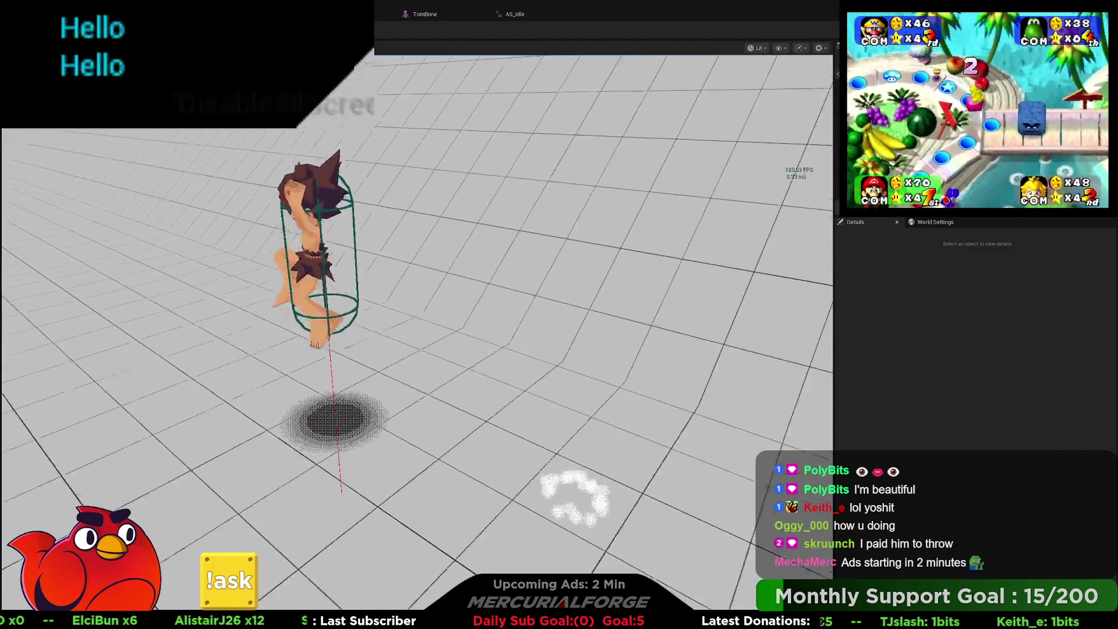
{"action": "key", "text": "ctrl"}
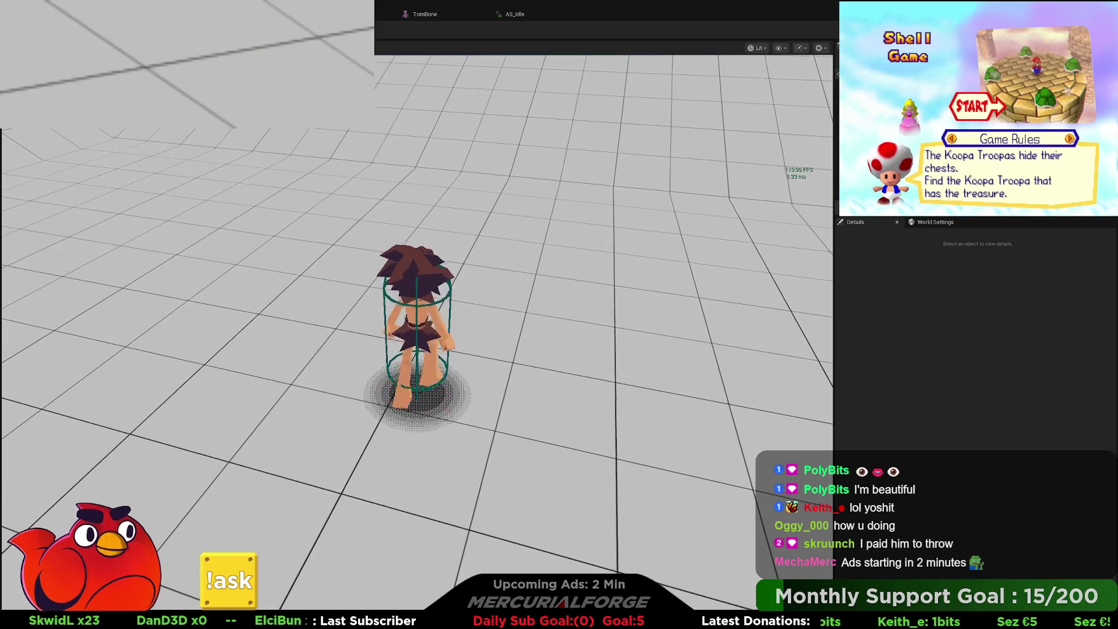
{"action": "key", "text": "Escape"}
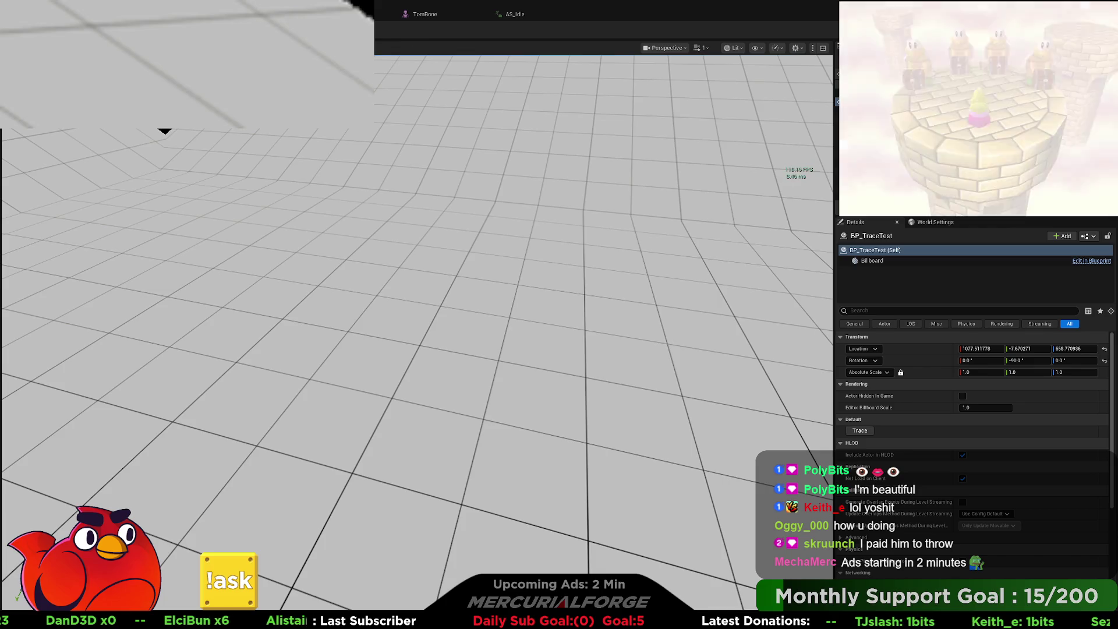
{"action": "key", "text": "ctrl+Tab"}
{"action": "mouse_move", "coordinate": [483, 190]}
{"action": "left_mouse_down"}
{"action": "mouse_move", "coordinate": [383, 187]}
{"action": "mouse_move", "coordinate": [410, 198]}
{"action": "left_mouse_up"}
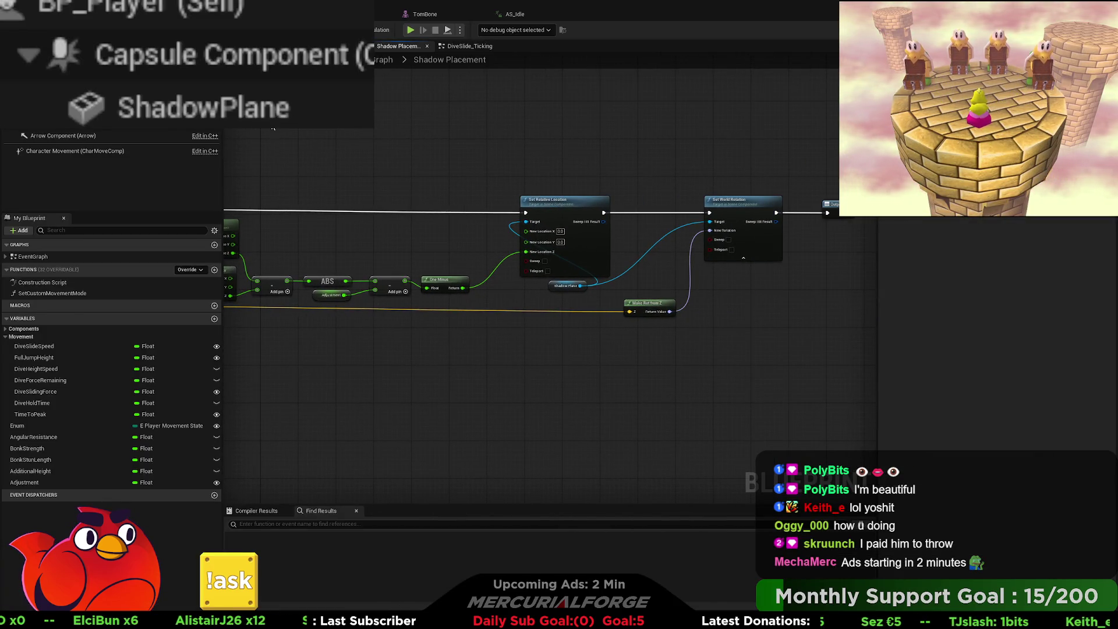
- Open the DiveSlide_Ticking collapsed graph and select the character's mesh component
{"action": "key", "text": "alt+Left"}
{"action": "scroll", "coordinate": [391, 377], "scroll_direction": "up", "scroll_amount": 8}
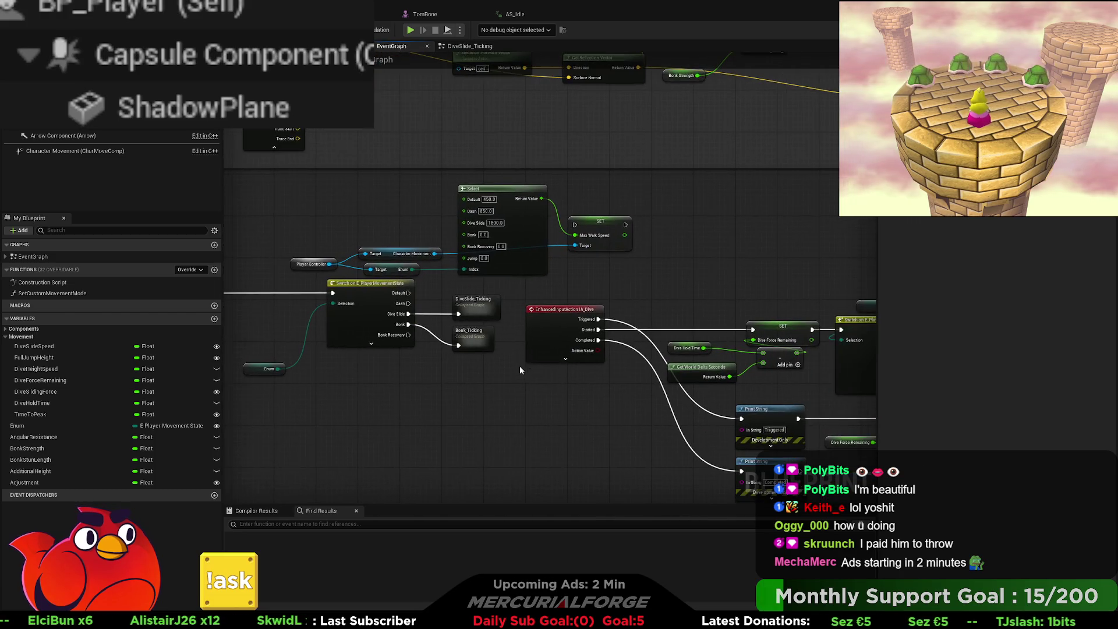
{"action": "double_click", "coordinate": [466, 303]}
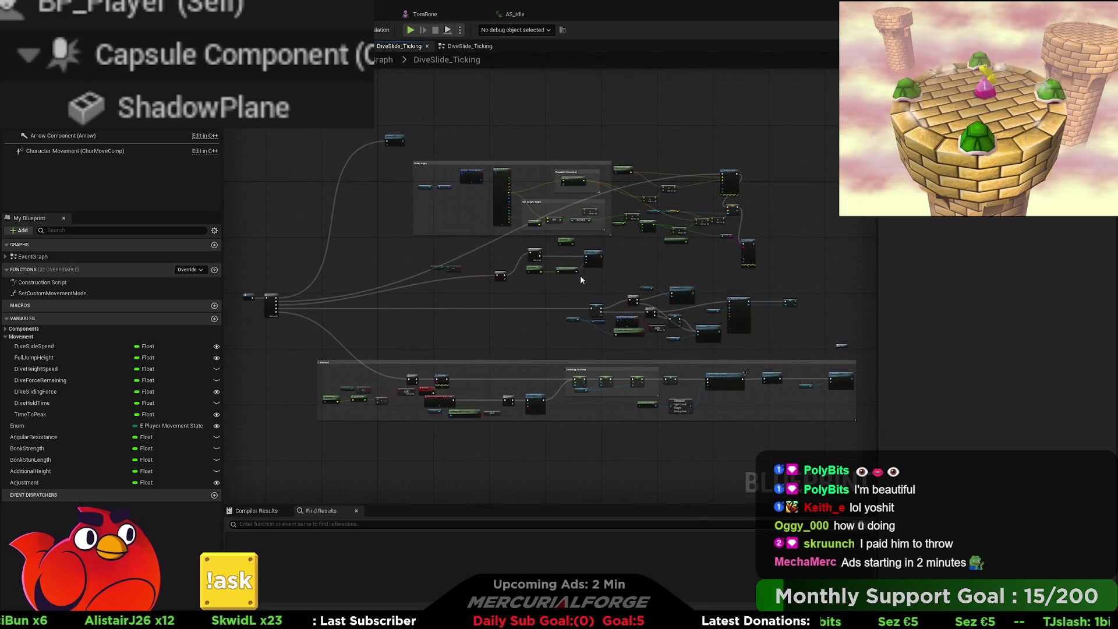
{"action": "scroll", "coordinate": [576, 275], "scroll_direction": "up", "scroll_amount": 5}
{"action": "left_click_drag", "start_coordinate": [570, 274], "coordinate": [550, 308]}
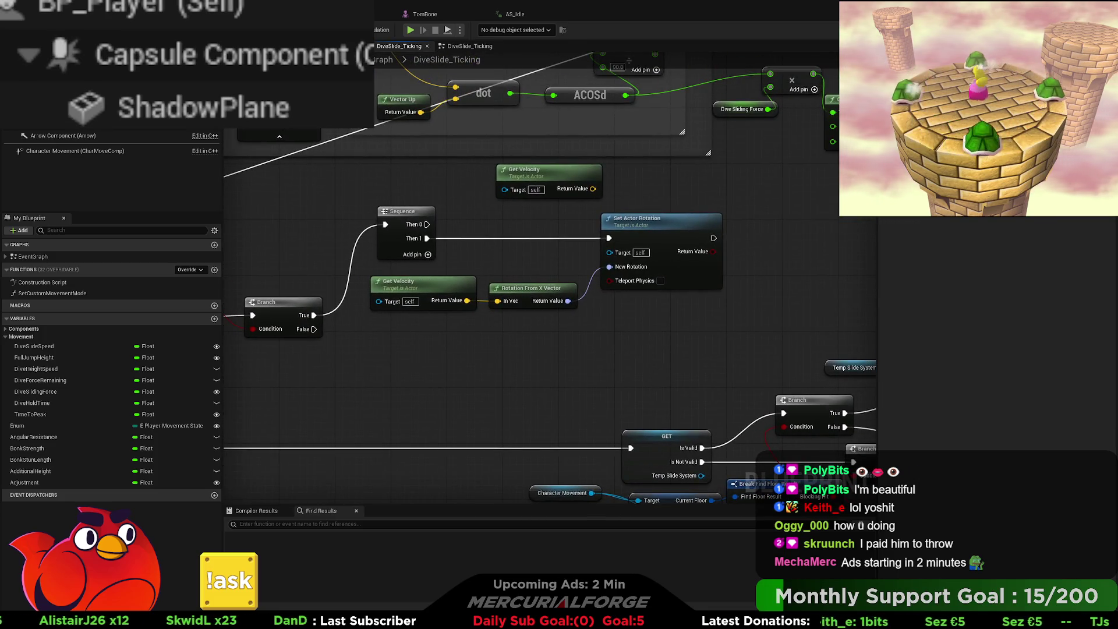
{"action": "left_click", "coordinate": [233, 55]}
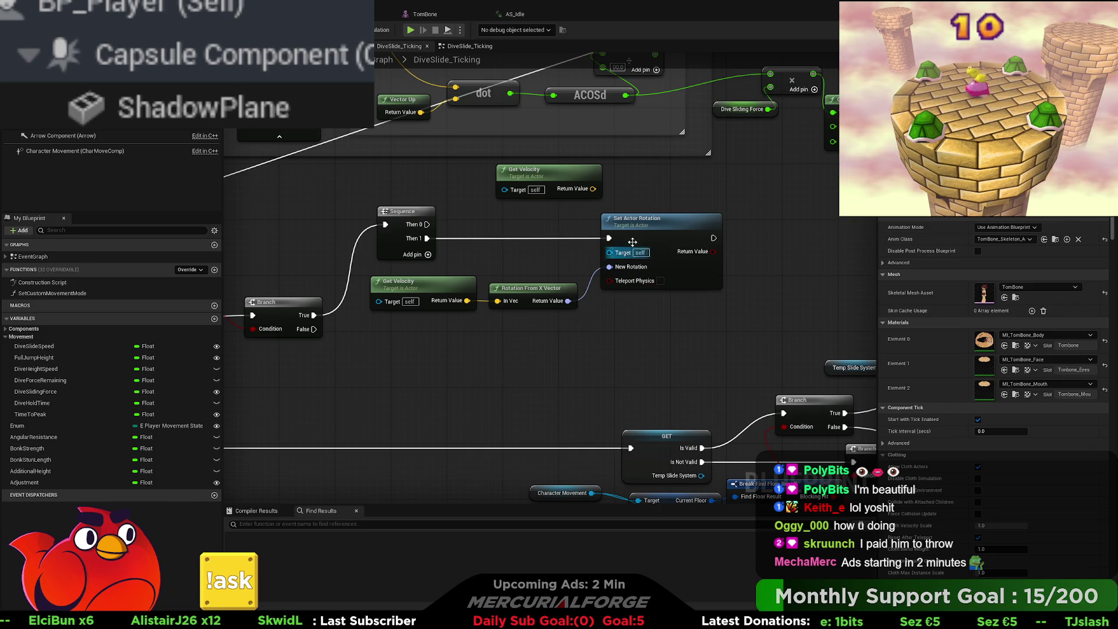
- Split Set Actor Rotation and Rotation From X Vector pins, wire Z (Yaw) to Z (Yaw), and play
{"action": "left_click_drag", "start_coordinate": [633, 242], "coordinate": [716, 247]}
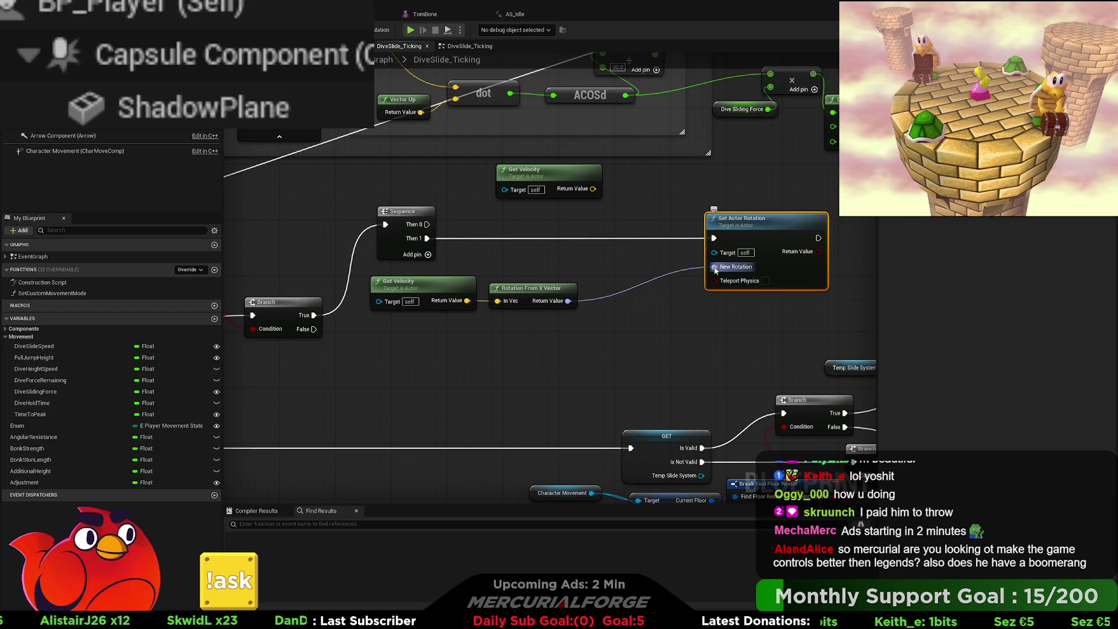
{"action": "left_click", "coordinate": [713, 267], "text": "alt"}
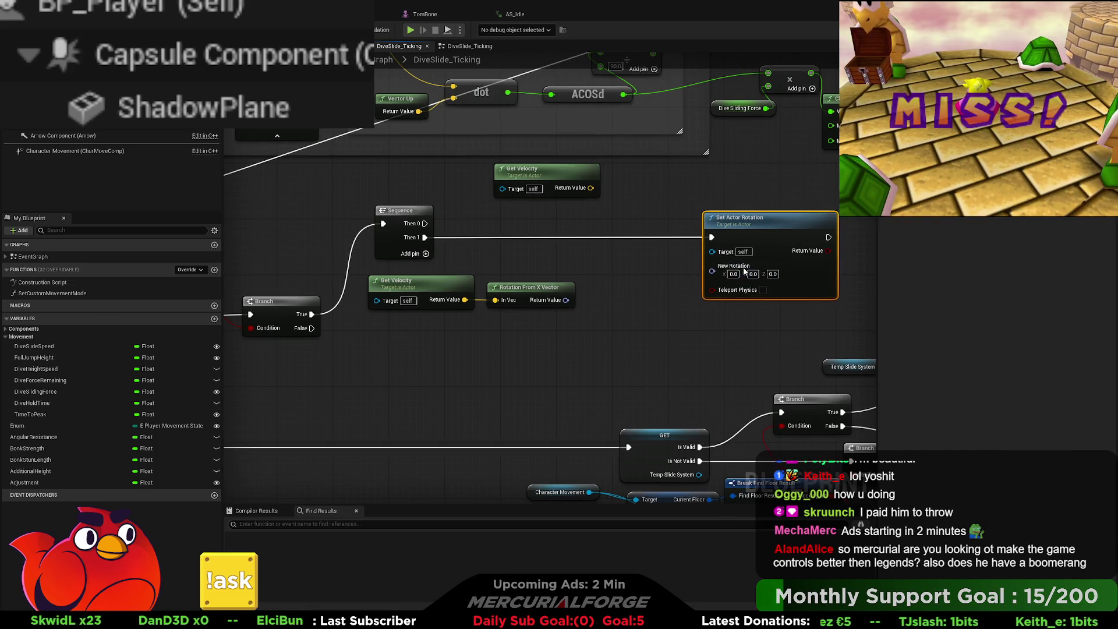
{"action": "left_click", "coordinate": [558, 302]}
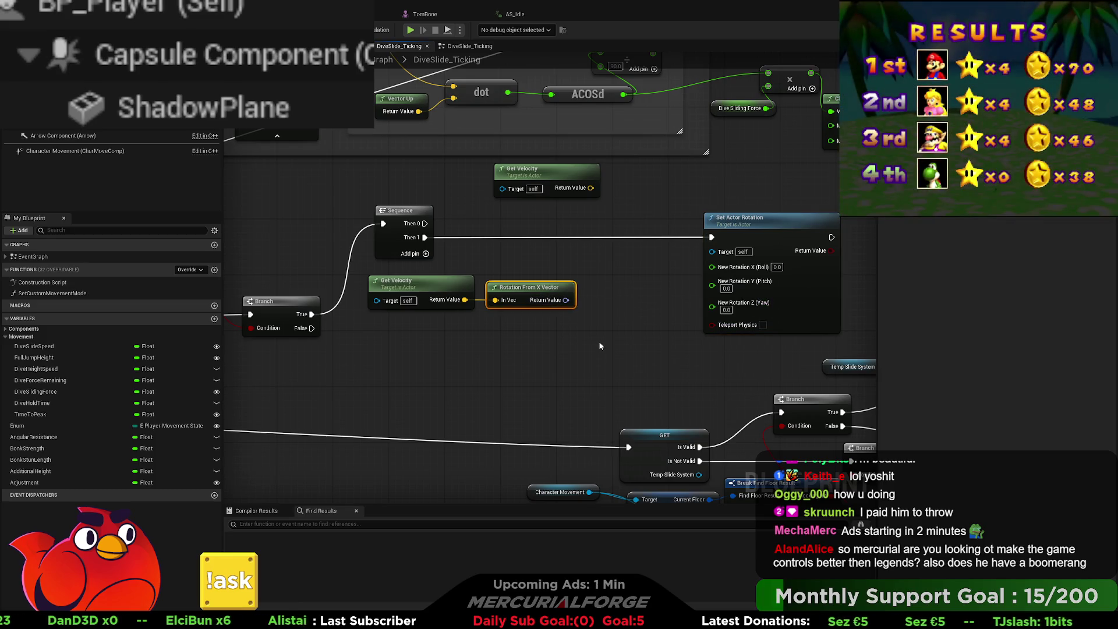
{"action": "left_click", "coordinate": [598, 345]}
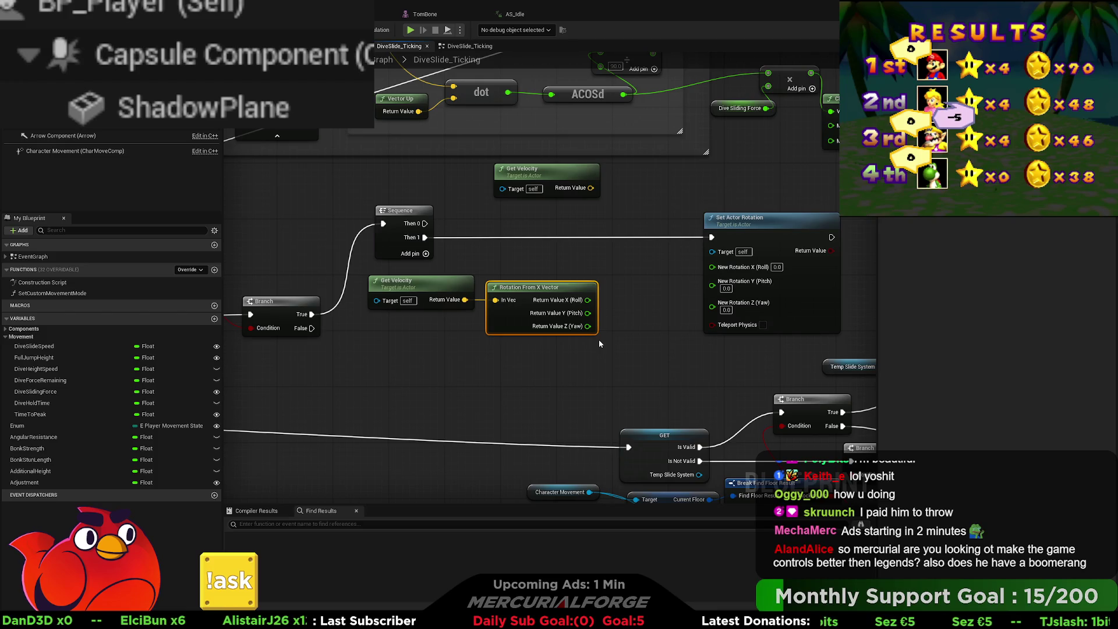
{"action": "left_click_drag", "start_coordinate": [588, 326], "coordinate": [717, 313]}
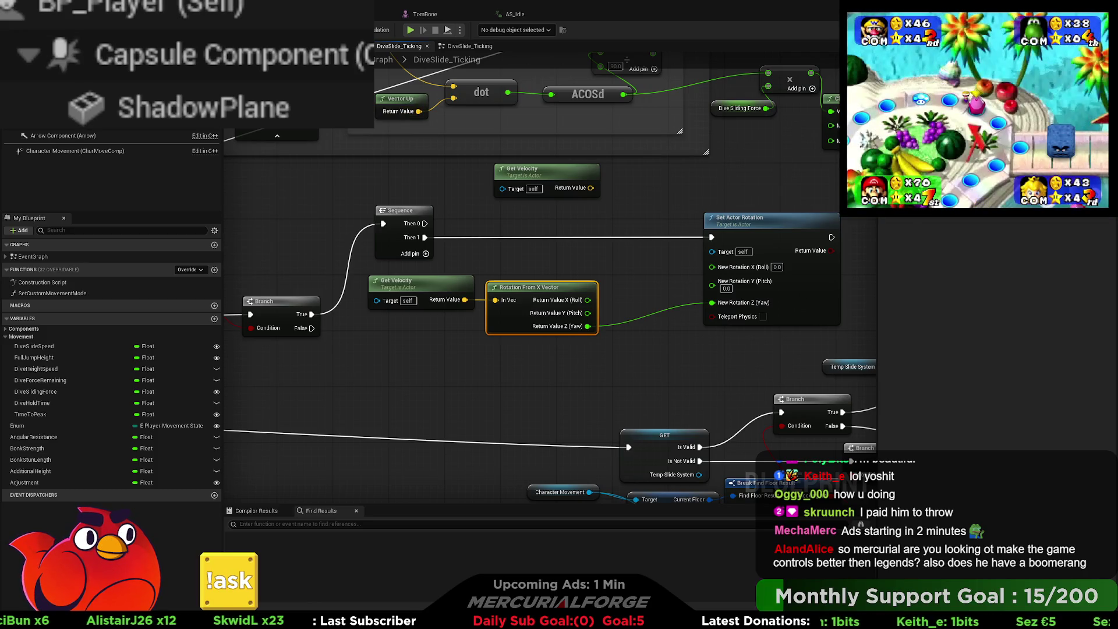
{"action": "key", "text": "alt+p"}
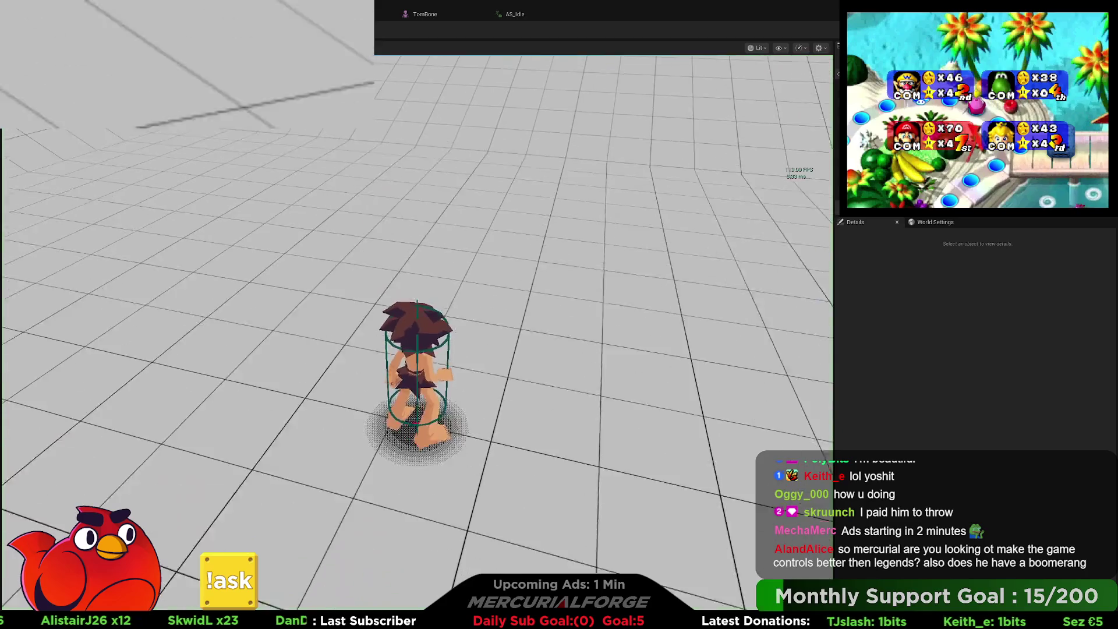
{"action": "key", "text": "w"}
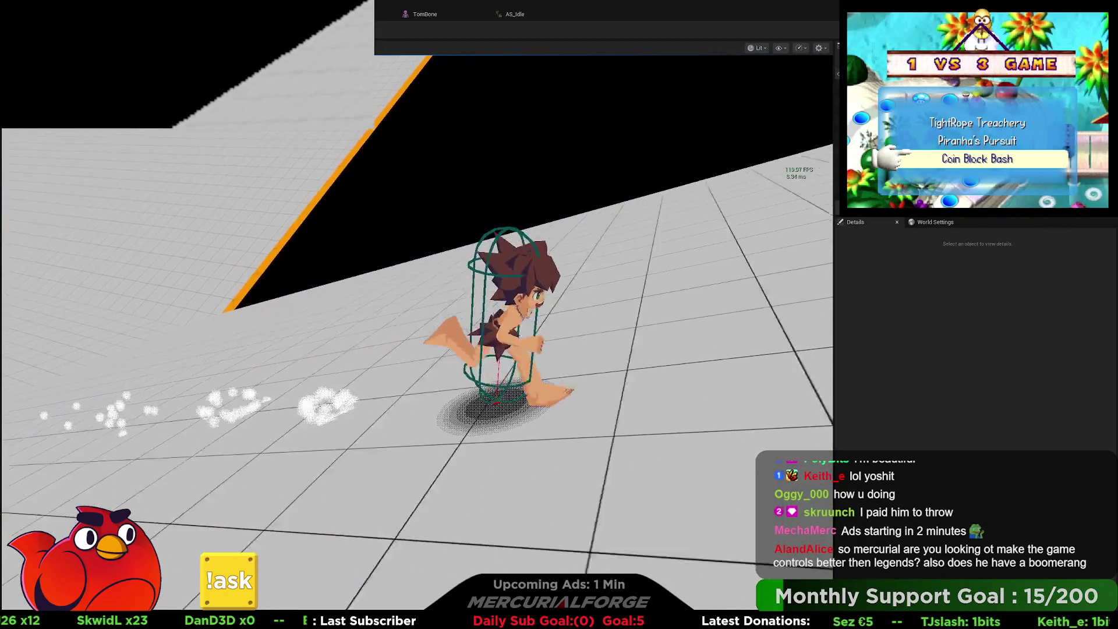
{"action": "key", "text": "s"}
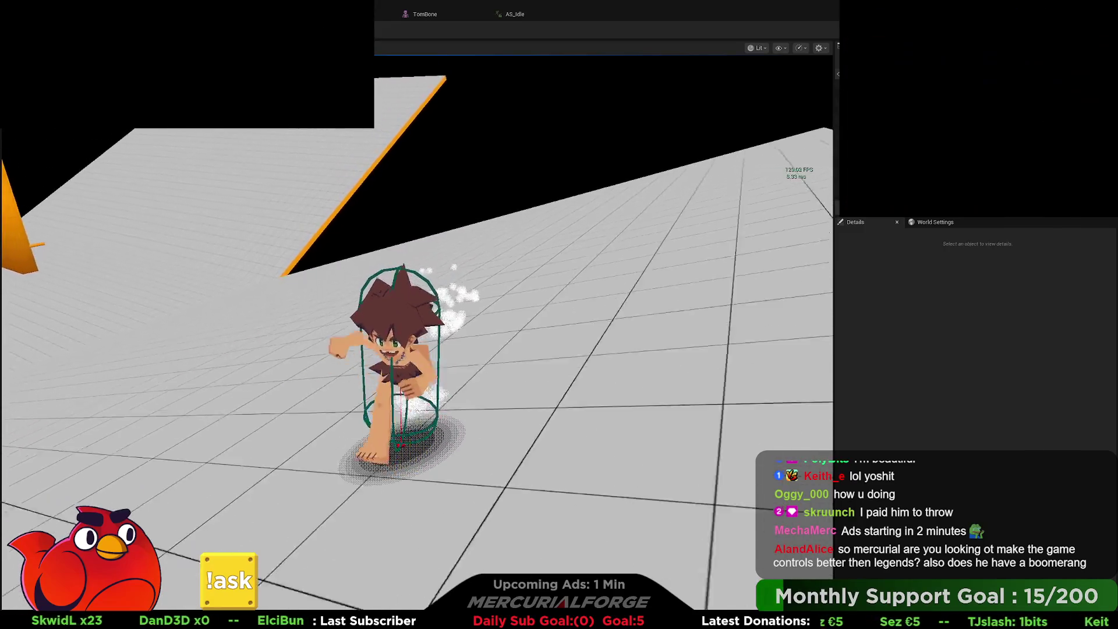
{"action": "key", "text": "space"}
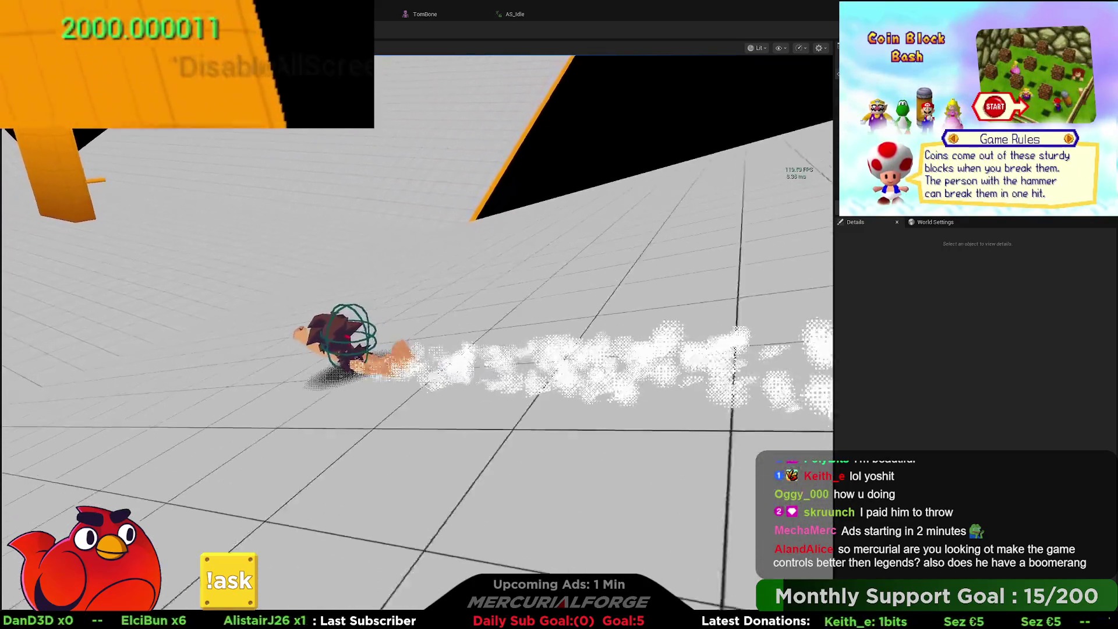
{"action": "key", "text": "space"}
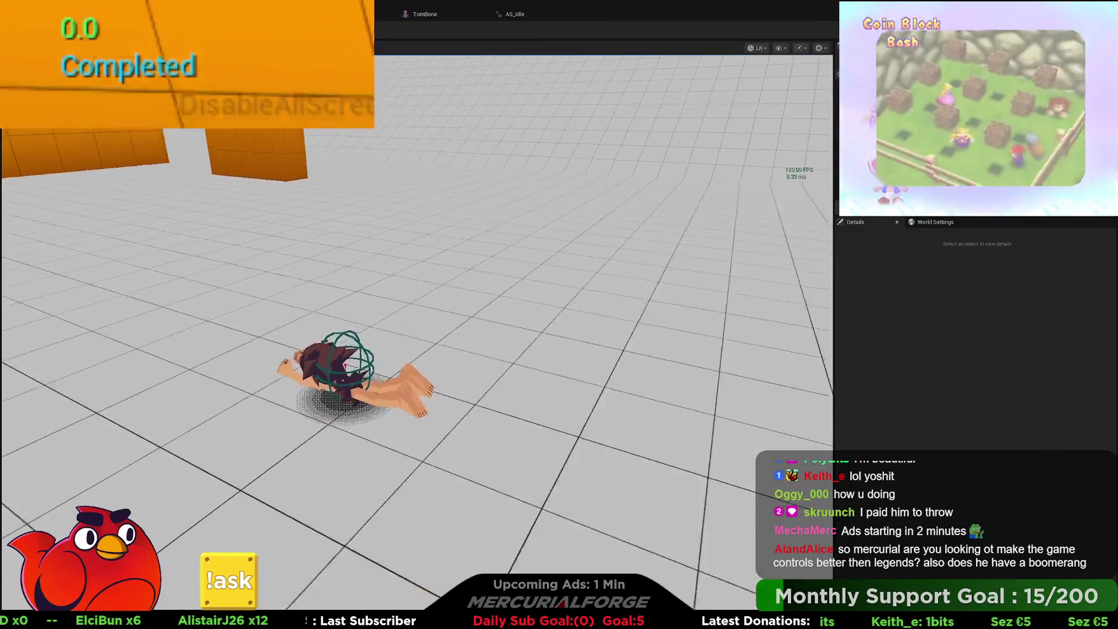
{"action": "key", "text": "space"}
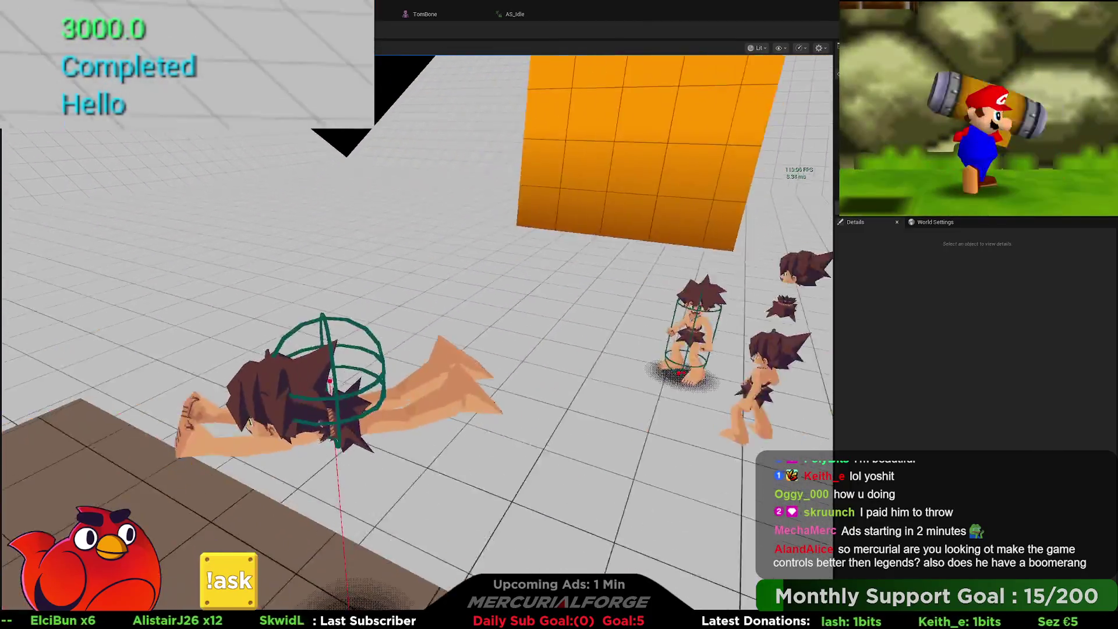
{"action": "key", "text": "space"}
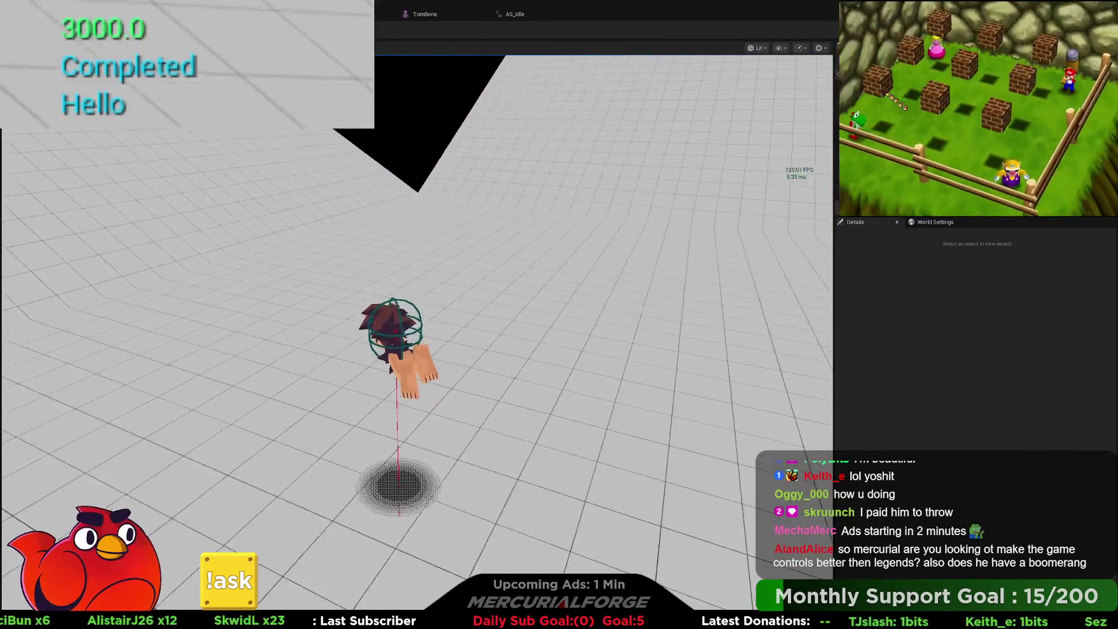
{"action": "key", "text": "space"}
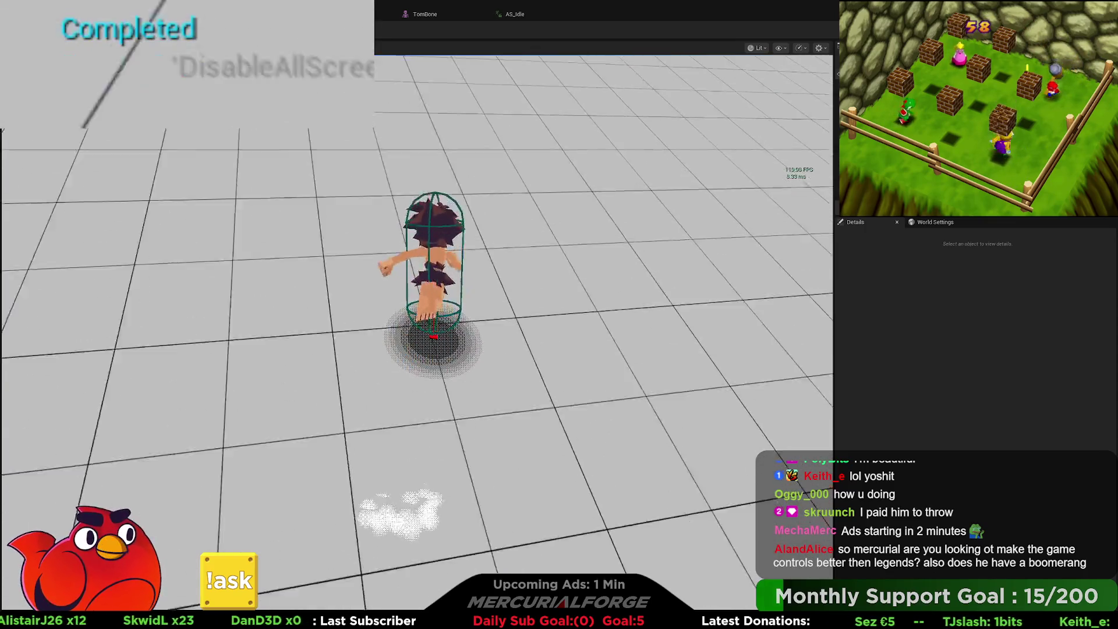
{"action": "key", "text": "space"}
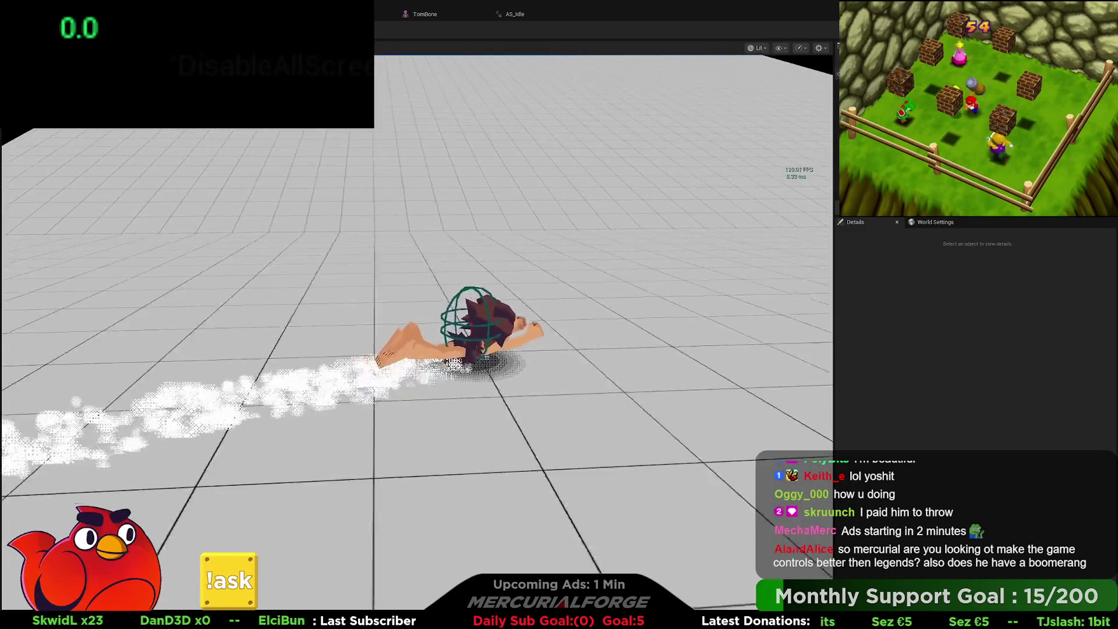
{"action": "key", "text": "Escape"}
{"action": "key", "text": "alt+Tab"}
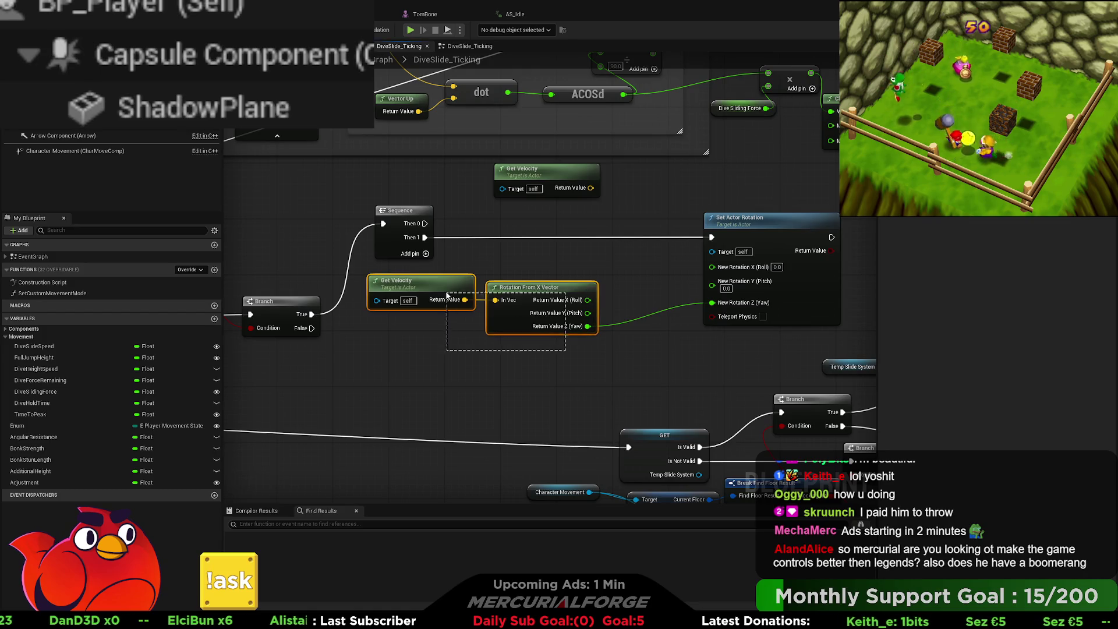
- Connect Rotation From X Vector to a new Mesh Set World Rotation, leaving its Pitch unlinked
{"action": "left_click", "coordinate": [519, 342]}
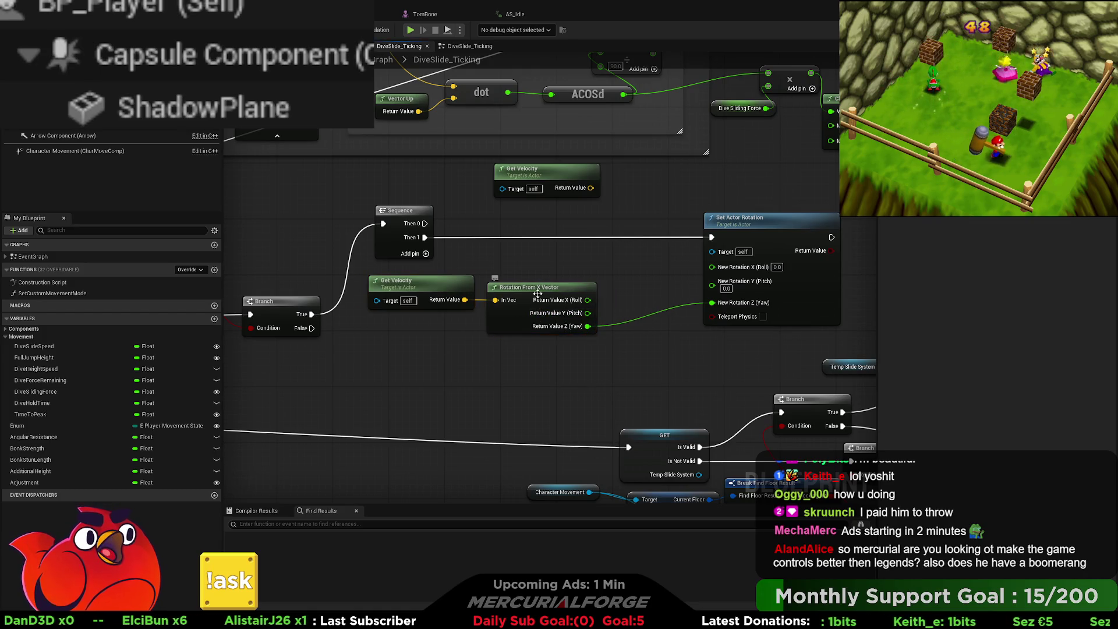
{"action": "left_click_drag", "start_coordinate": [541, 293], "coordinate": [561, 293]}
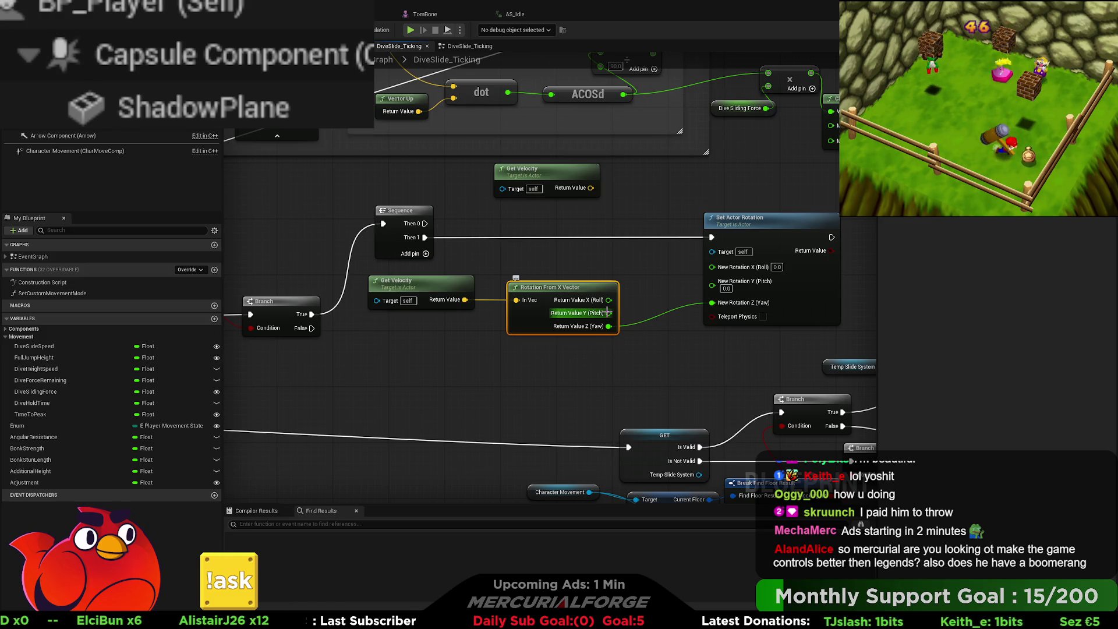
{"action": "left_click_drag", "start_coordinate": [608, 313], "coordinate": [712, 286]}
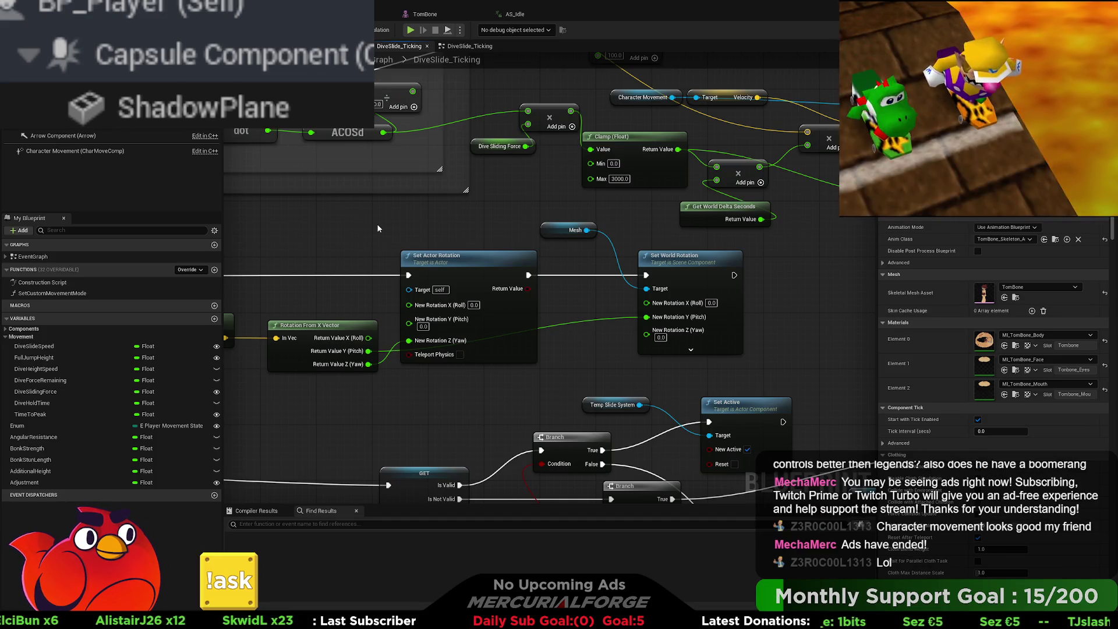
{"action": "left_click", "coordinate": [647, 318], "text": "alt"}
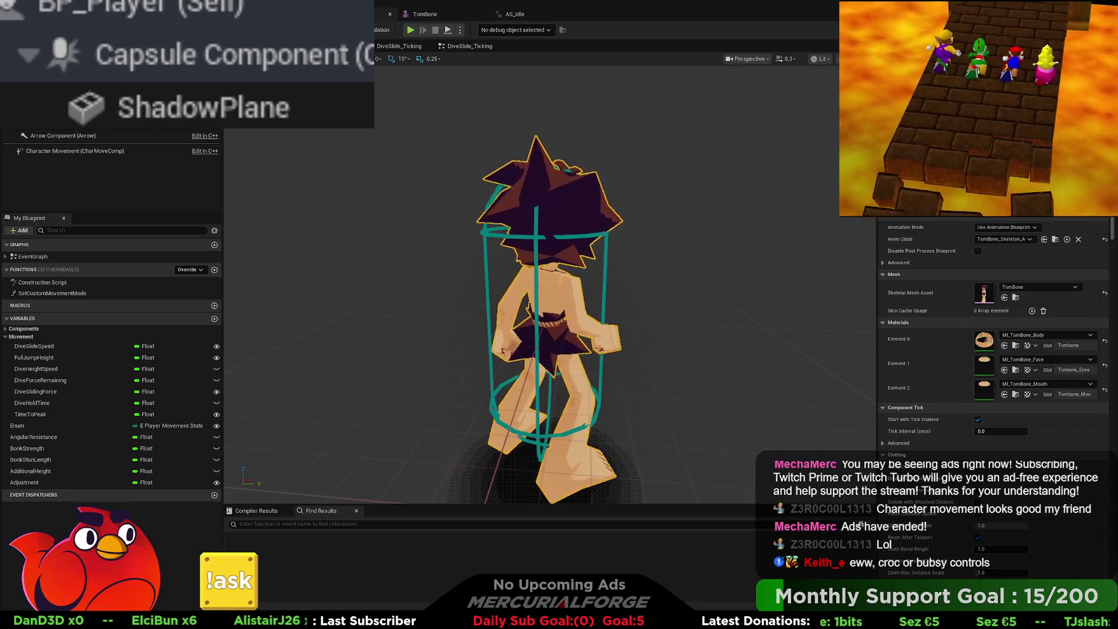
- Wire Rotation From X Vector's X (Roll) into the Mesh's Set World Rotation X (Roll)
{"action": "left_click", "coordinate": [377, 47]}
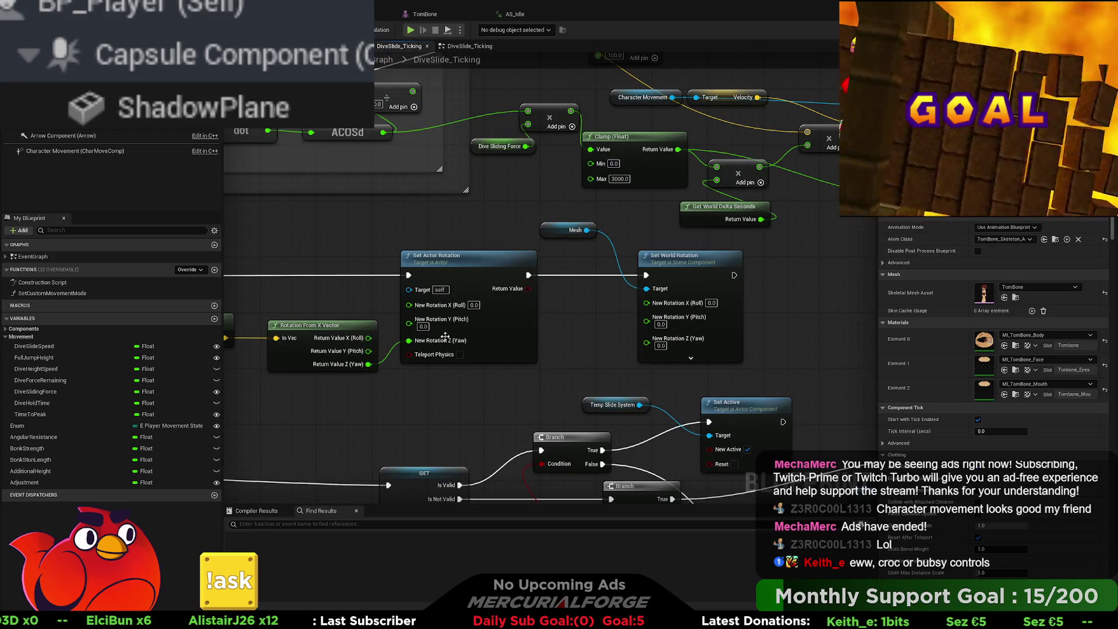
{"action": "left_click_drag", "start_coordinate": [363, 338], "coordinate": [409, 340]}
{"action": "left_click_drag", "start_coordinate": [652, 318], "coordinate": [667, 307]}
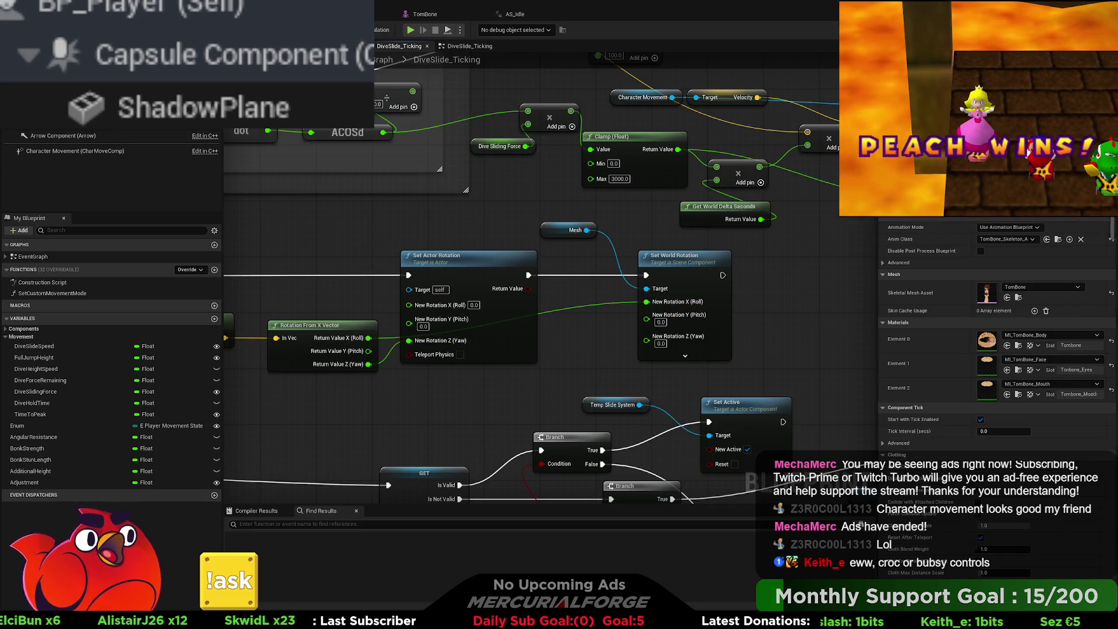
- Play-test running around and diving into a belly slide, then stop the session
{"action": "key", "text": "ctrl+Tab"}
{"action": "key", "text": "alt+p"}
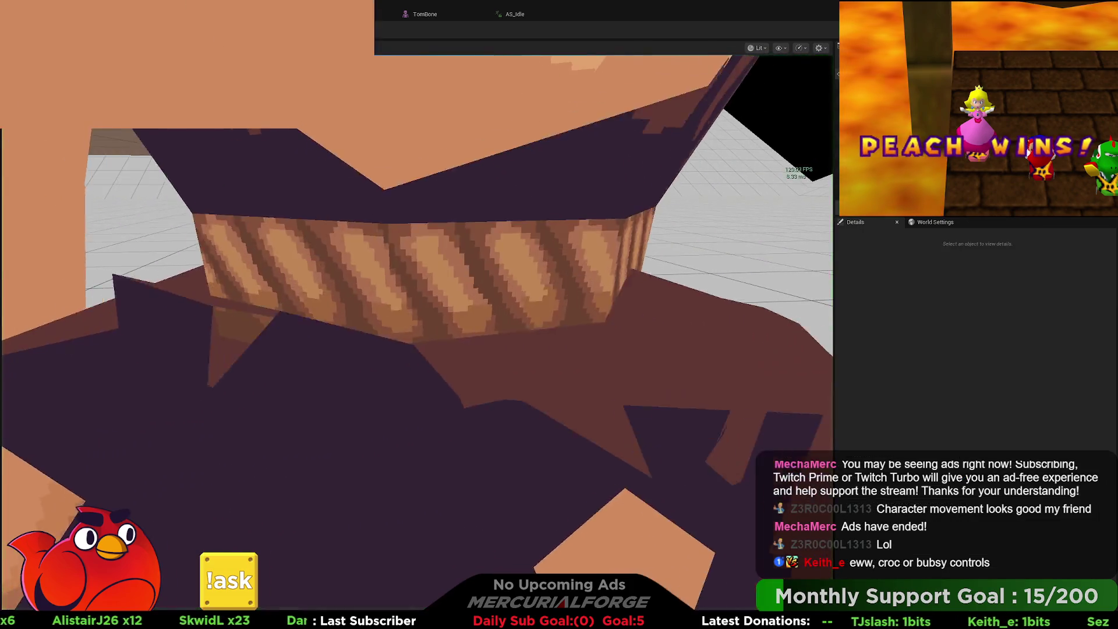
{"action": "key", "text": "d"}
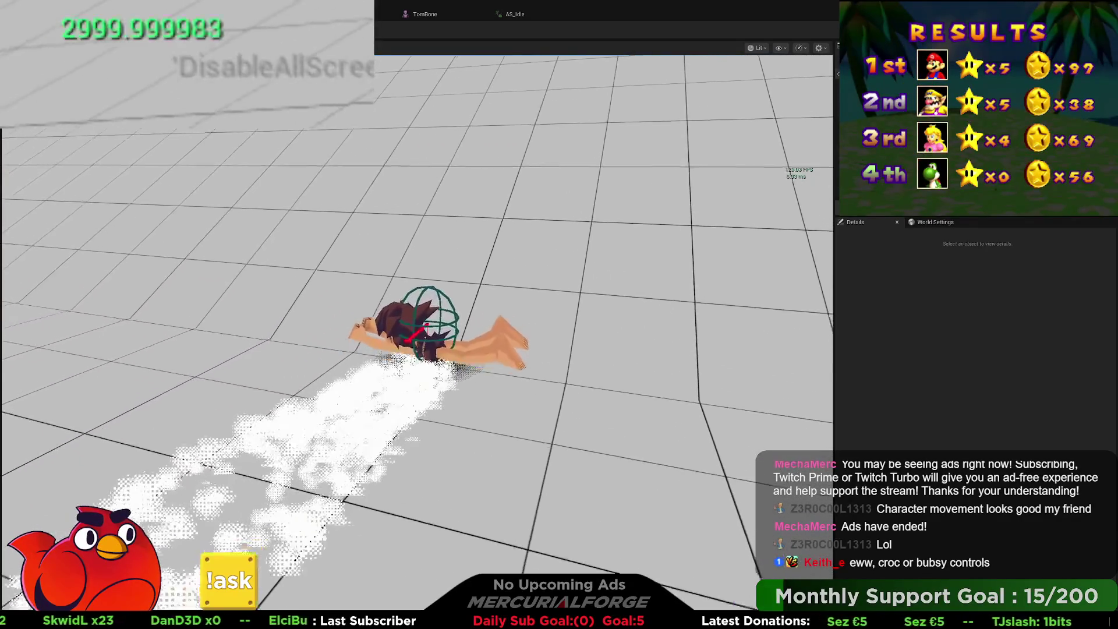
{"action": "key", "text": "w"}
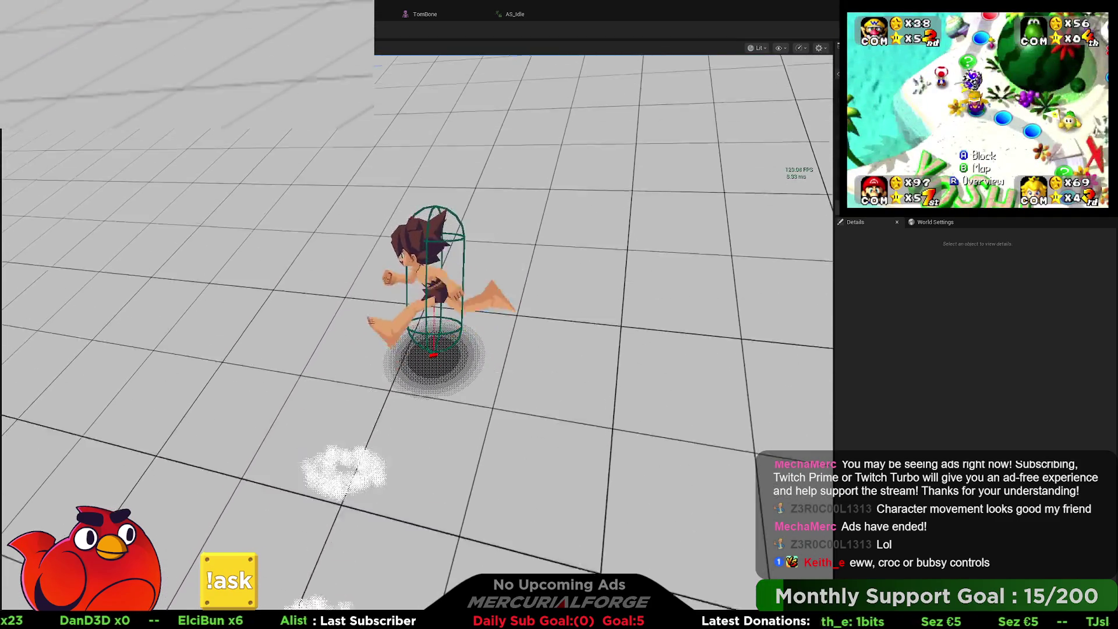
{"action": "key", "text": "a"}
{"action": "key", "text": "c"}
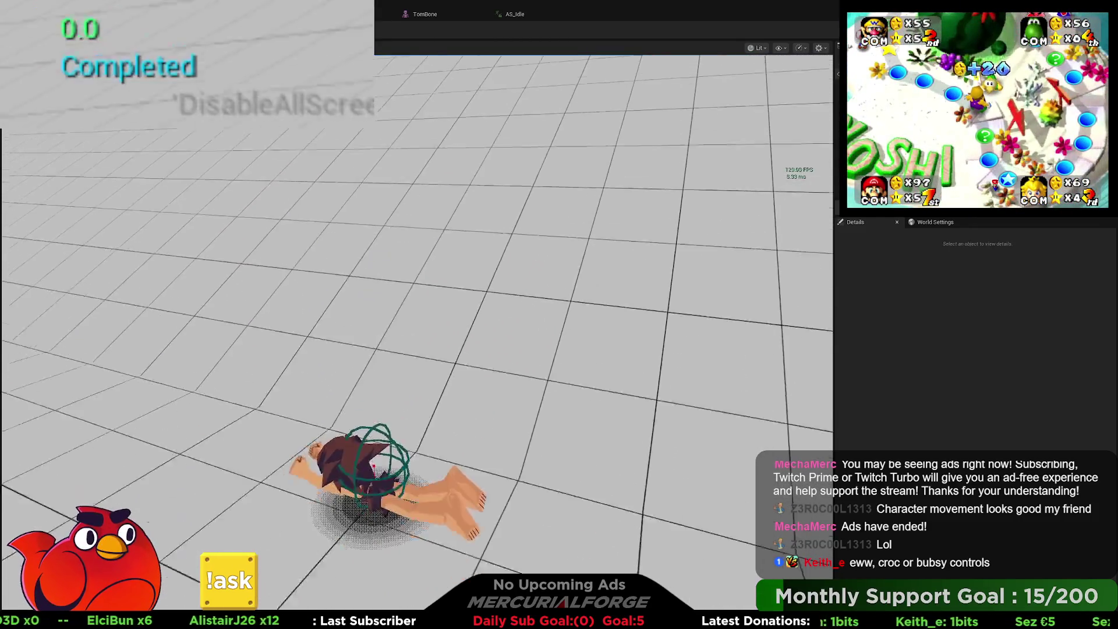
{"action": "key", "text": "Escape"}
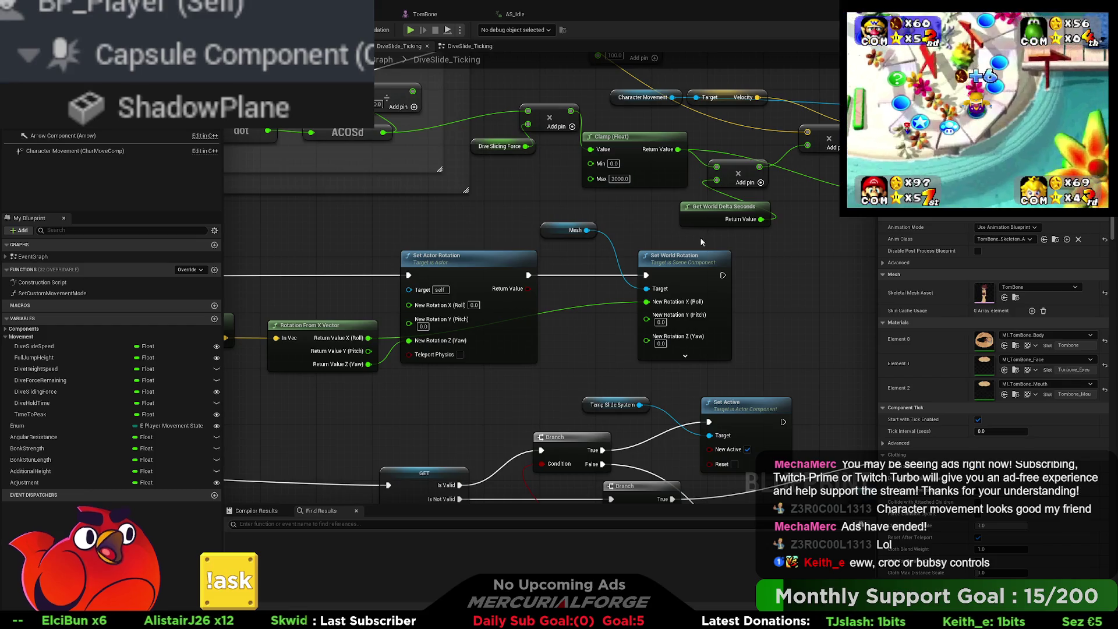
- Edit the Mesh rotation's yaw value and run a quick play test
{"action": "left_click", "coordinate": [661, 343]}
{"action": "type", "text": "-90"}
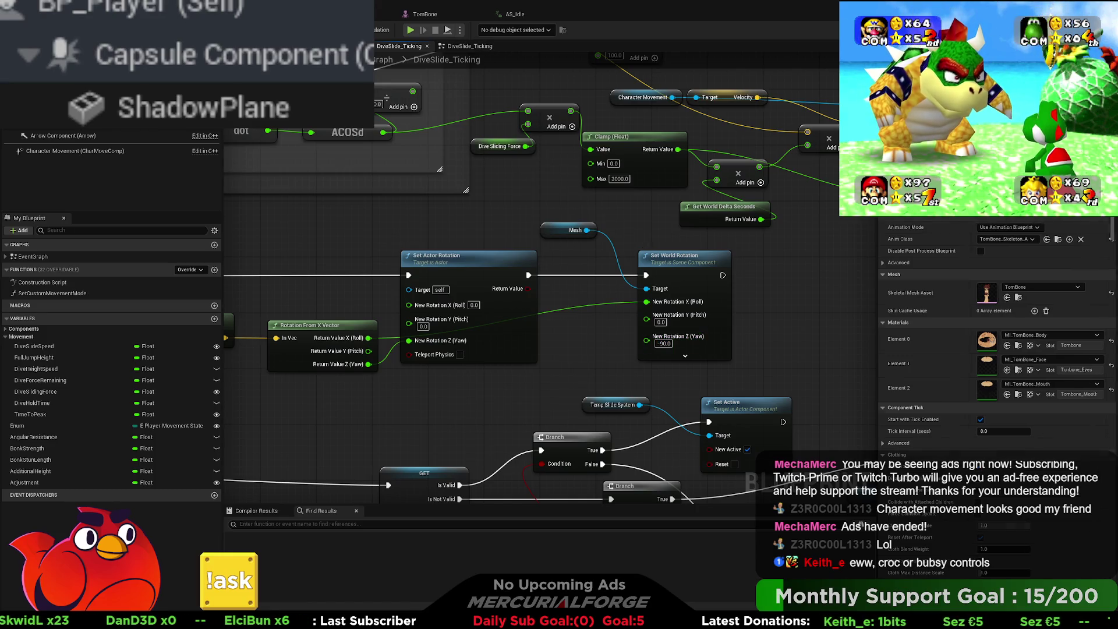
{"action": "key", "text": "alt+Tab"}
{"action": "key", "text": "alt+p"}
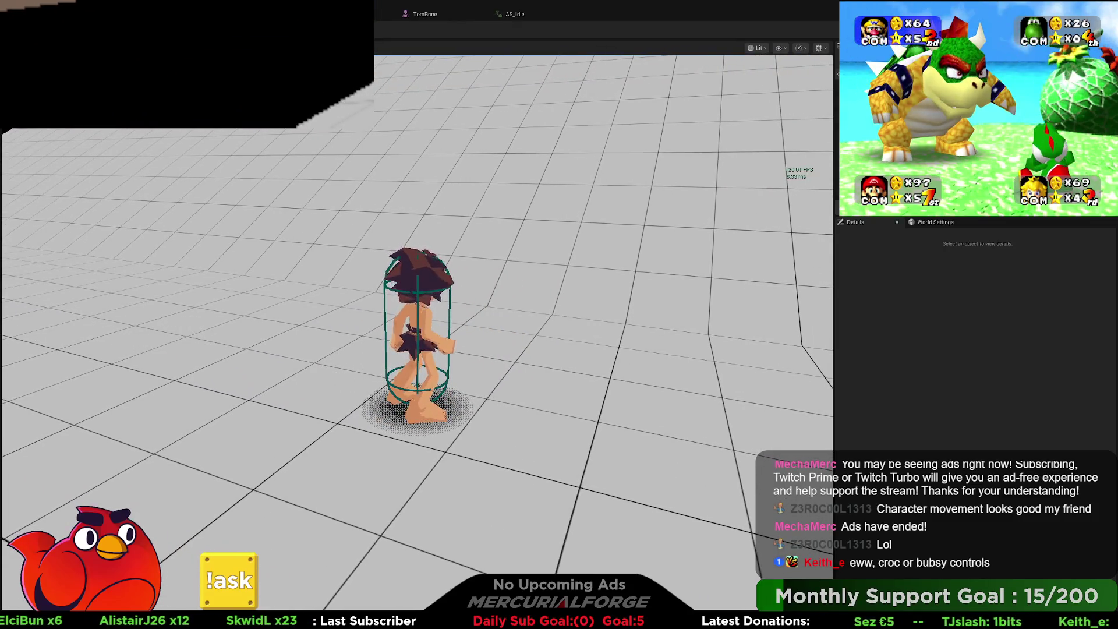
{"action": "key", "text": "Escape"}
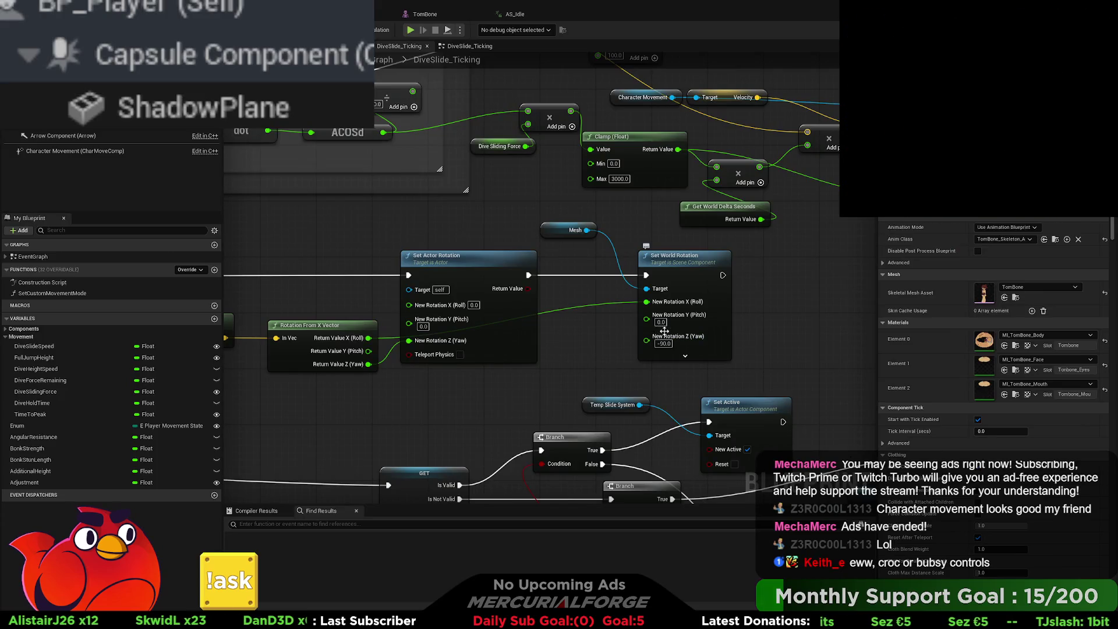
- Try the vector's pitch into the Mesh's pitch with roll unlinked, and play-test it
{"action": "mouse_move", "coordinate": [368, 351]}
{"action": "left_mouse_down"}
{"action": "mouse_move", "coordinate": [583, 337]}
{"action": "mouse_move", "coordinate": [656, 315]}
{"action": "left_mouse_up"}
{"action": "left_click", "coordinate": [648, 302], "text": "alt"}
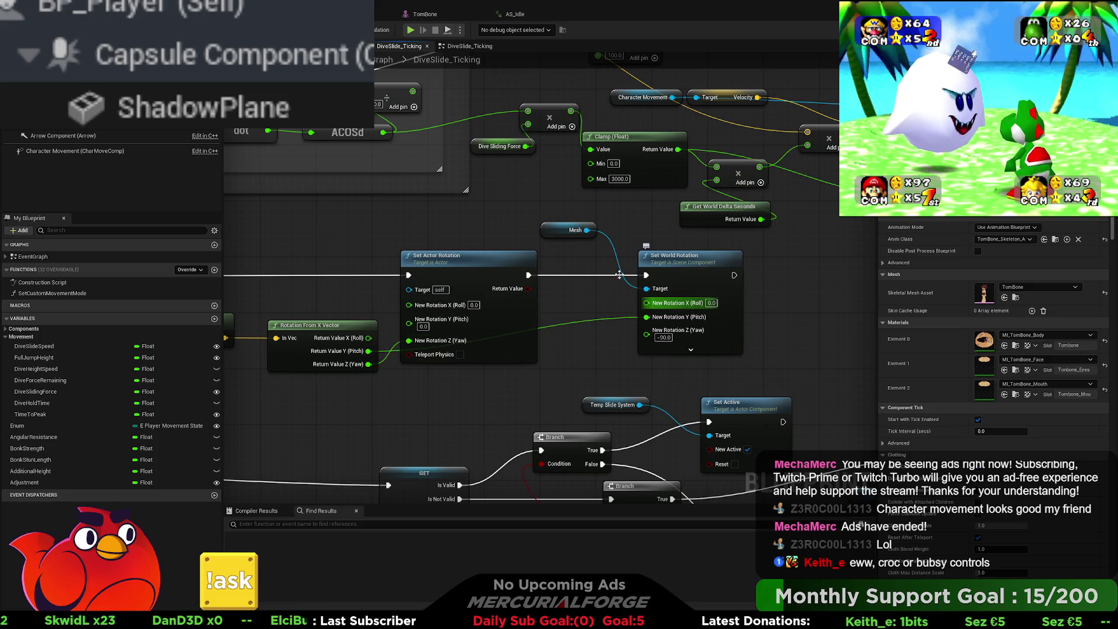
{"action": "key", "text": "ctrl+Tab"}
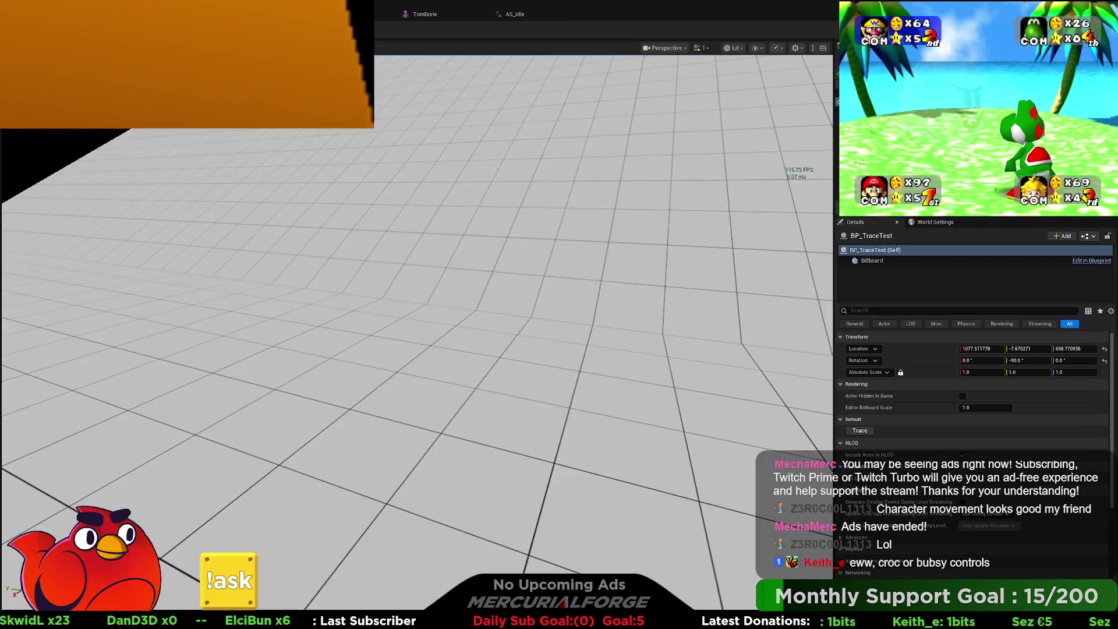
{"action": "key", "text": "alt+p"}
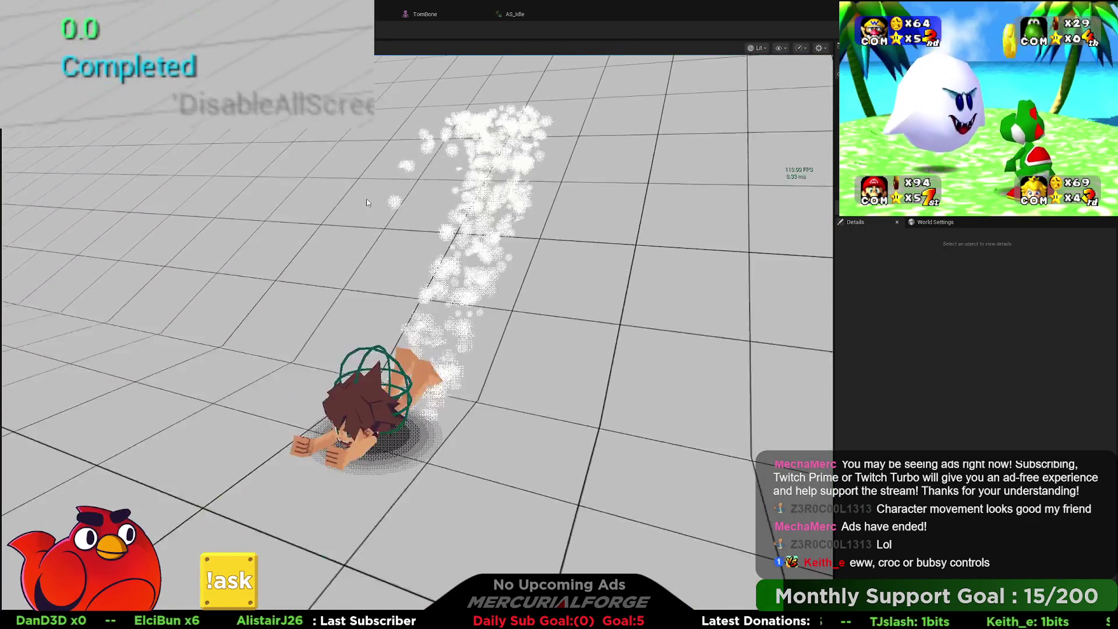
{"action": "key", "text": "Escape"}
{"action": "key", "text": "ctrl+Tab"}
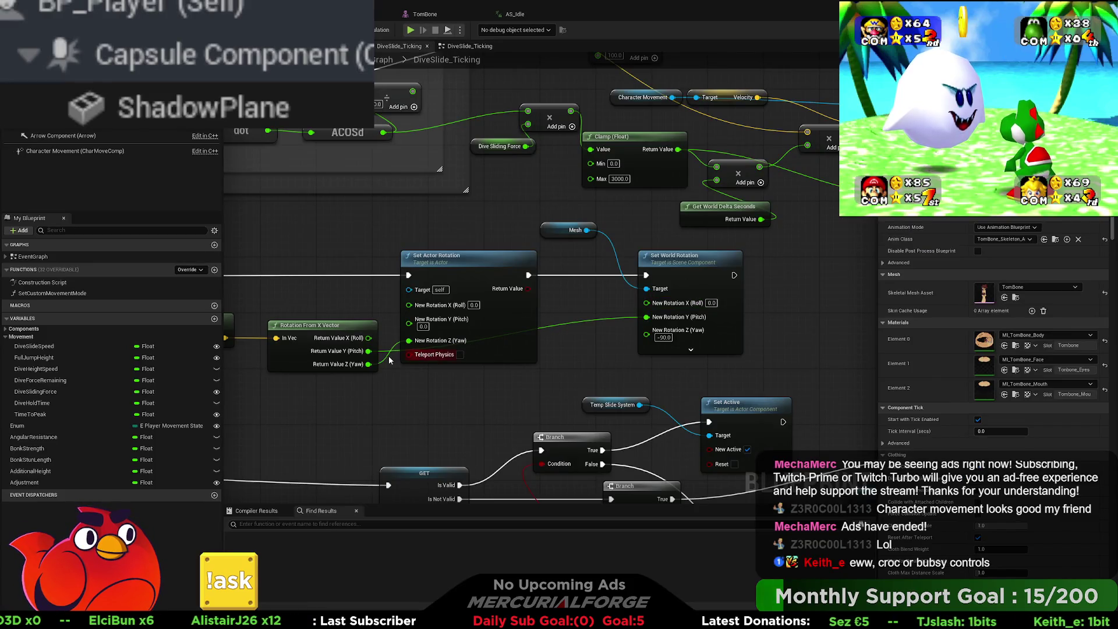
- Feed the vector's roll into the Mesh's roll, unlink pitch, set yaw to 90, and play
{"action": "mouse_move", "coordinate": [370, 338]}
{"action": "left_mouse_down"}
{"action": "mouse_move", "coordinate": [641, 321]}
{"action": "mouse_move", "coordinate": [652, 309]}
{"action": "left_mouse_up"}
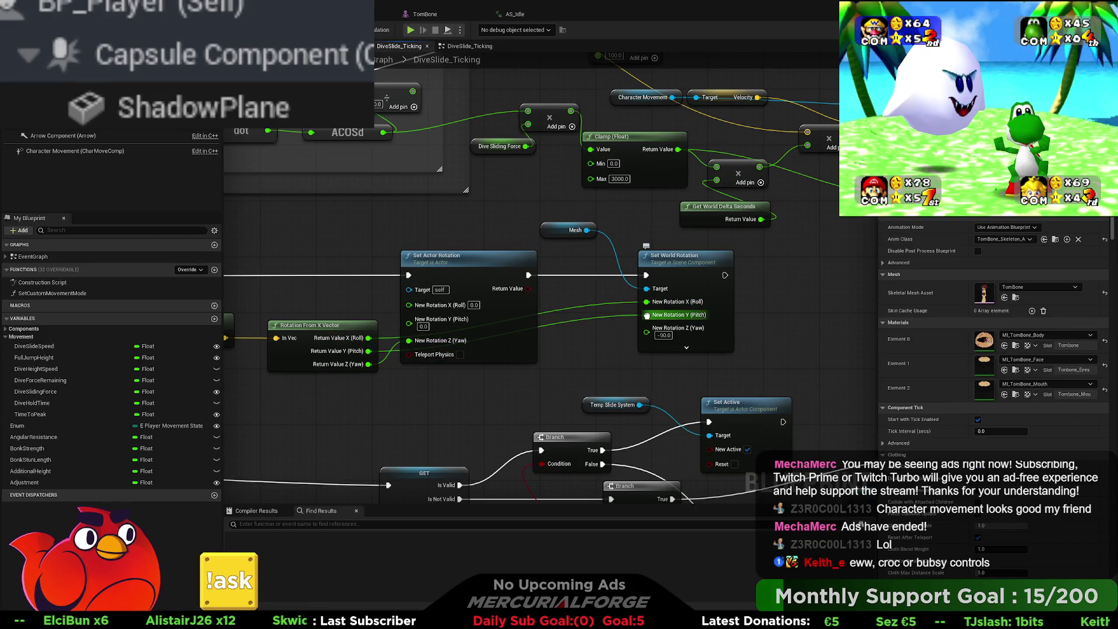
{"action": "left_click", "coordinate": [646, 315], "text": "alt"}
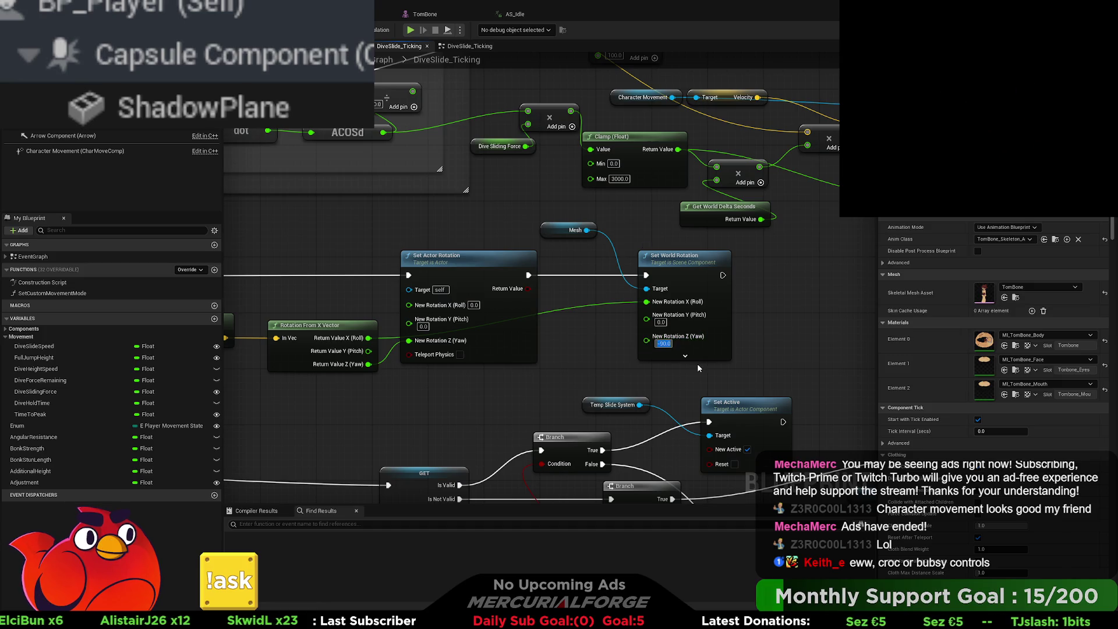
{"action": "type", "text": "90"}
{"action": "key", "text": "Return"}
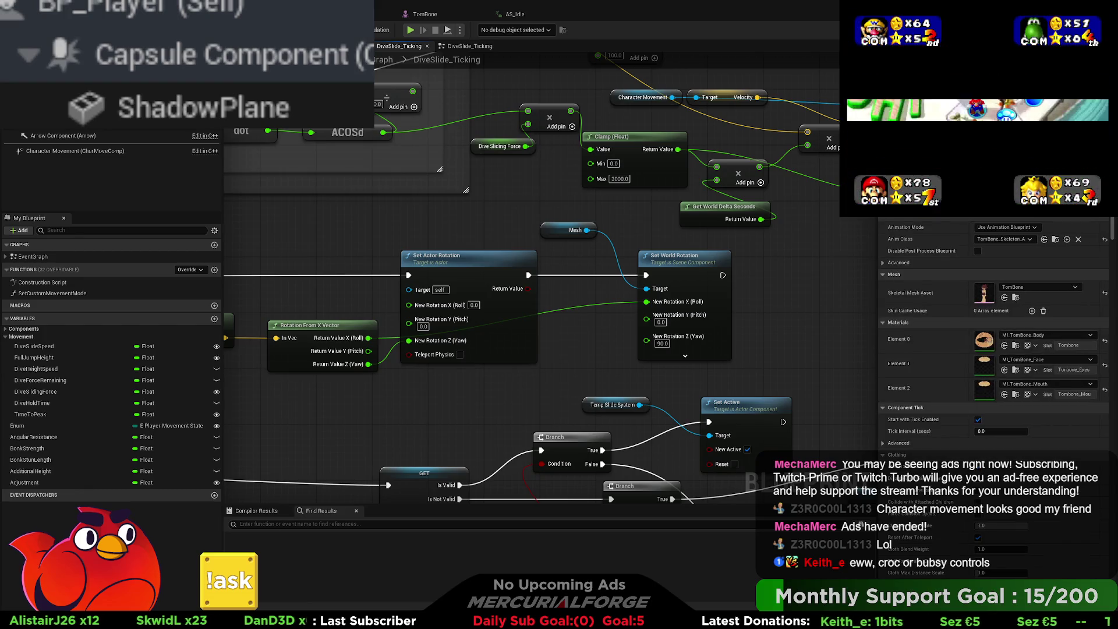
{"action": "key", "text": "alt+Tab"}
{"action": "key", "text": "alt+p"}
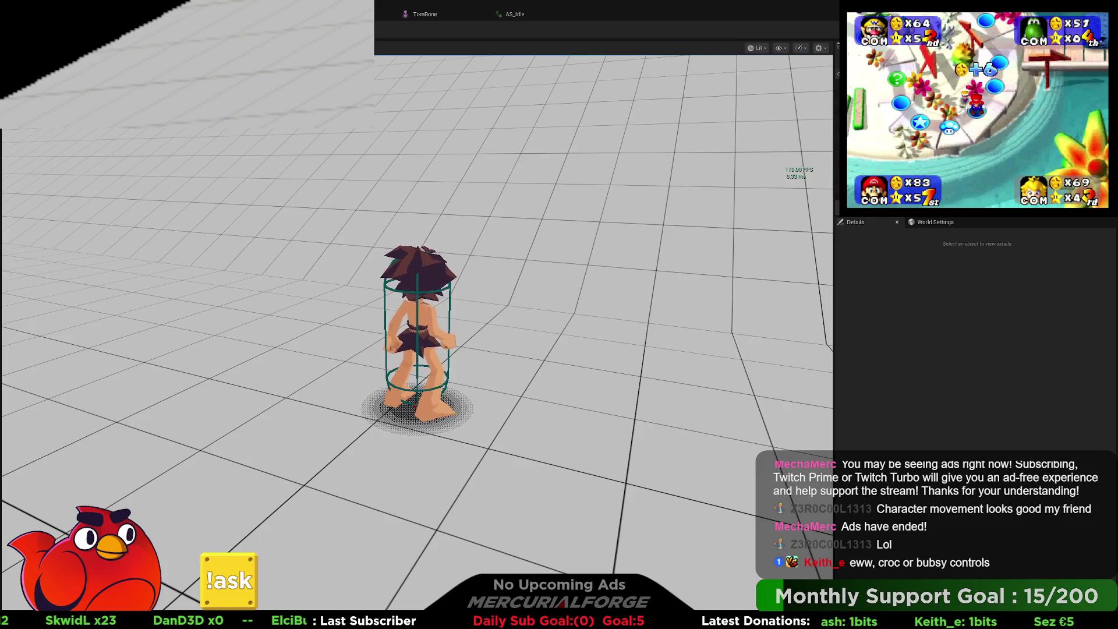
- Run across the floor and trigger two dive-slides with Shift, then end the play session
{"action": "key", "text": "d"}
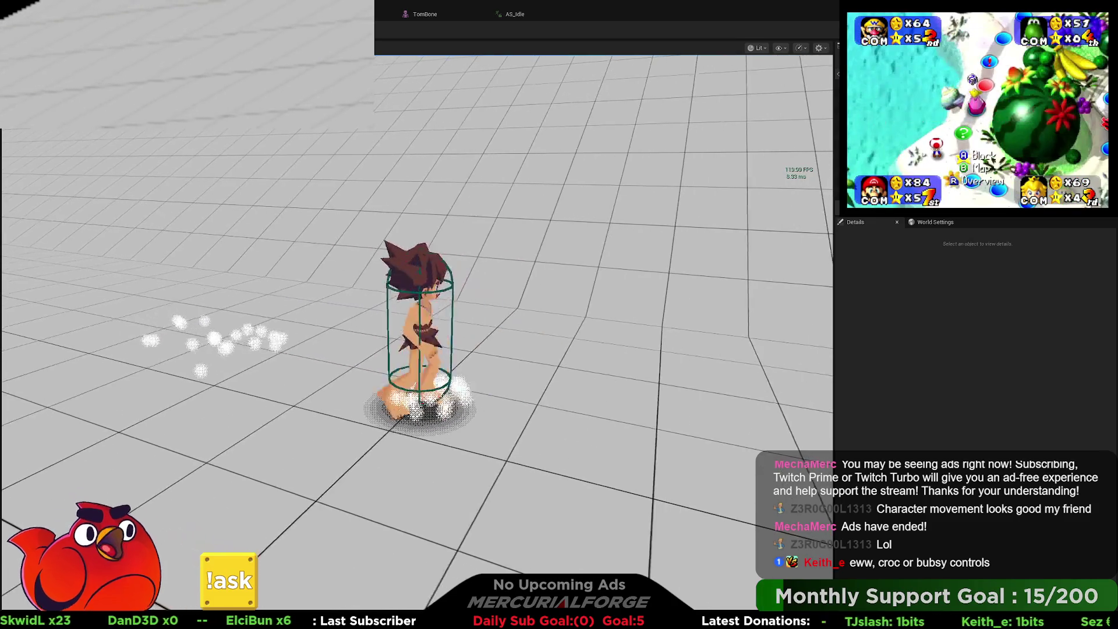
{"action": "key", "text": "shift"}
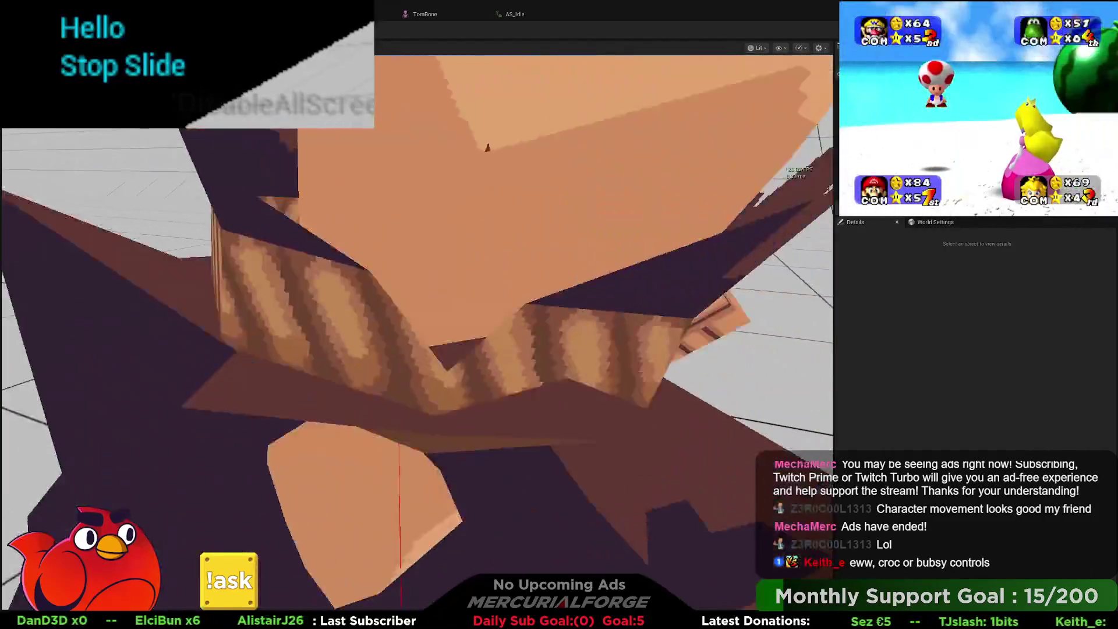
{"action": "key", "text": "s"}
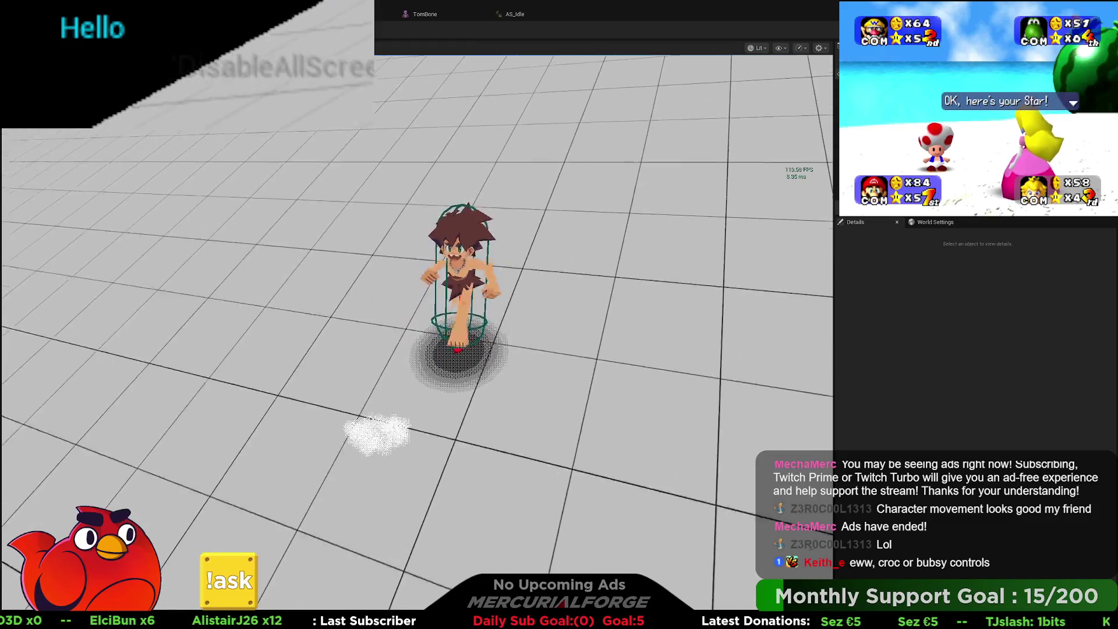
{"action": "key", "text": "shift"}
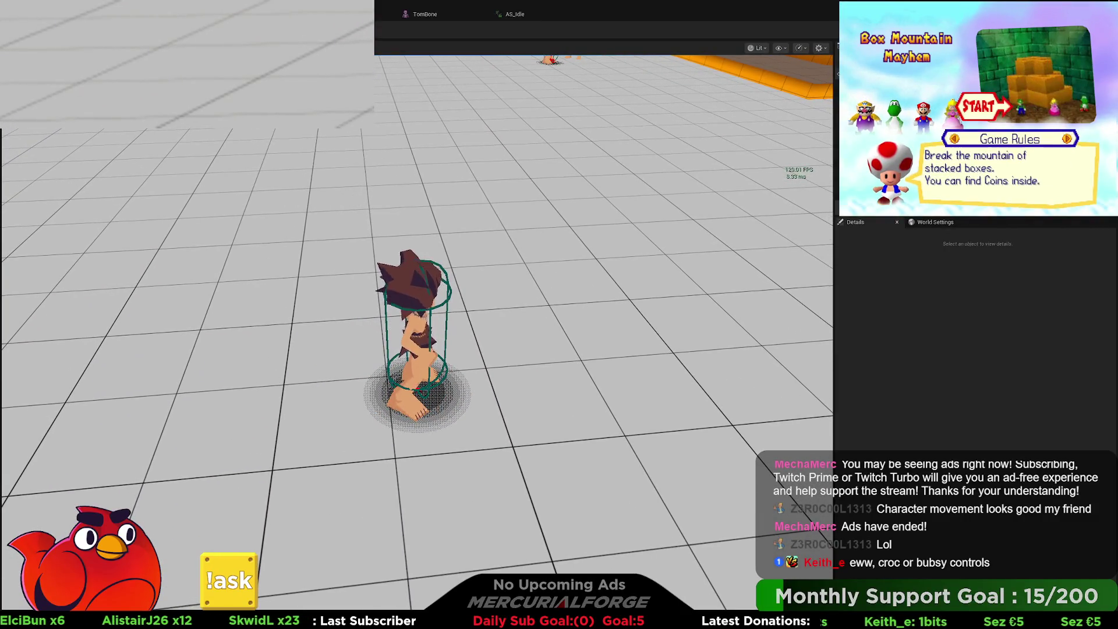
{"action": "key", "text": "Escape"}
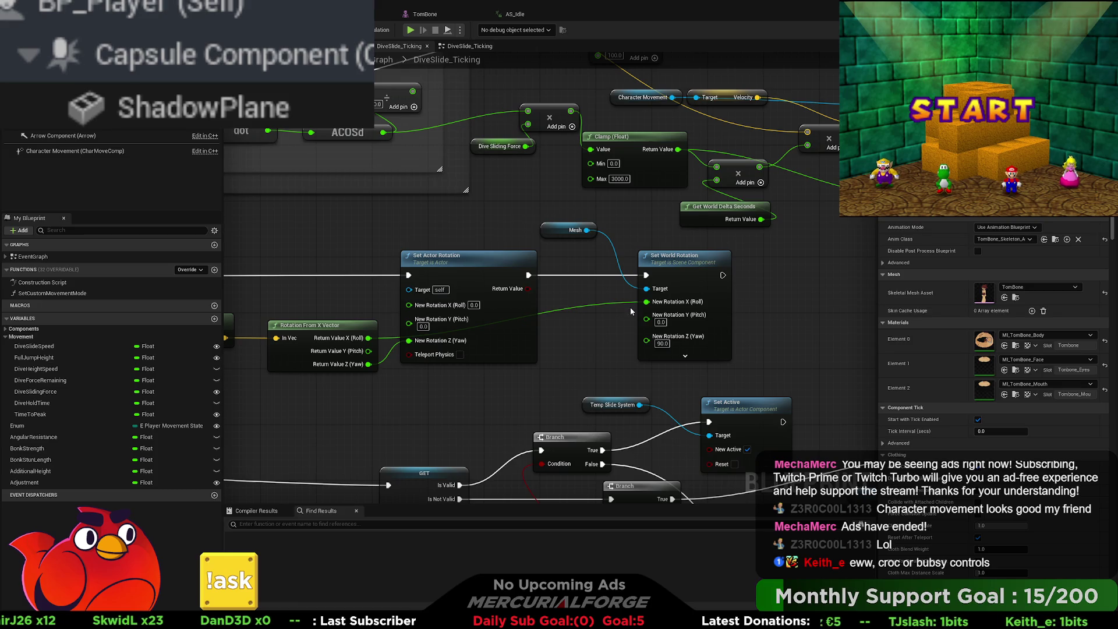
- Unlink the Roll input so the Mesh rotation stays 0, 0, 90, then return to the level editor
{"action": "left_click", "coordinate": [647, 301], "text": "alt"}
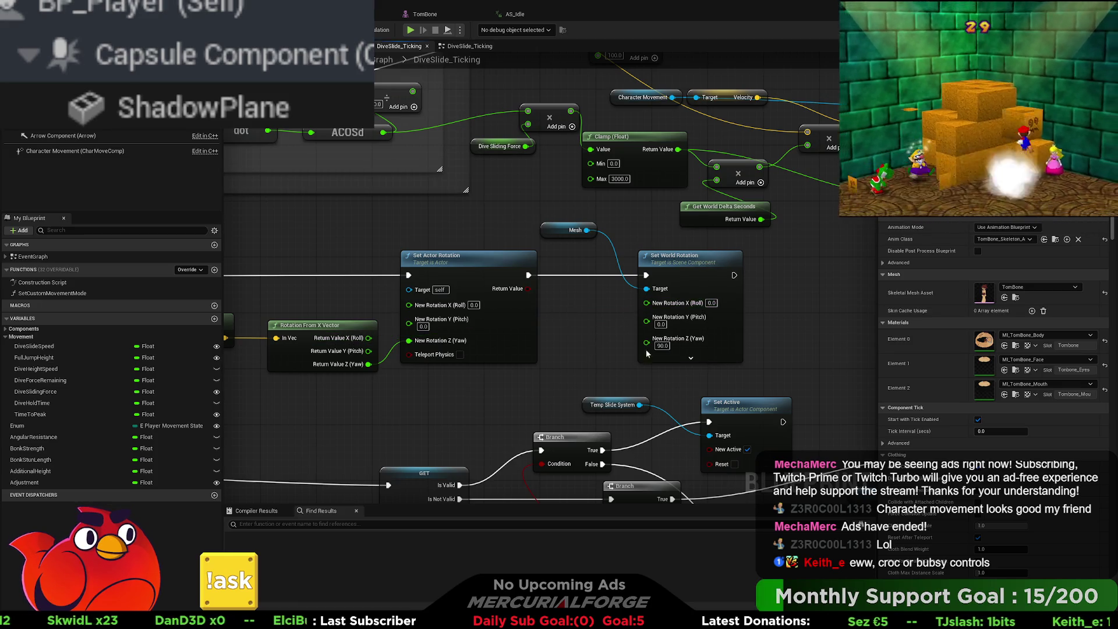
{"action": "left_click", "coordinate": [689, 358]}
{"action": "left_click", "coordinate": [702, 388]}
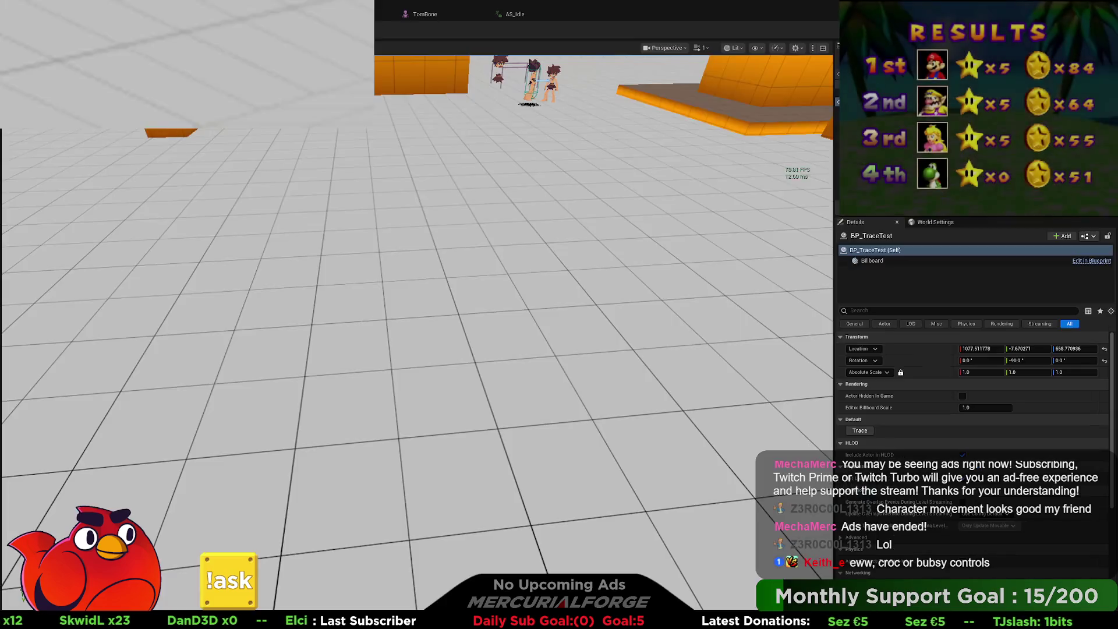
{"action": "left_click", "coordinate": [174, 14]}
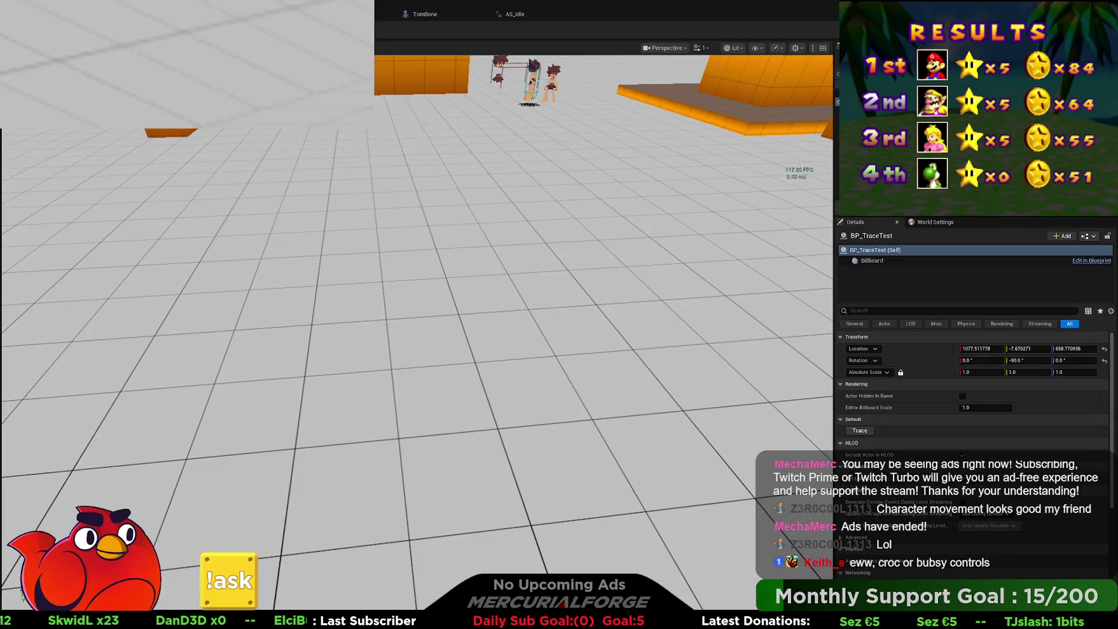
- Play-test runs, dive-slides and jumps with the fixed 0, 0, 90 mesh rotation, then return to DiveSlide_Ticking
{"action": "key", "text": "alt+p"}
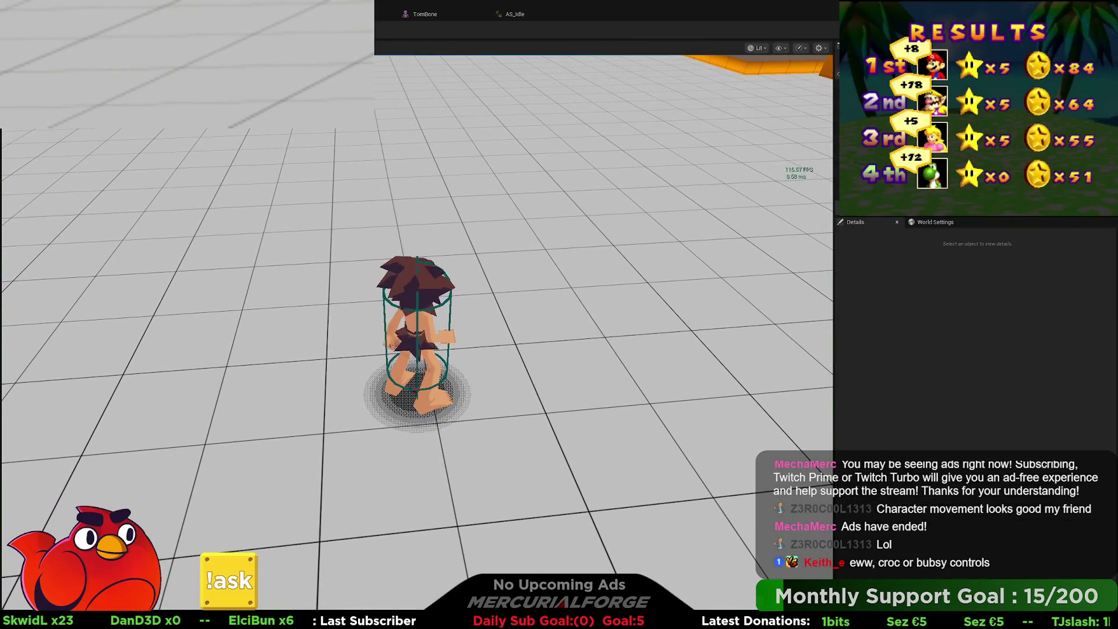
{"action": "key", "text": "w"}
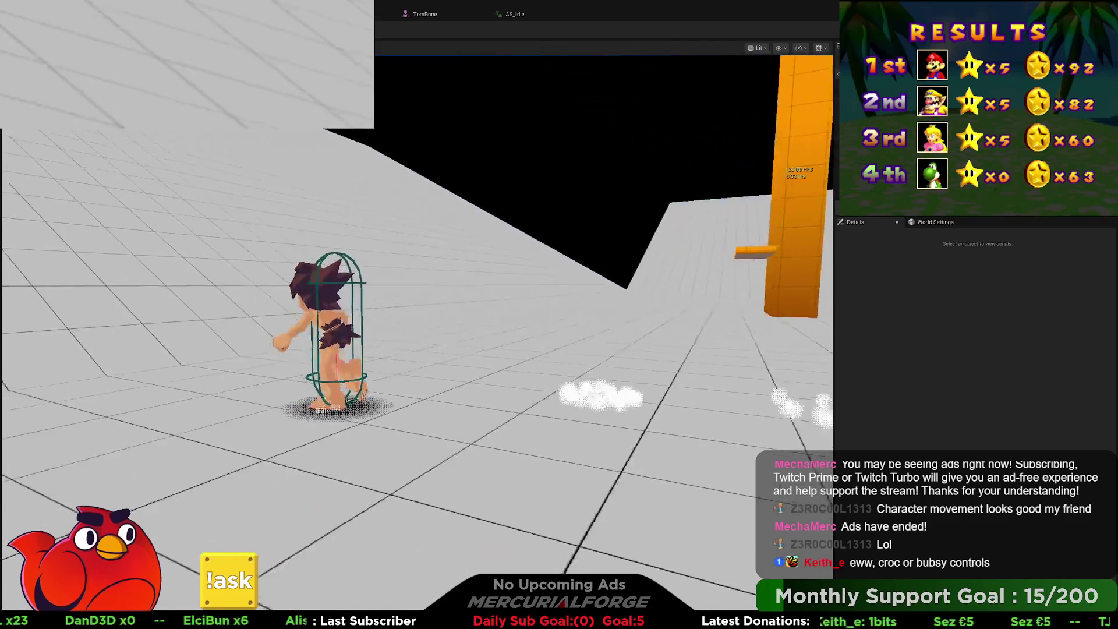
{"action": "key", "text": "e"}
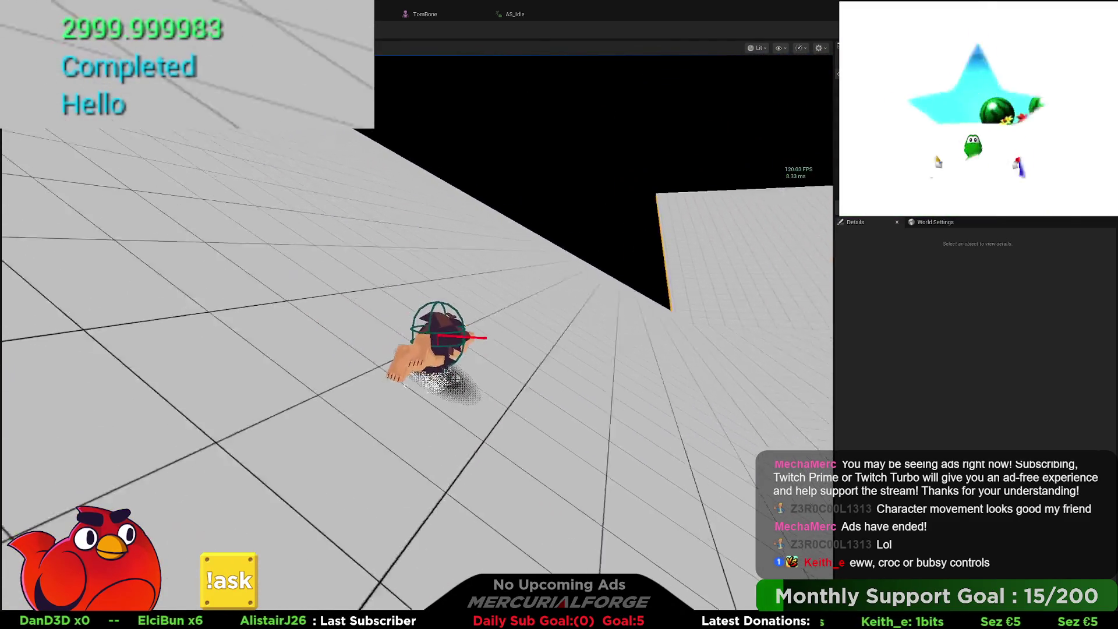
{"action": "key", "text": "w"}
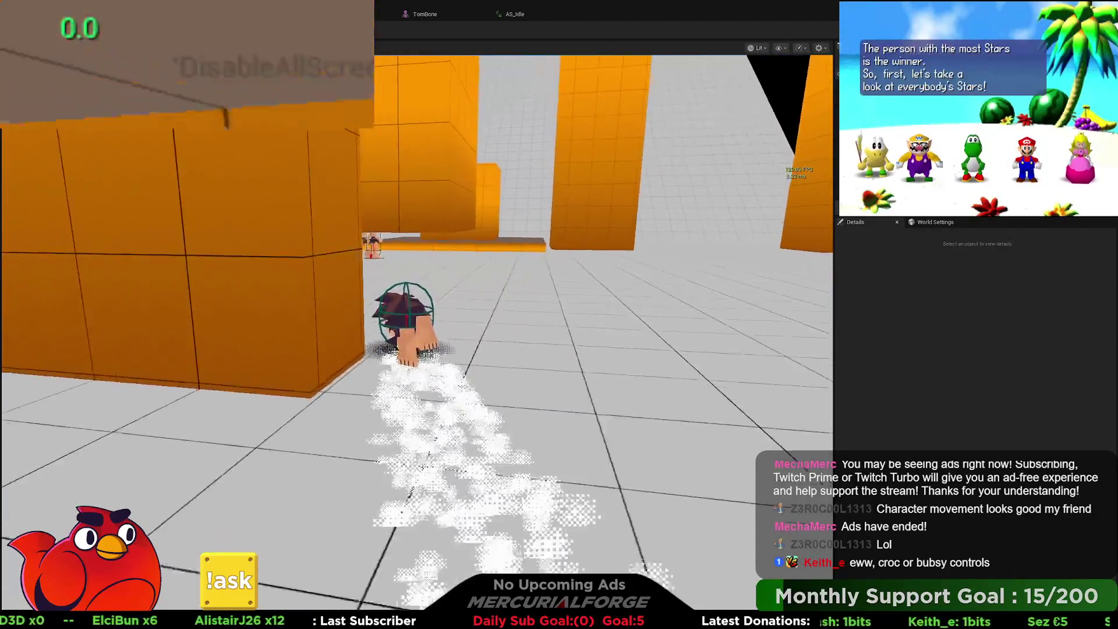
{"action": "key", "text": "space"}
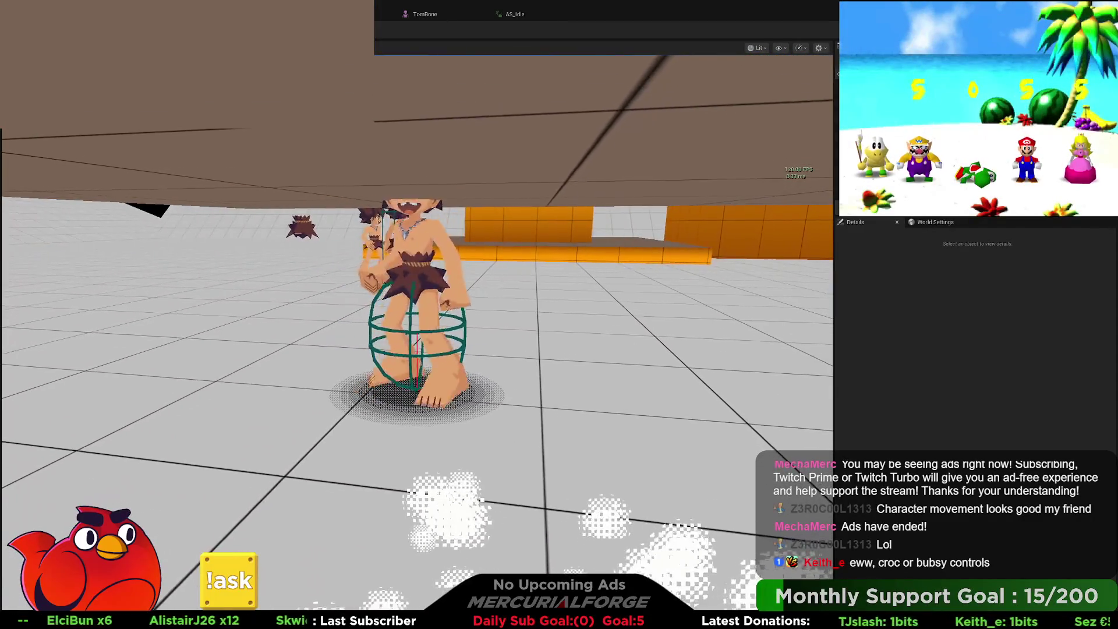
{"action": "key", "text": "w"}
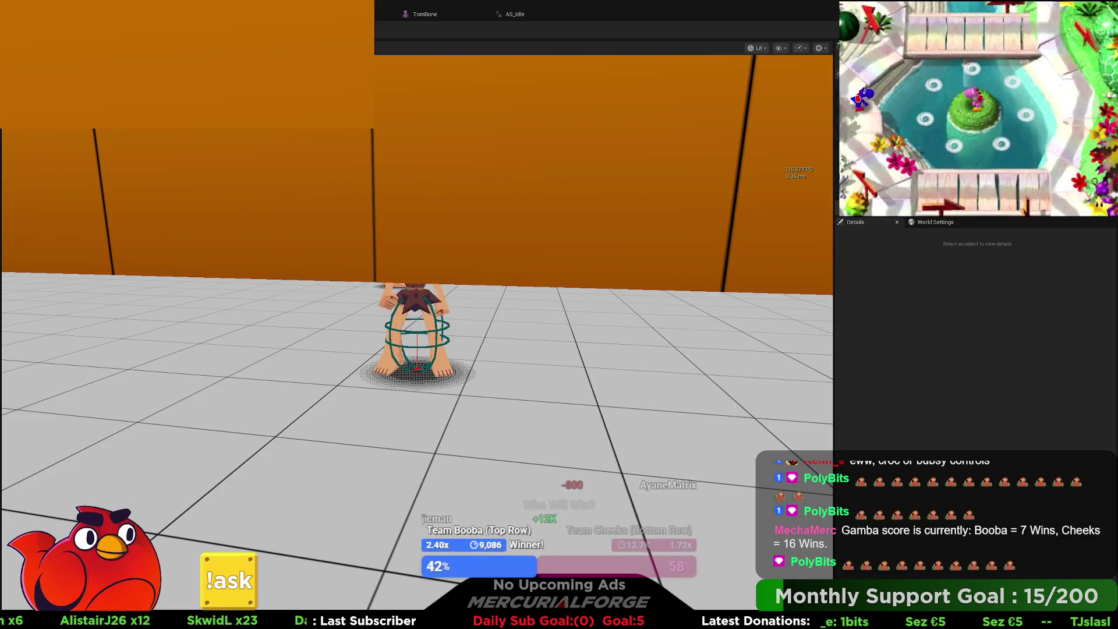
{"action": "key", "text": "s"}
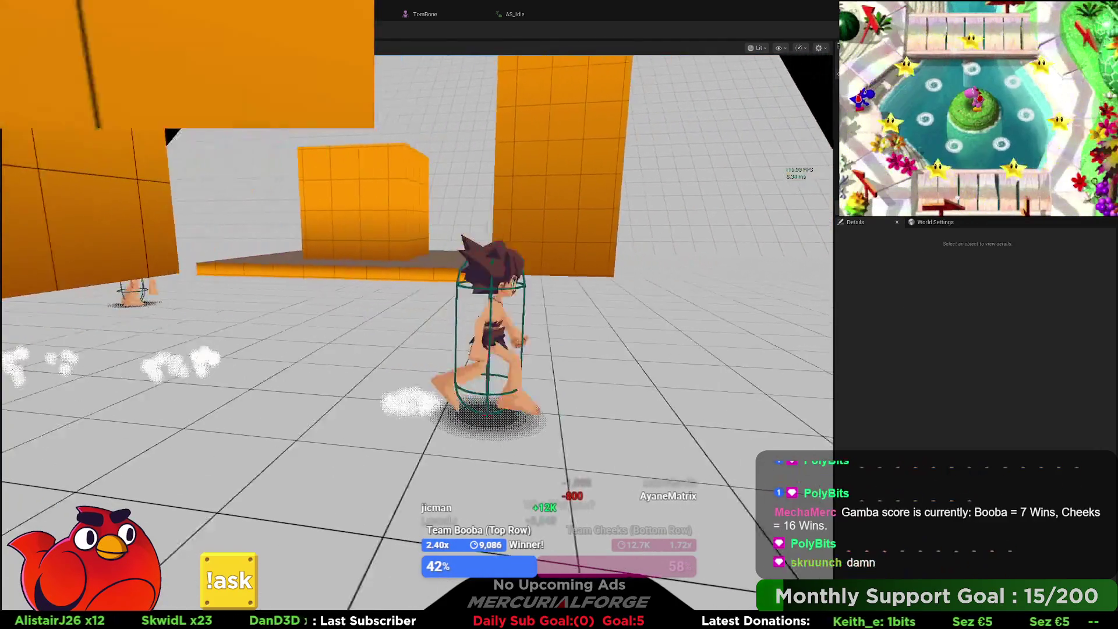
{"action": "key", "text": "w"}
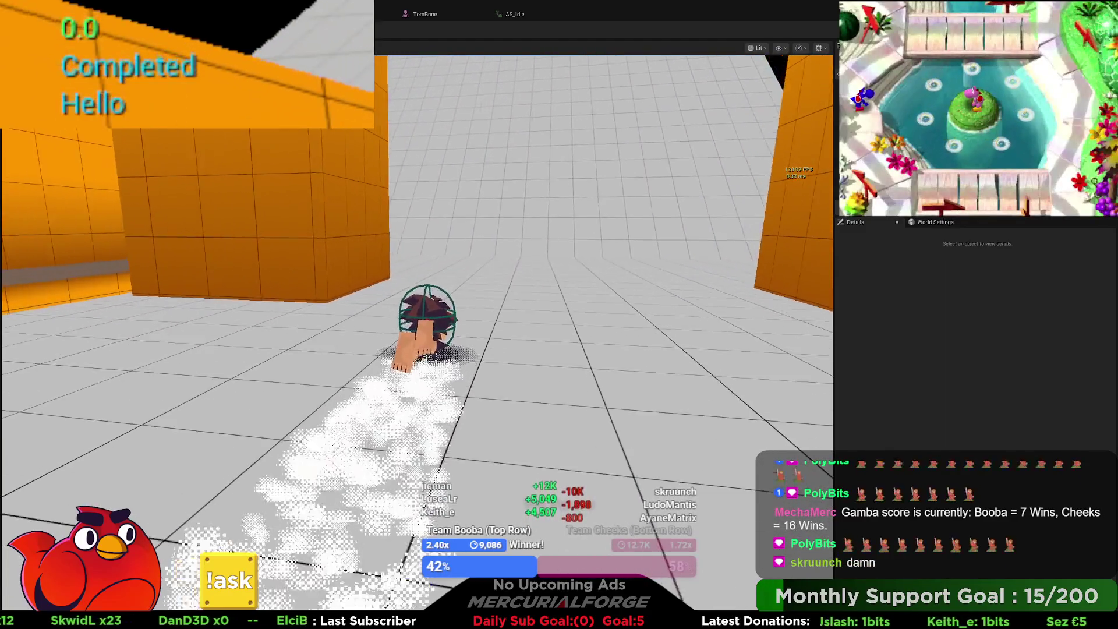
{"action": "key", "text": "space"}
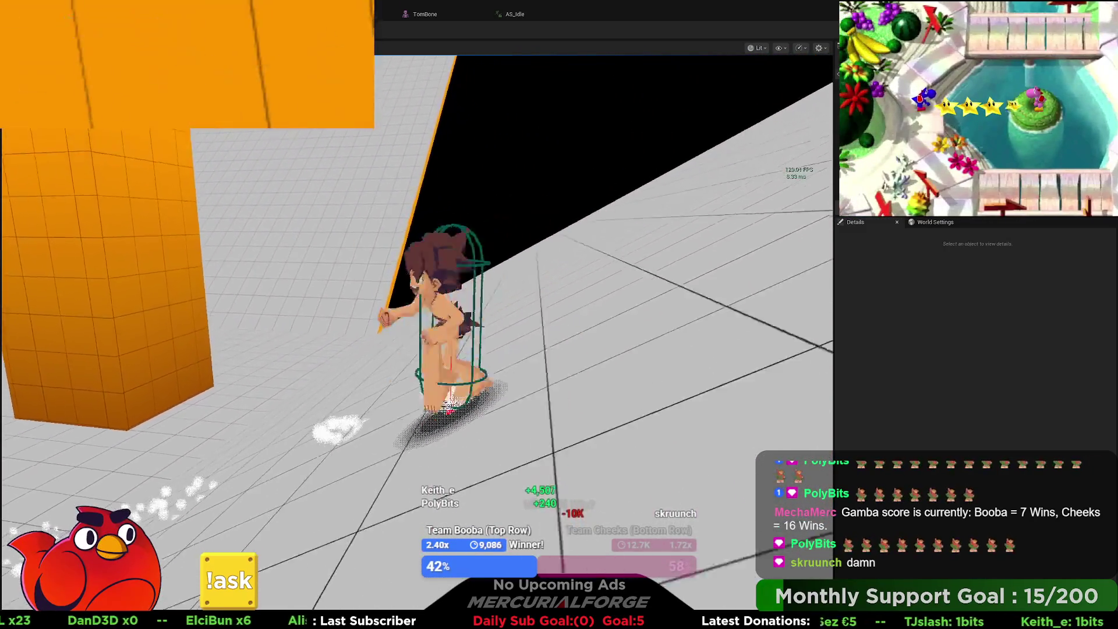
{"action": "key", "text": "space"}
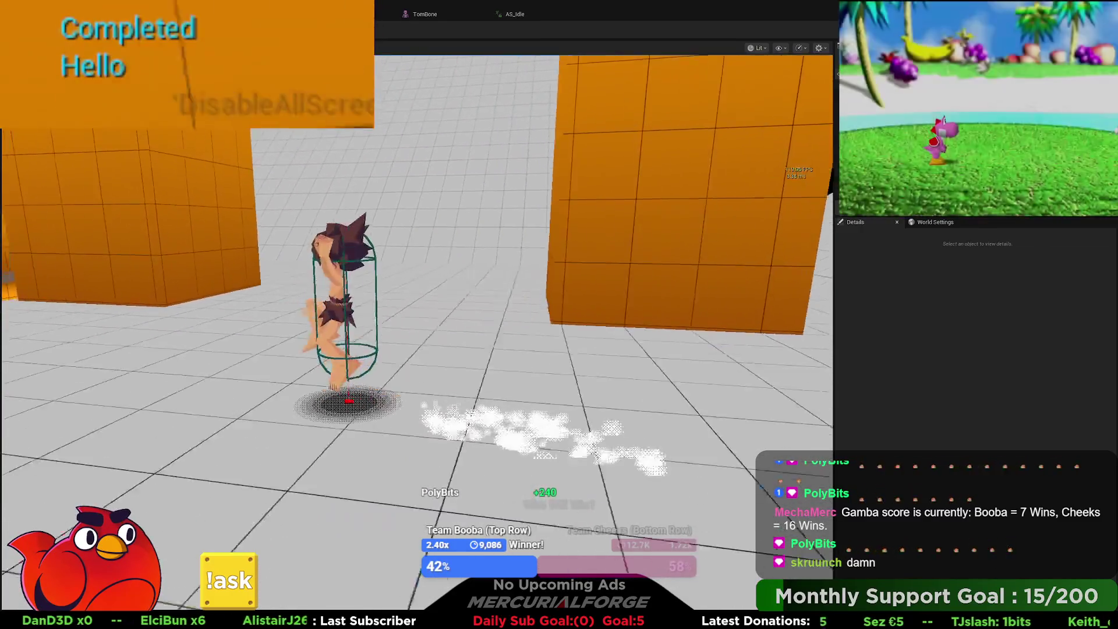
{"action": "key", "text": "space"}
{"action": "key", "text": "space"}
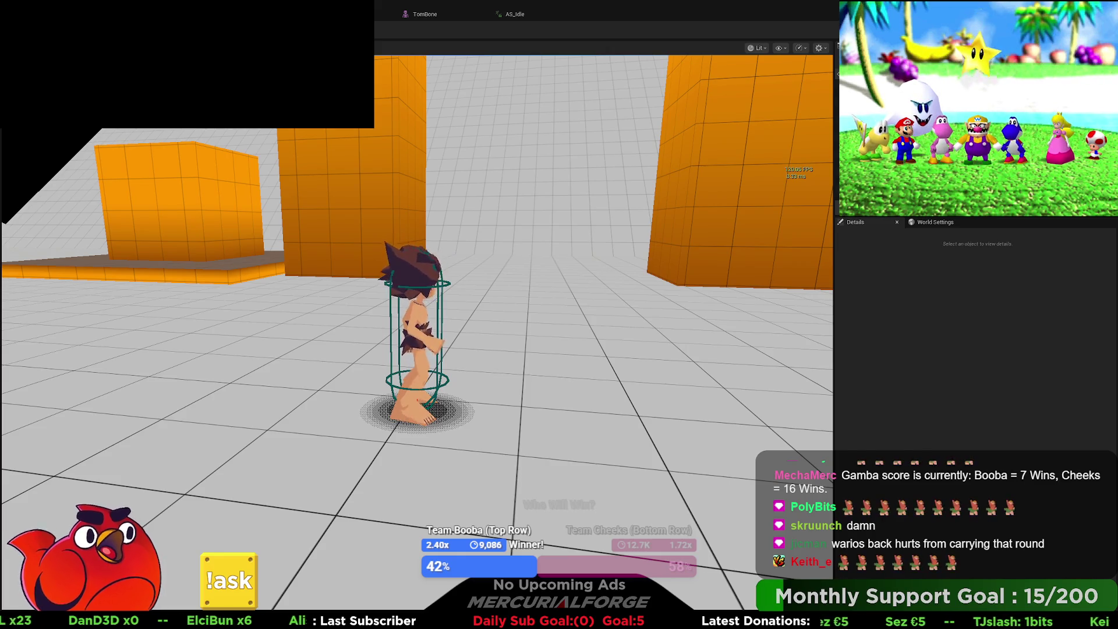
{"action": "key", "text": "Escape"}
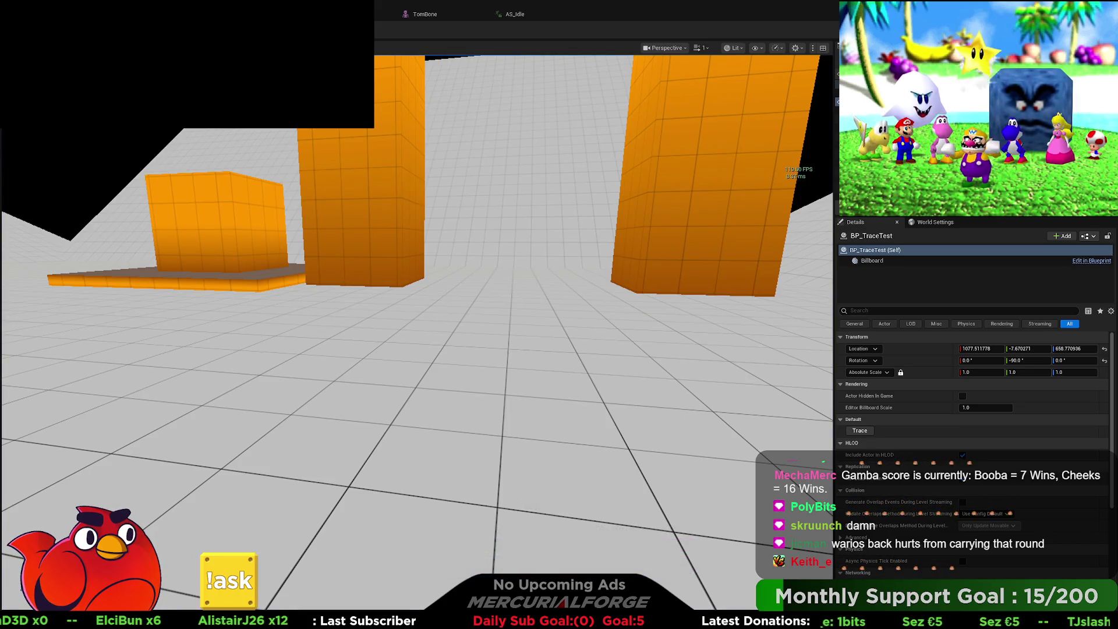
{"action": "key", "text": "ctrl+Tab"}
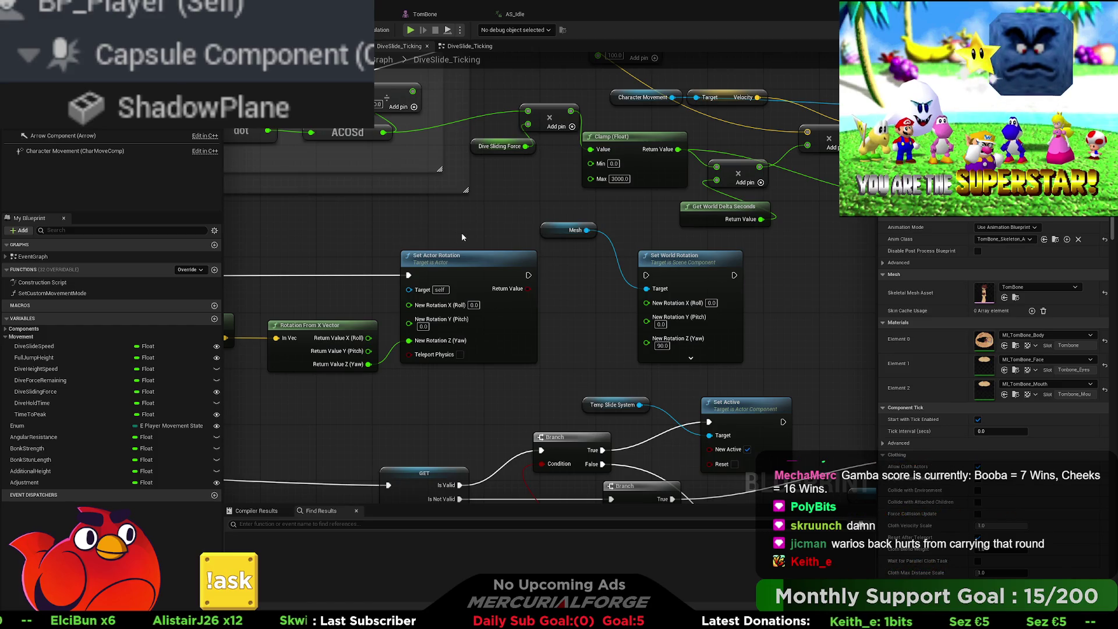
- Delete the Set World Rotation node acting on the Mesh in DiveSlide_Ticking
{"action": "left_click_drag", "start_coordinate": [435, 228], "coordinate": [589, 207]}
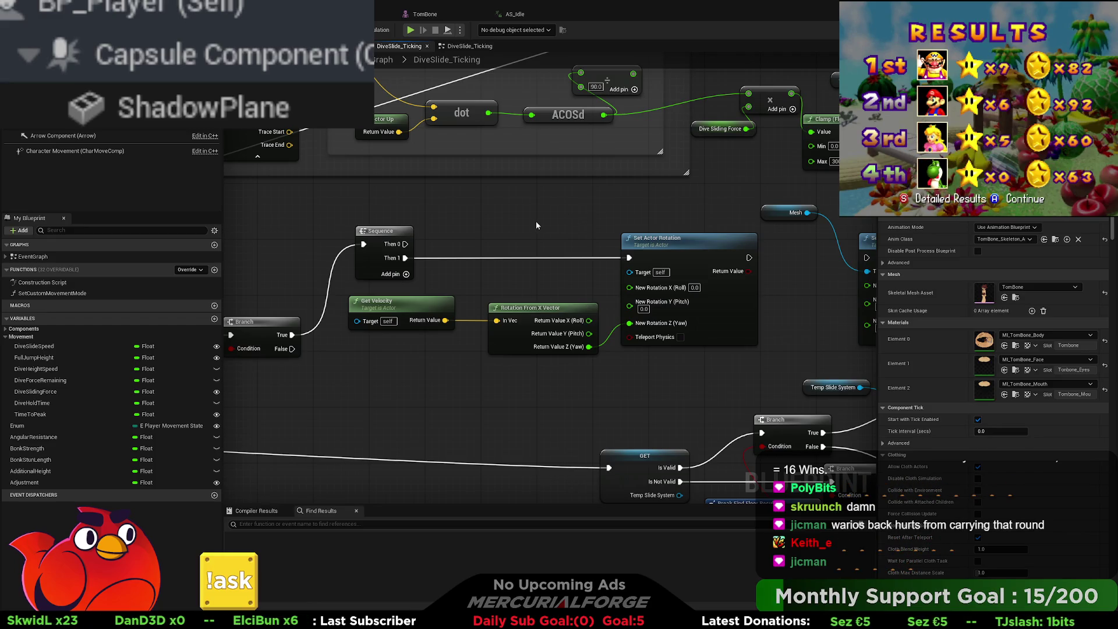
{"action": "left_click_drag", "start_coordinate": [536, 226], "coordinate": [275, 232]}
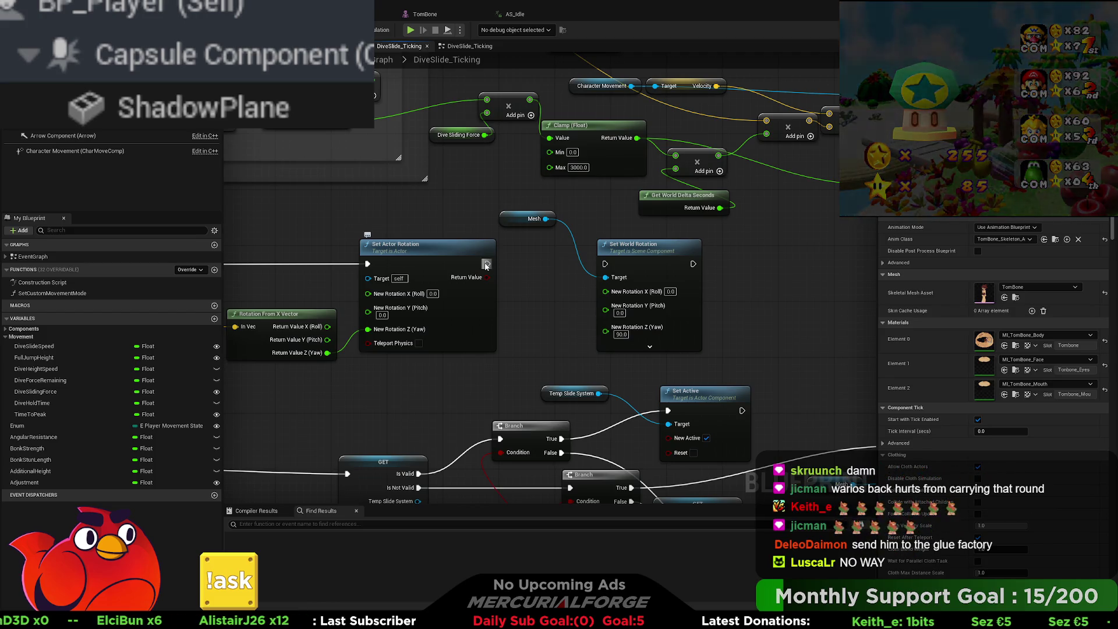
{"action": "left_click", "coordinate": [635, 247]}
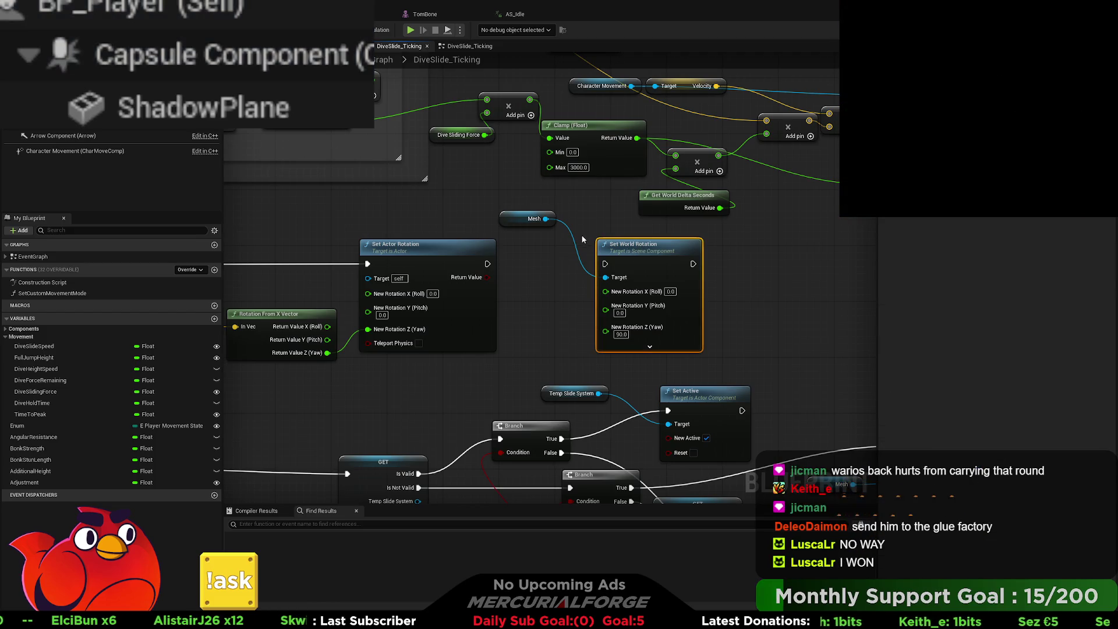
{"action": "left_click", "coordinate": [530, 219], "text": "ctrl"}
{"action": "mouse_move", "coordinate": [538, 258]}
{"action": "left_mouse_down"}
{"action": "mouse_move", "coordinate": [688, 251]}
{"action": "mouse_move", "coordinate": [503, 258]}
{"action": "mouse_move", "coordinate": [645, 245]}
{"action": "mouse_move", "coordinate": [558, 246]}
{"action": "left_mouse_up"}
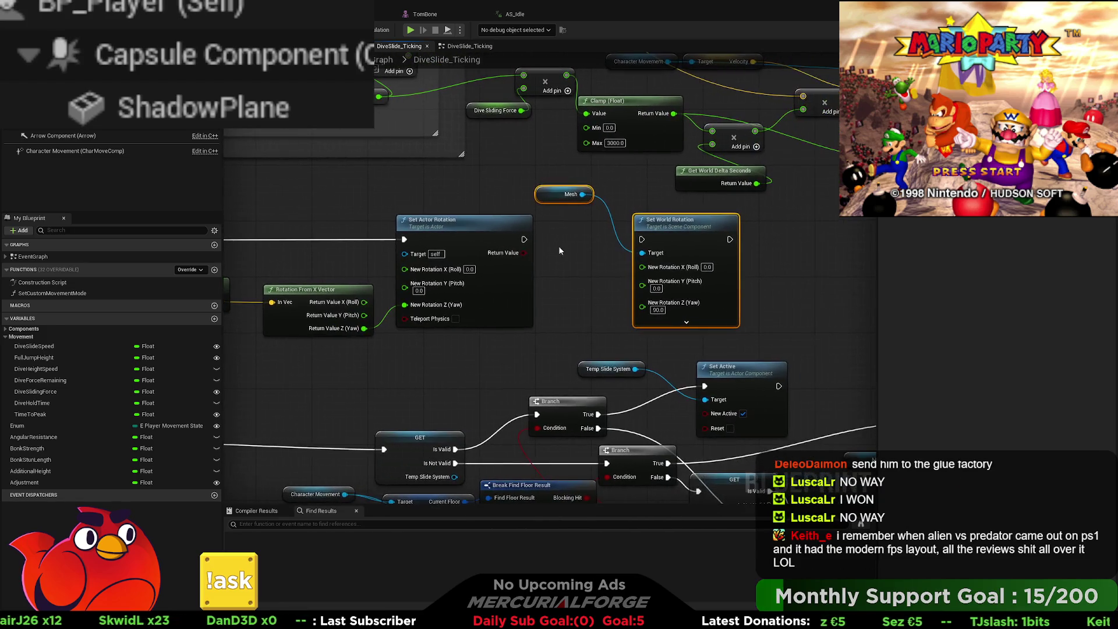
{"action": "left_click", "coordinate": [574, 247]}
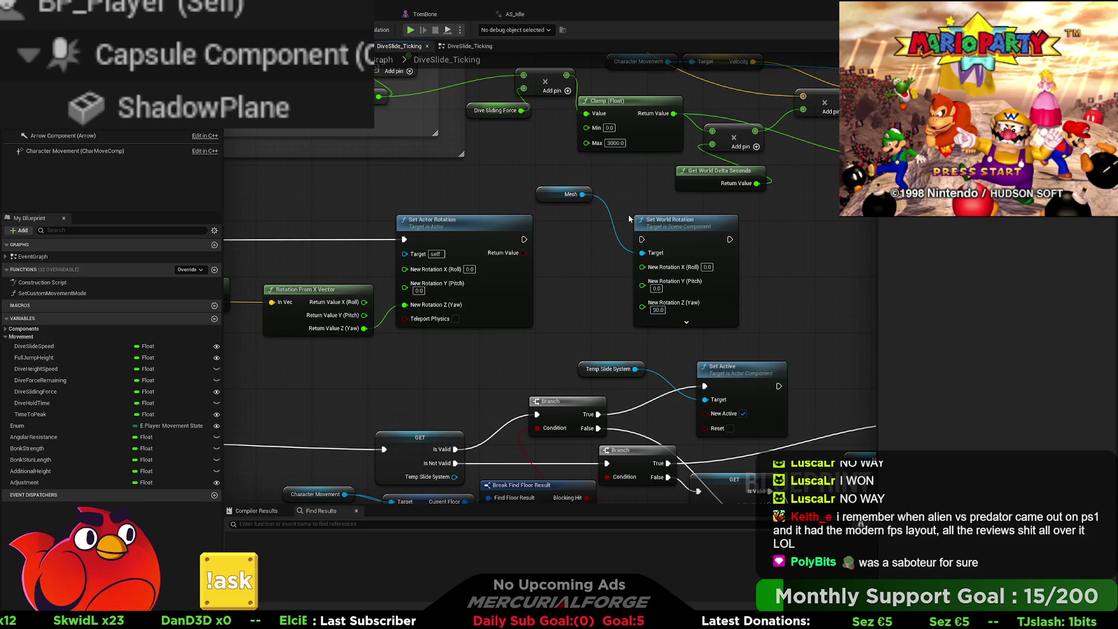
{"action": "key", "text": "Delete"}
{"action": "left_click_drag", "start_coordinate": [583, 194], "coordinate": [632, 220]}
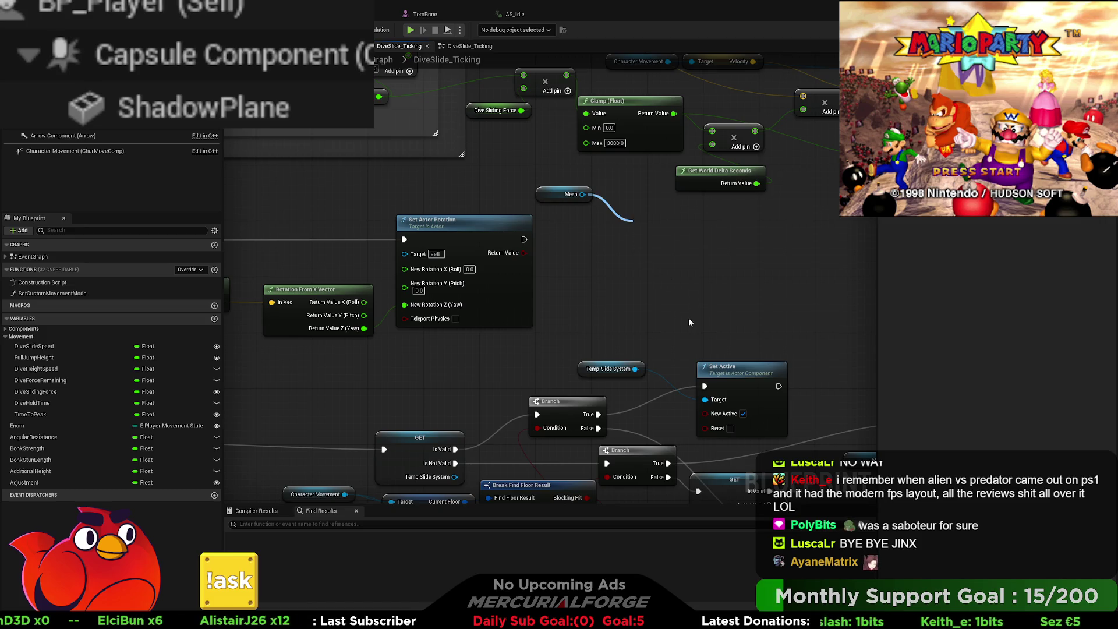
- Add a Mesh Set Relative Rotation after Set Actor Rotation and split its New Rotation pin
{"action": "left_click", "coordinate": [686, 351]}
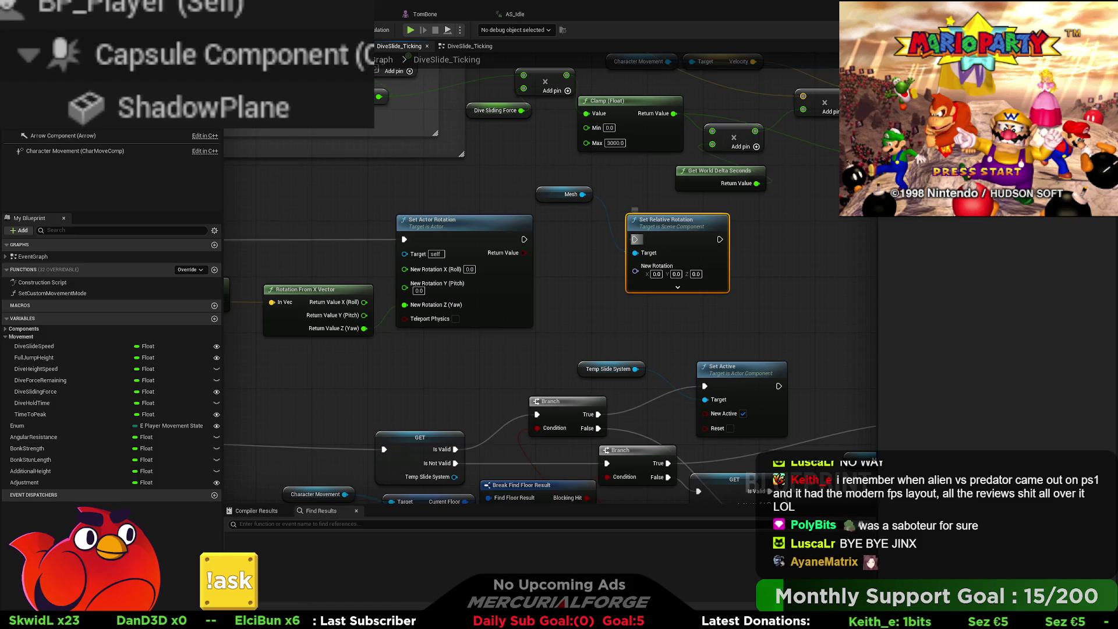
{"action": "left_click_drag", "start_coordinate": [523, 243], "coordinate": [523, 241]}
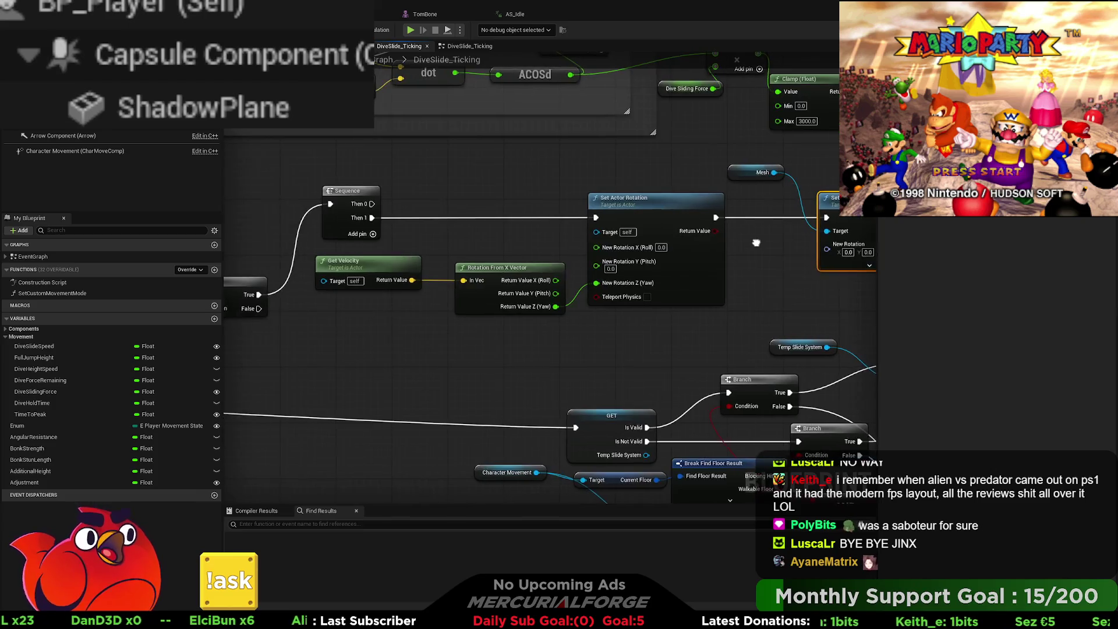
{"action": "left_click_drag", "start_coordinate": [491, 323], "coordinate": [430, 326]}
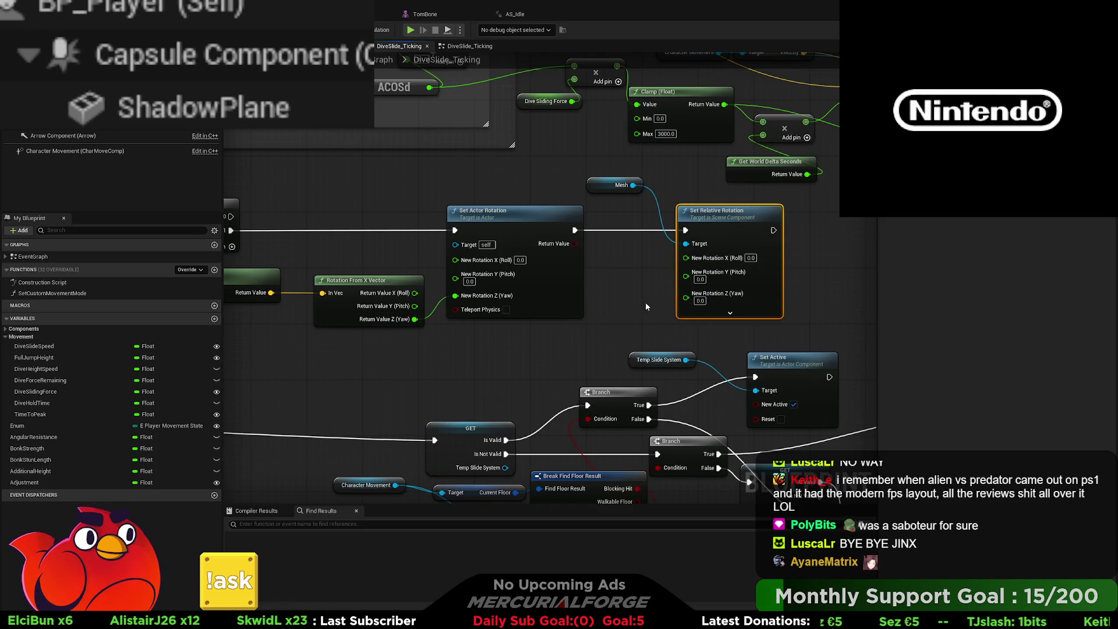
{"action": "left_click_drag", "start_coordinate": [645, 302], "coordinate": [613, 301]}
- Add a split Mesh Get Relative Rotation and wire the X-vector Roll into the relative roll
{"action": "left_click_drag", "start_coordinate": [603, 184], "coordinate": [489, 349]}
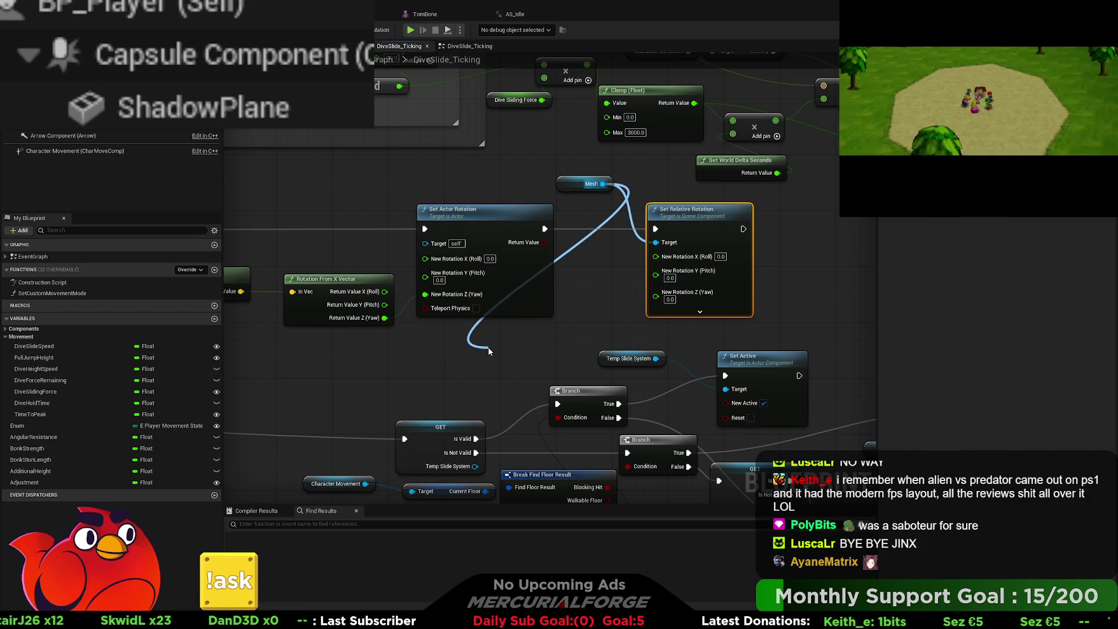
{"action": "left_click", "coordinate": [517, 488]}
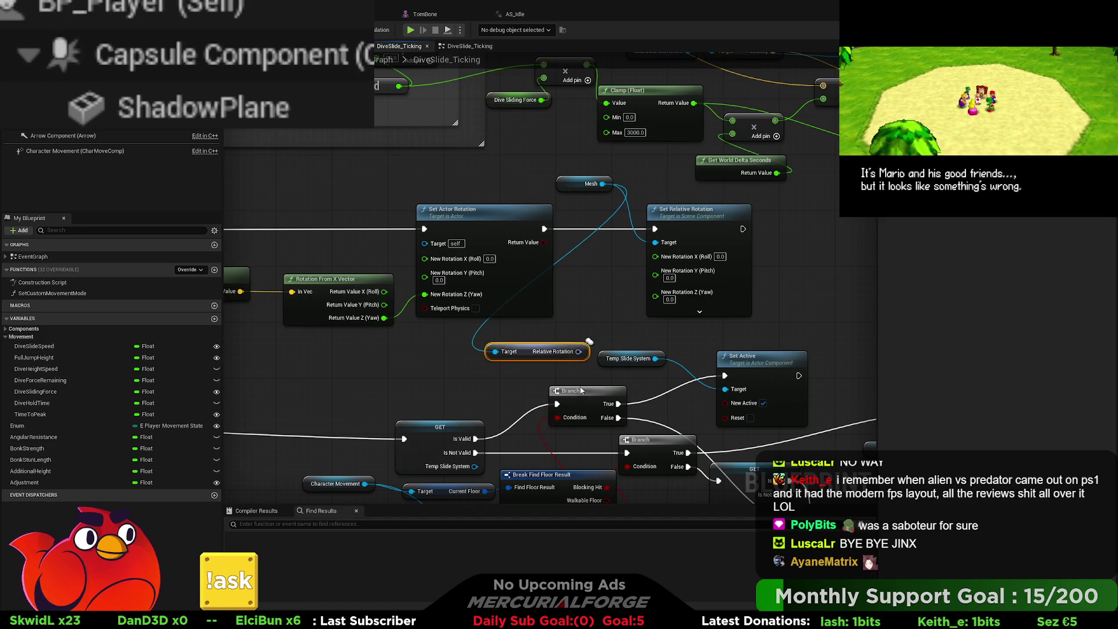
{"action": "right_click", "coordinate": [579, 352]}
{"action": "left_click", "coordinate": [574, 356]}
{"action": "mouse_move", "coordinate": [574, 345]}
{"action": "left_mouse_down"}
{"action": "mouse_move", "coordinate": [561, 314]}
{"action": "mouse_move", "coordinate": [532, 297]}
{"action": "mouse_move", "coordinate": [516, 330]}
{"action": "mouse_move", "coordinate": [655, 293]}
{"action": "left_mouse_up"}
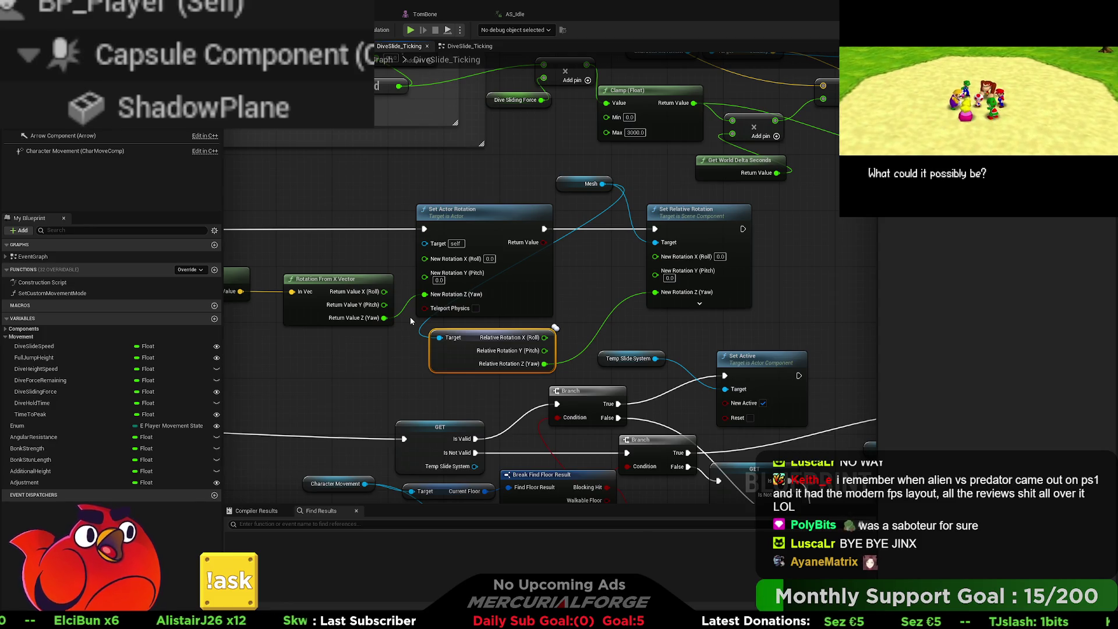
{"action": "left_click_drag", "start_coordinate": [384, 292], "coordinate": [659, 257]}
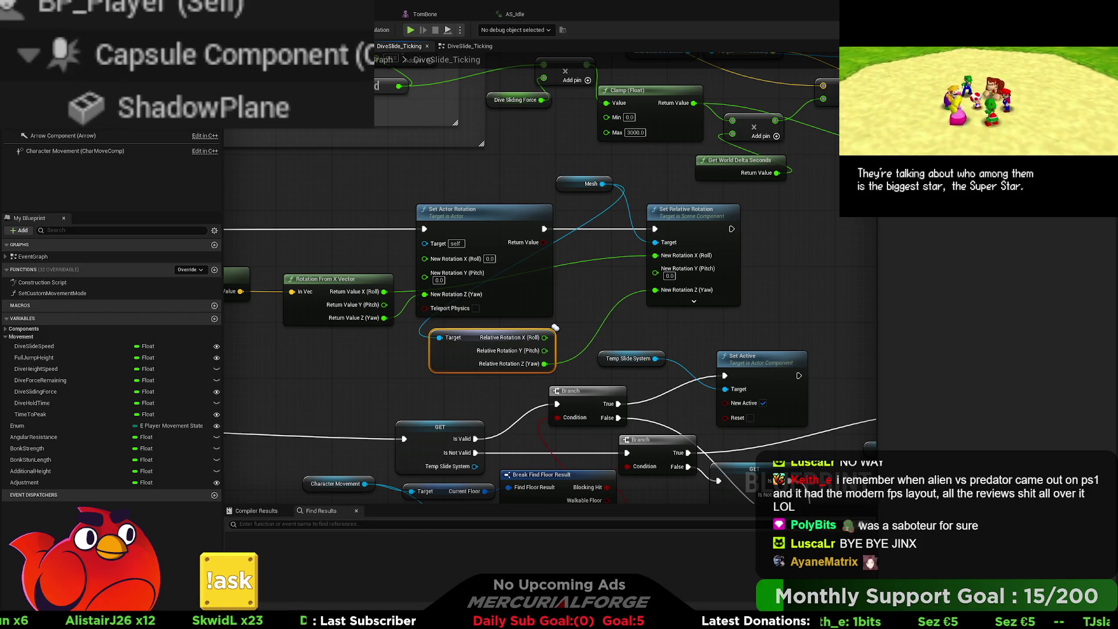
{"action": "key", "text": "alt+p"}
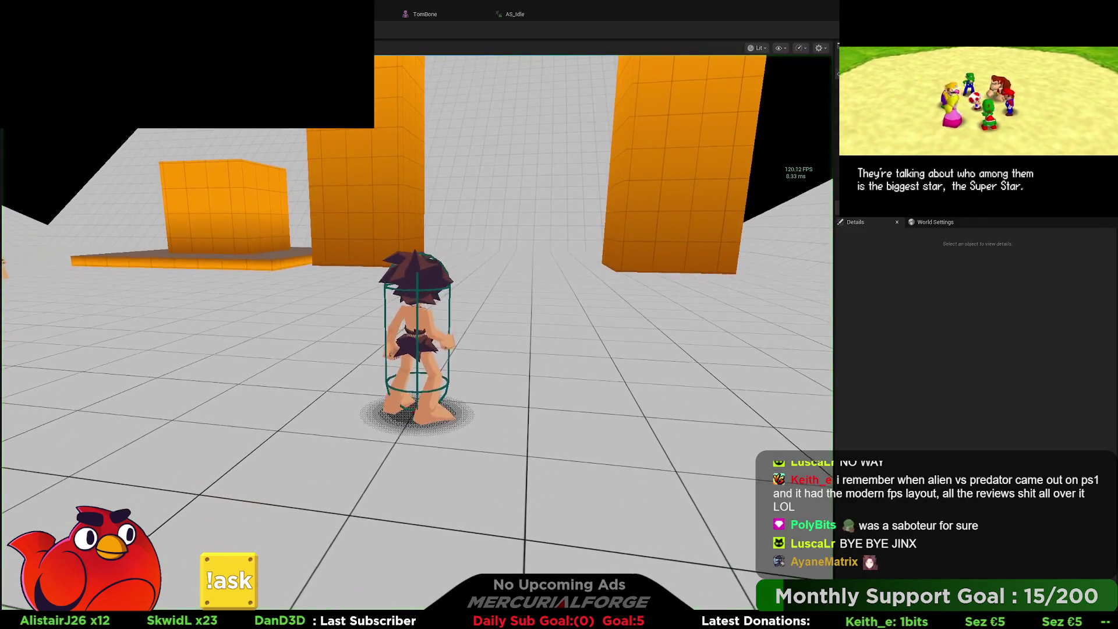
{"action": "key", "text": "space"}
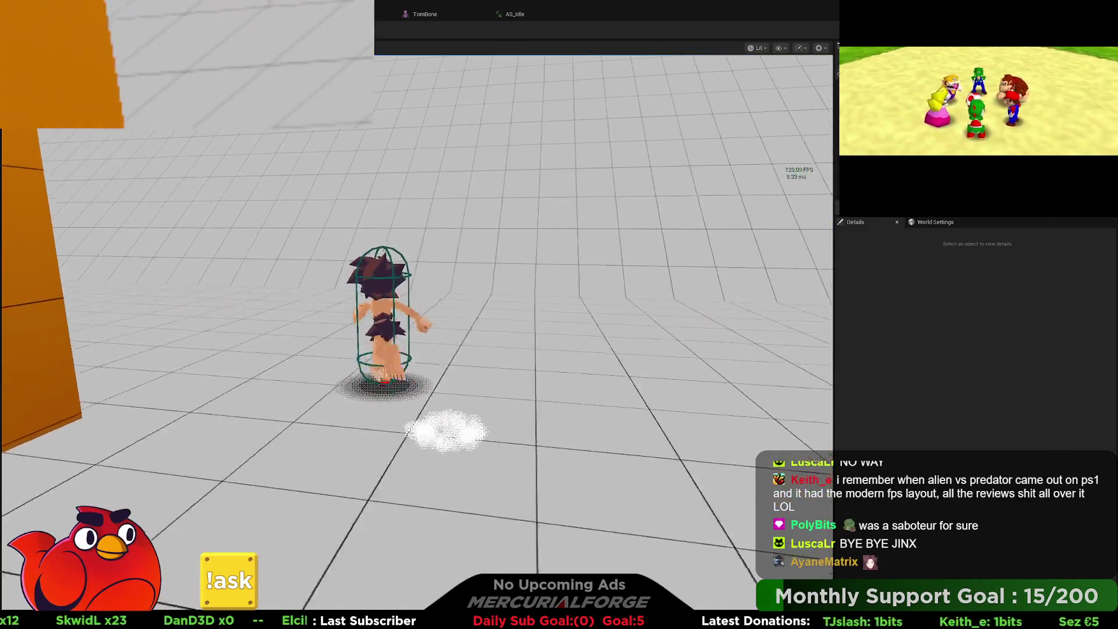
{"action": "key", "text": "space"}
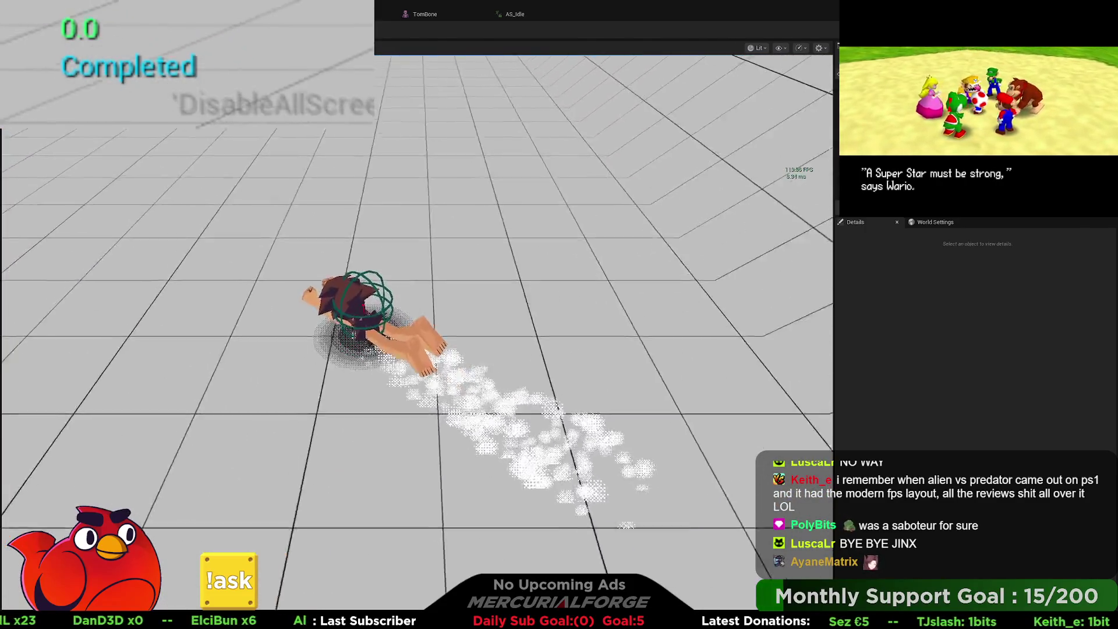
{"action": "key", "text": "space"}
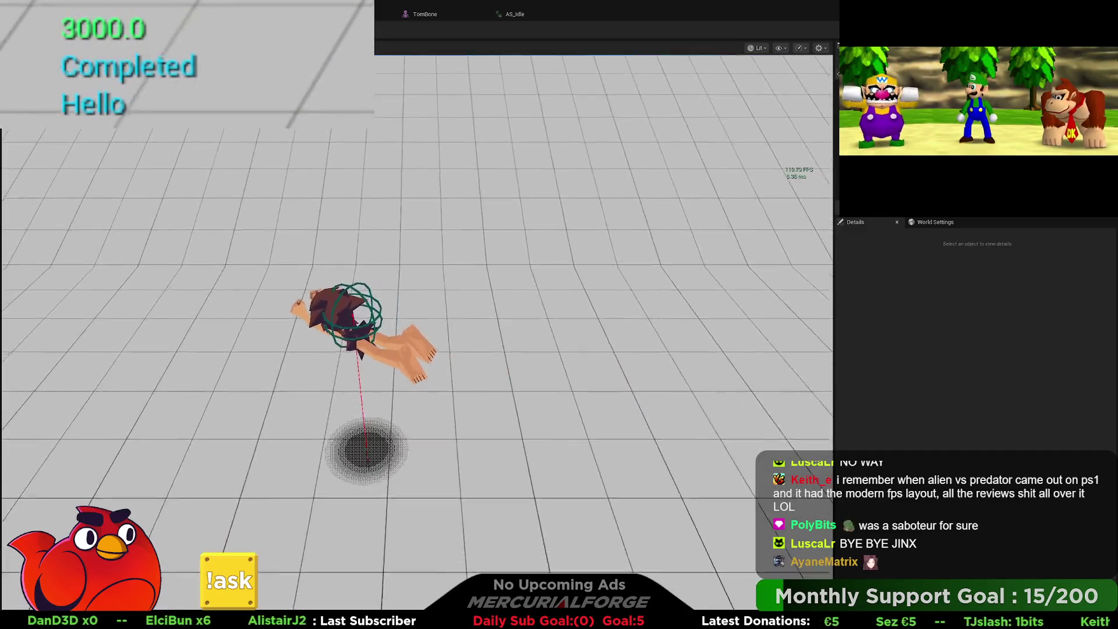
{"action": "key", "text": "space"}
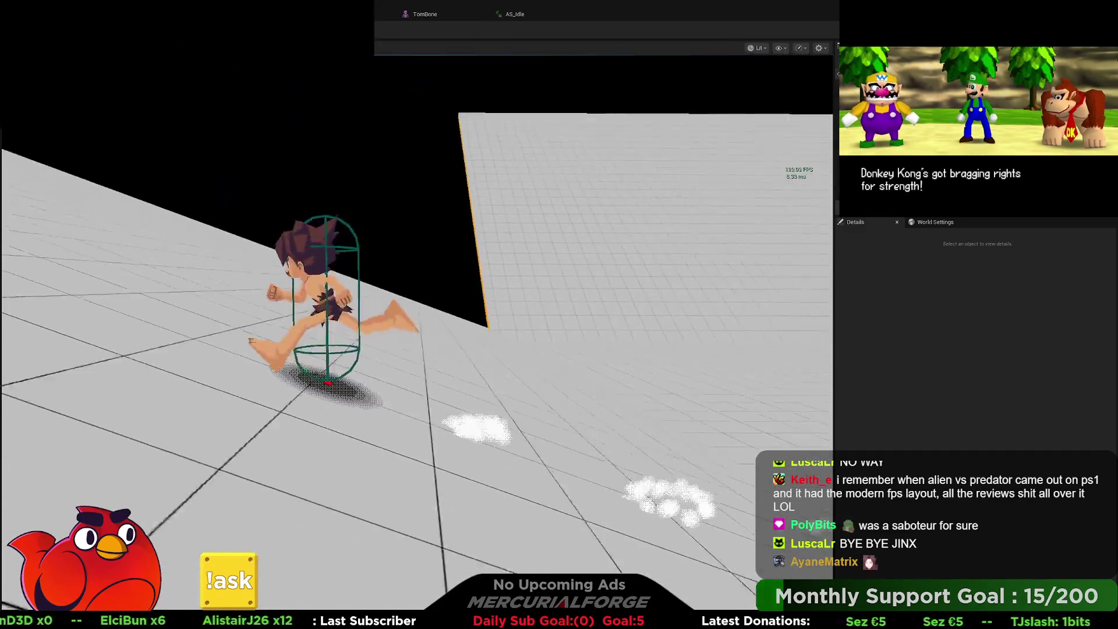
{"action": "key", "text": "space"}
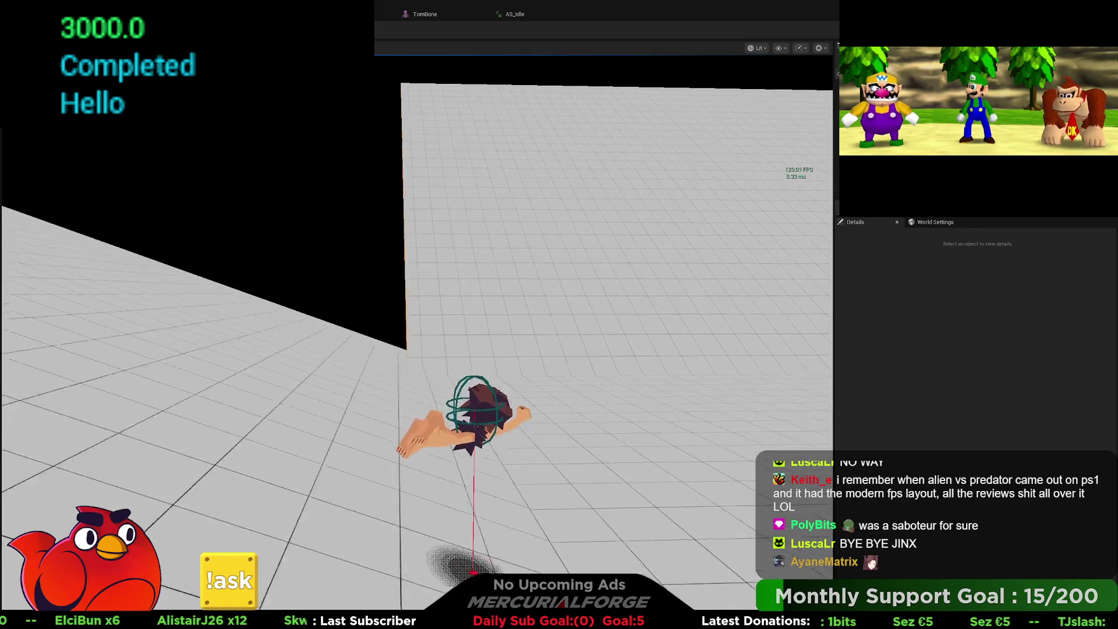
{"action": "key", "text": "Escape"}
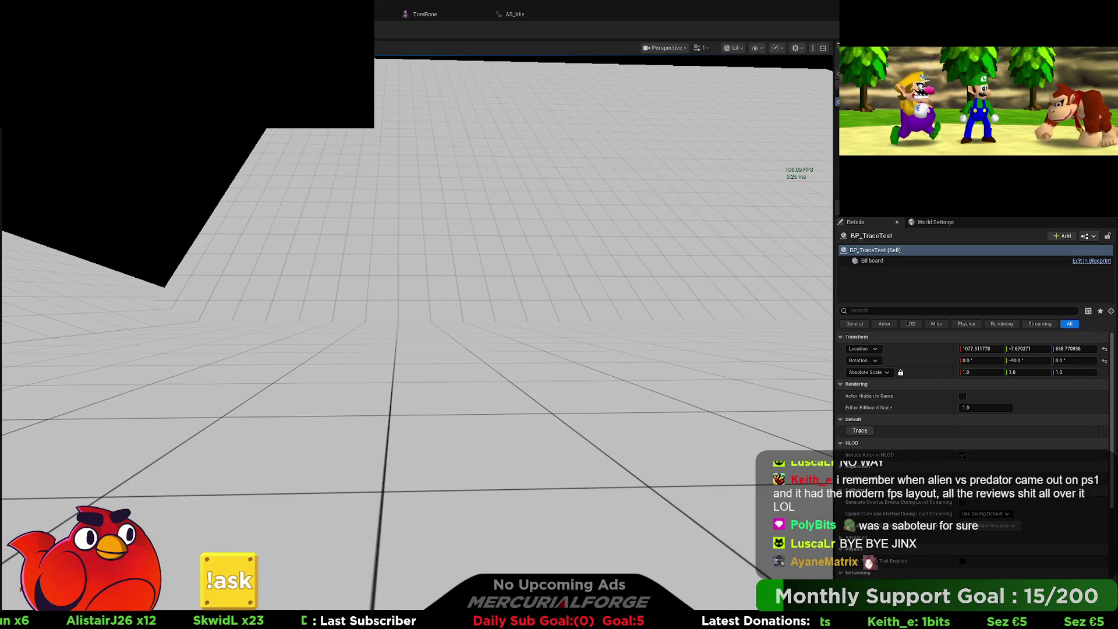
{"action": "key", "text": "alt+Tab"}
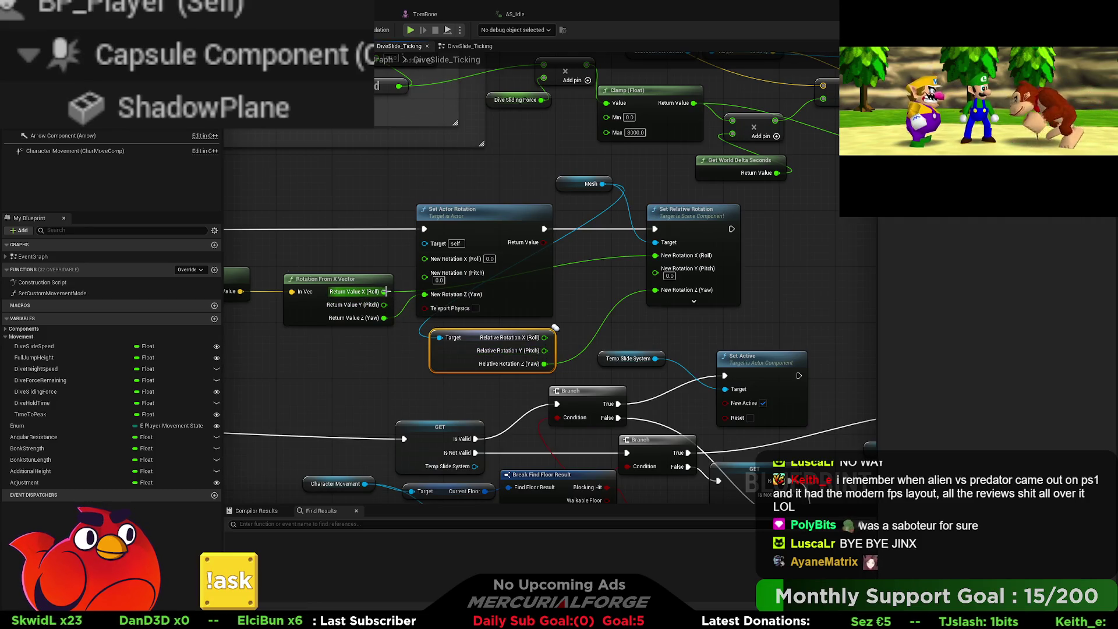
- Replace the X-vector Roll link with Pitch into New Rotation Y, then play-test the dive-slide
{"action": "left_click_drag", "start_coordinate": [385, 292], "coordinate": [414, 306]}
{"action": "left_click_drag", "start_coordinate": [679, 277], "coordinate": [679, 277]}
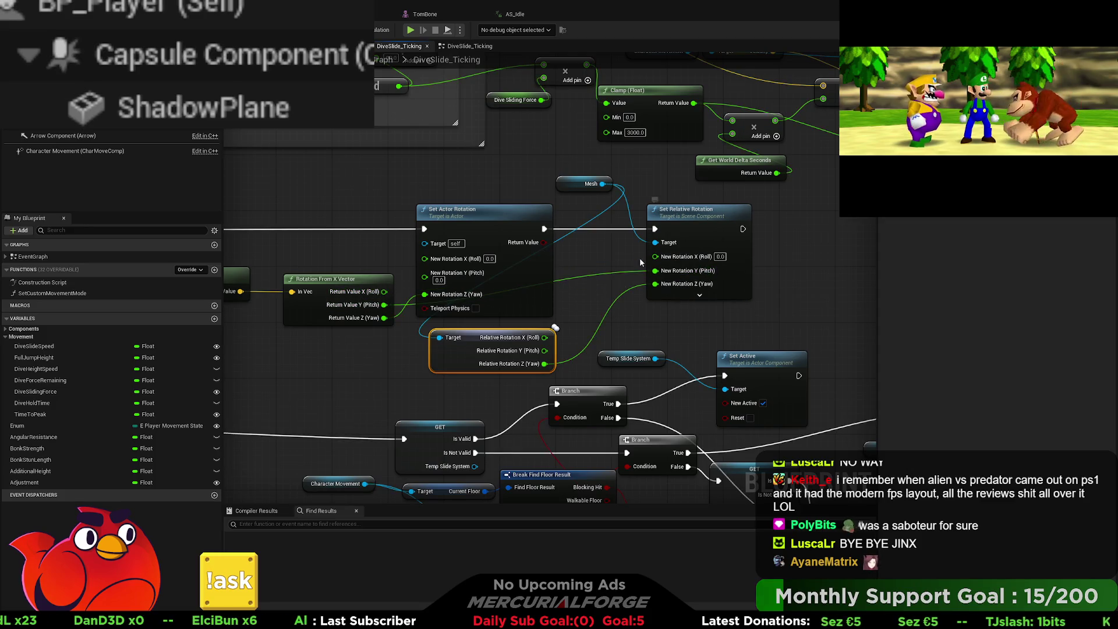
{"action": "key", "text": "alt+Tab"}
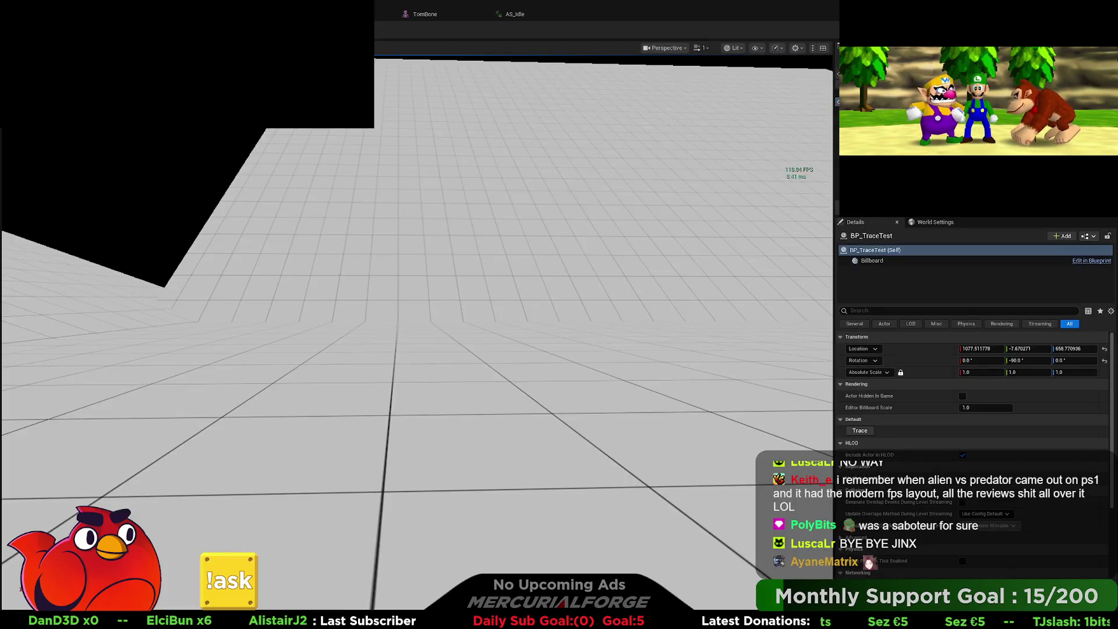
{"action": "key", "text": "alt+p"}
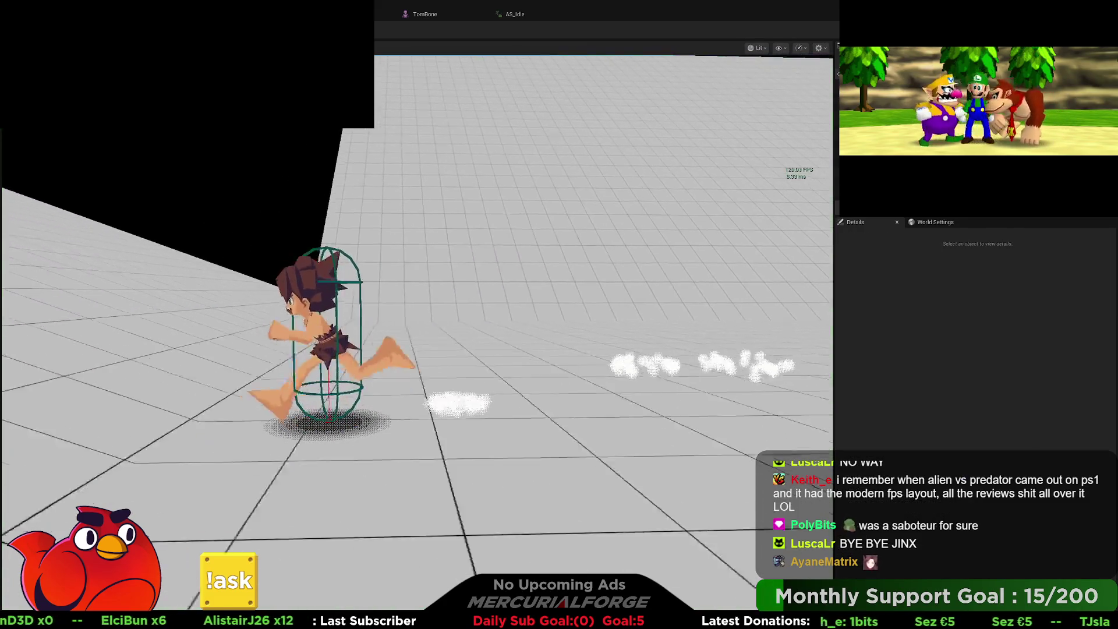
{"action": "key", "text": "e"}
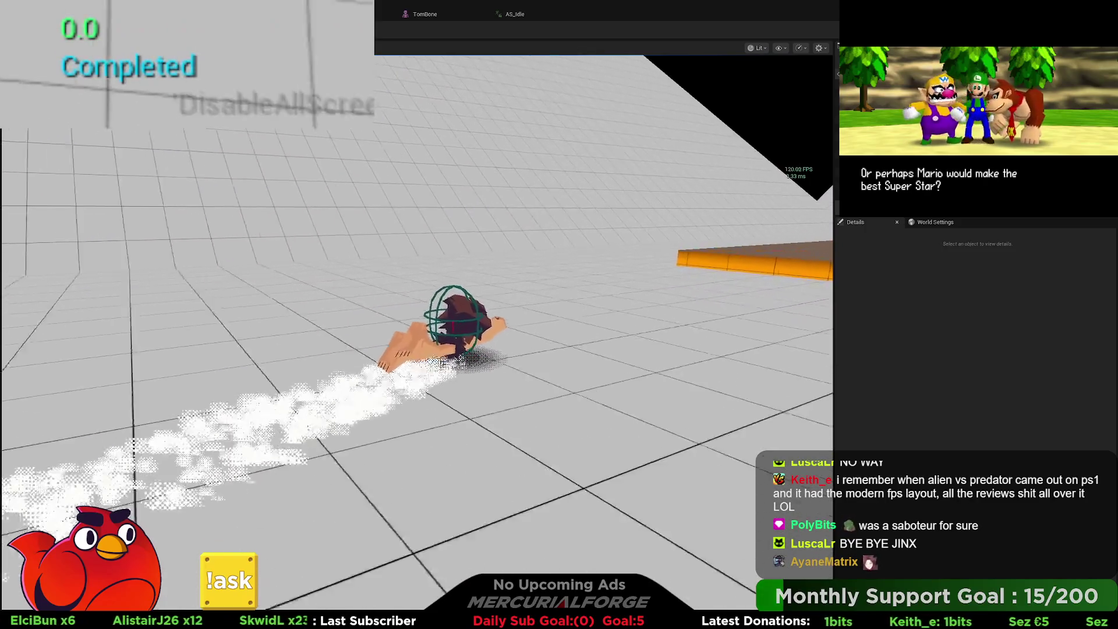
{"action": "key", "text": "e"}
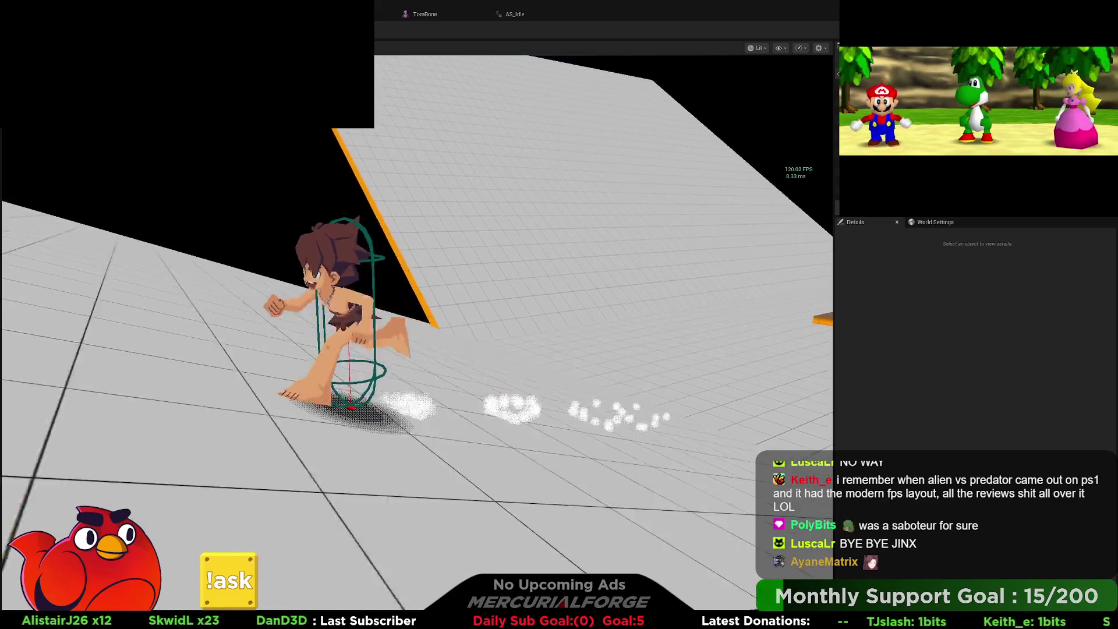
{"action": "key", "text": "e"}
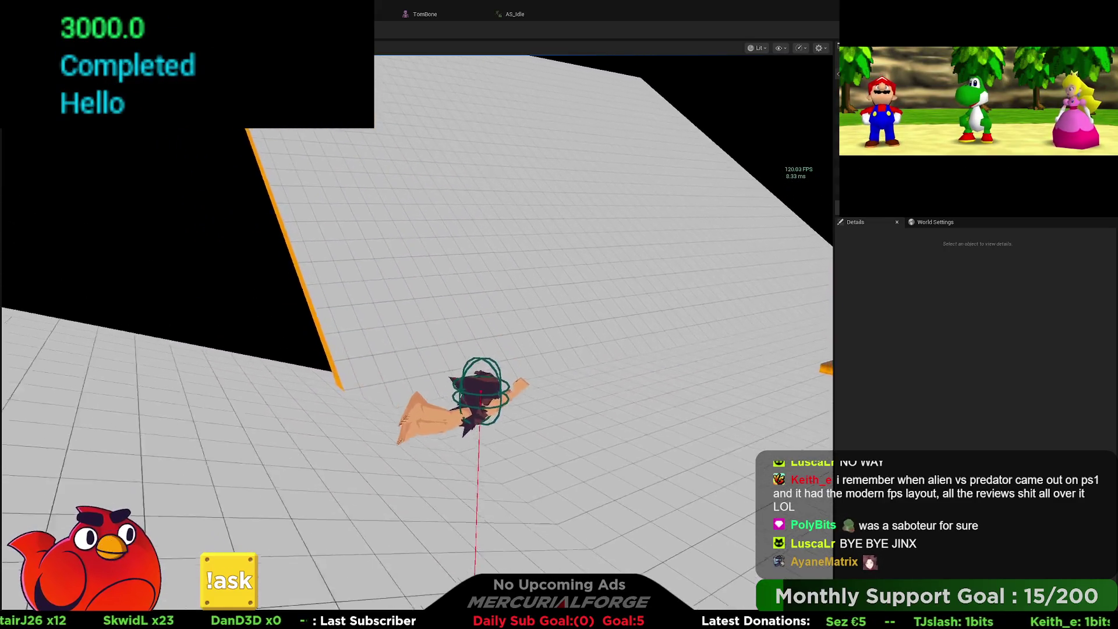
{"action": "key", "text": "Escape"}
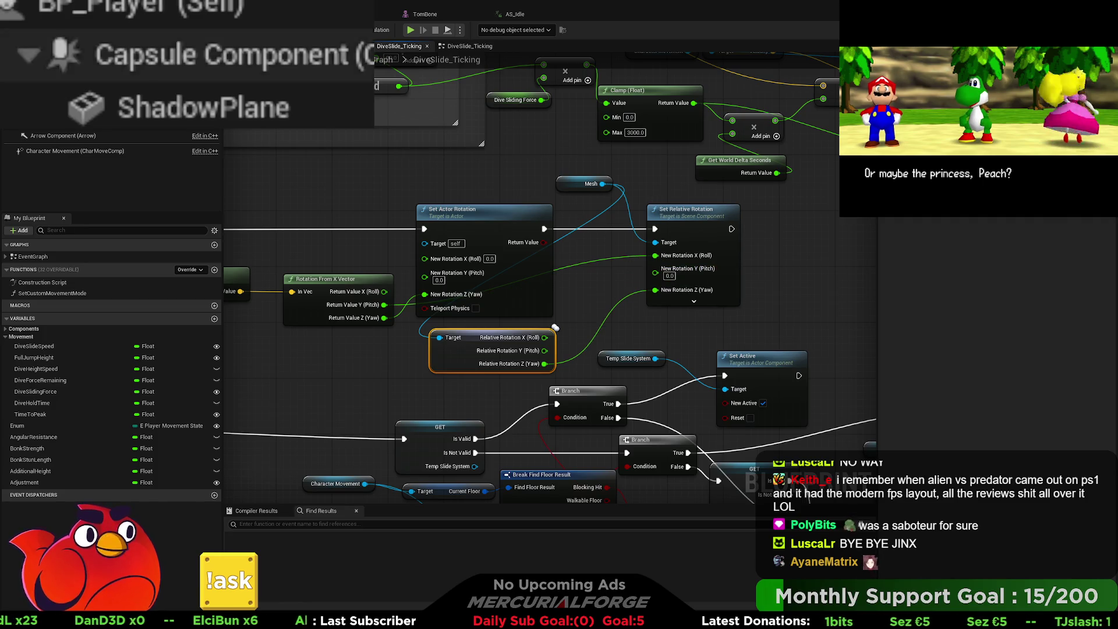
- Run a second play test, jumping and diving with Space before stopping
{"action": "key", "text": "alt+Tab"}
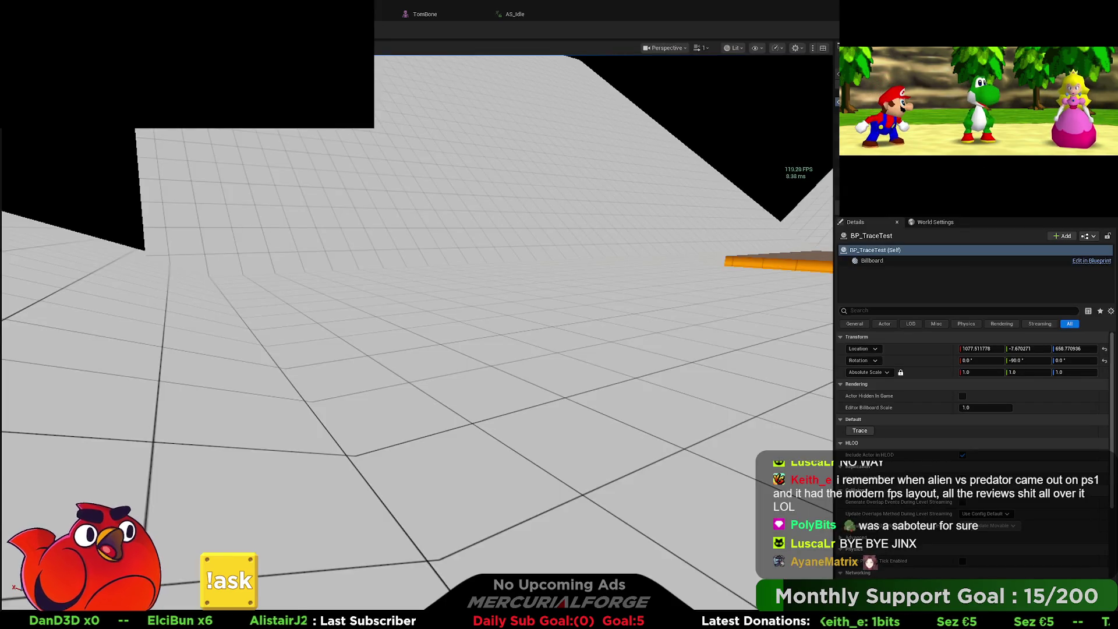
{"action": "key", "text": "alt+p"}
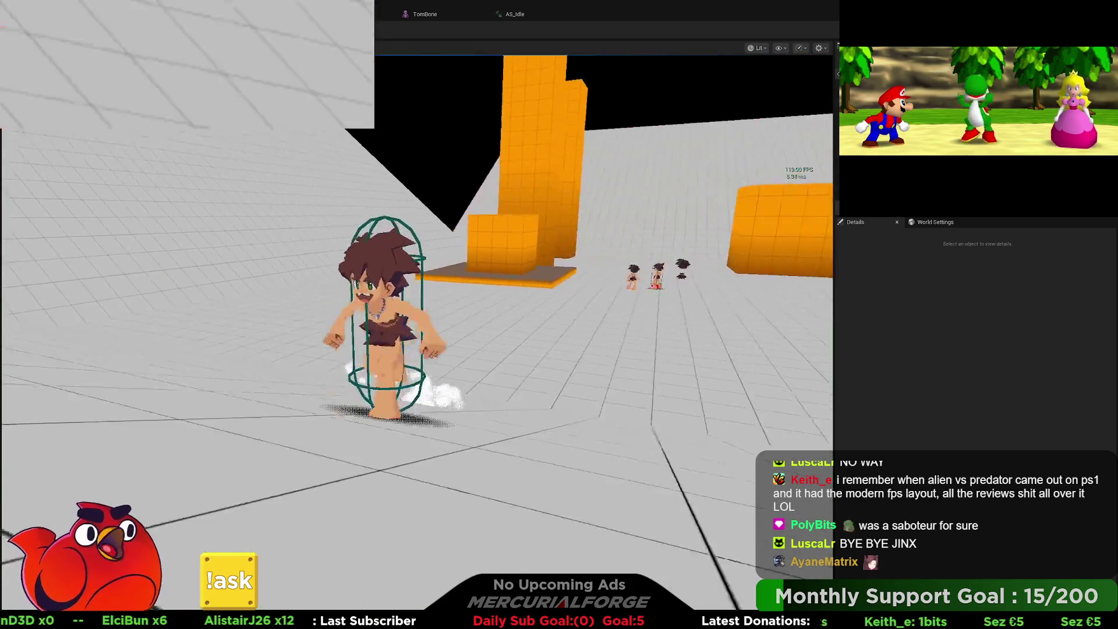
{"action": "key", "text": "space"}
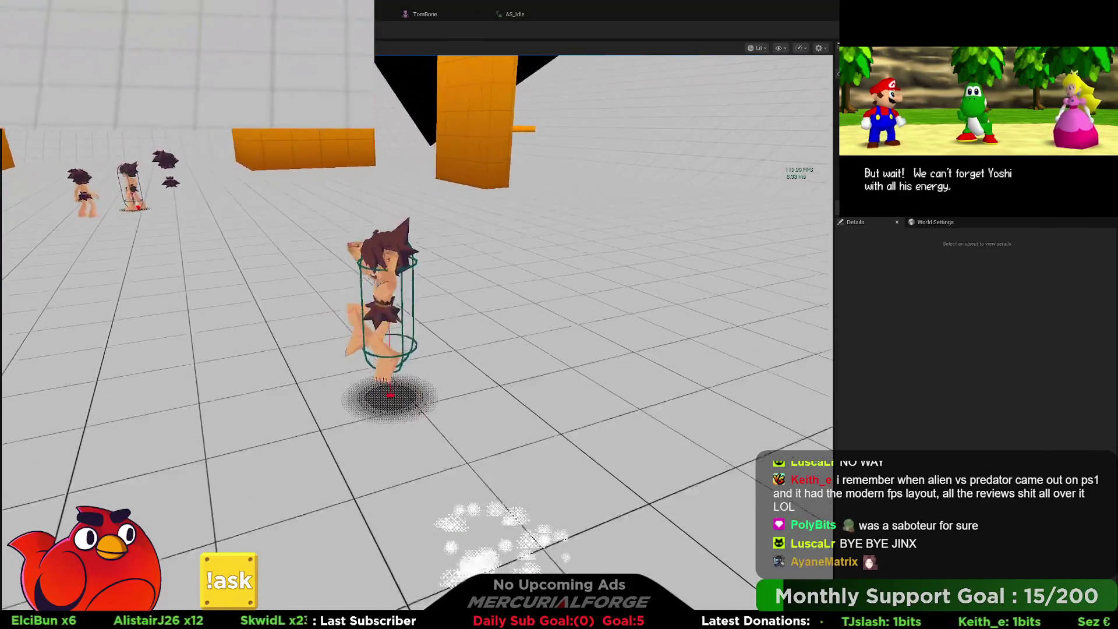
{"action": "key", "text": "space"}
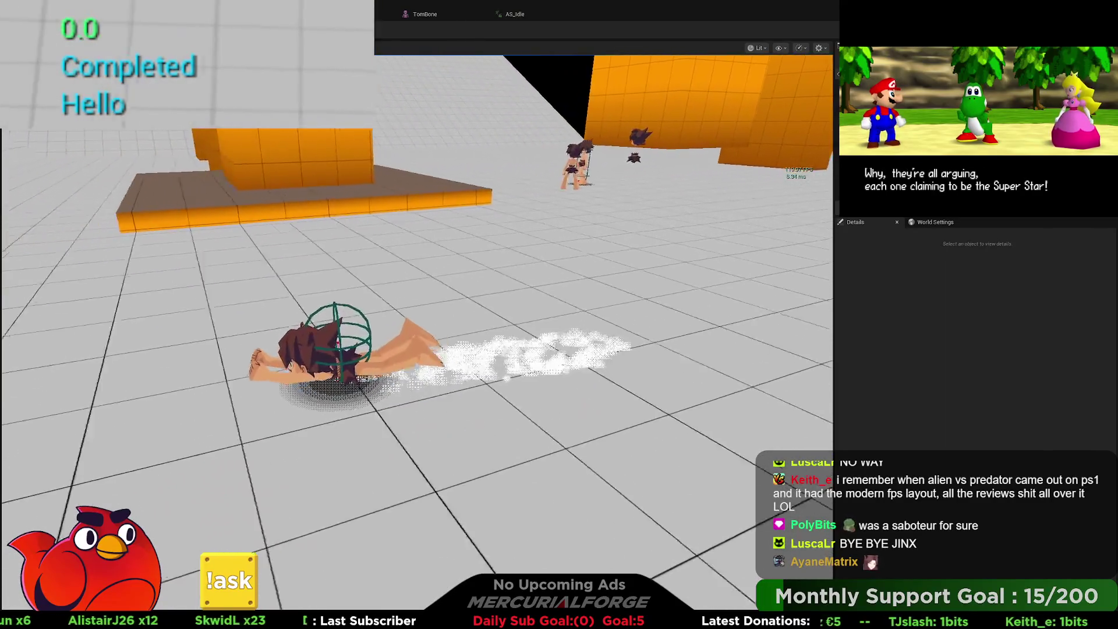
{"action": "key", "text": "Escape"}
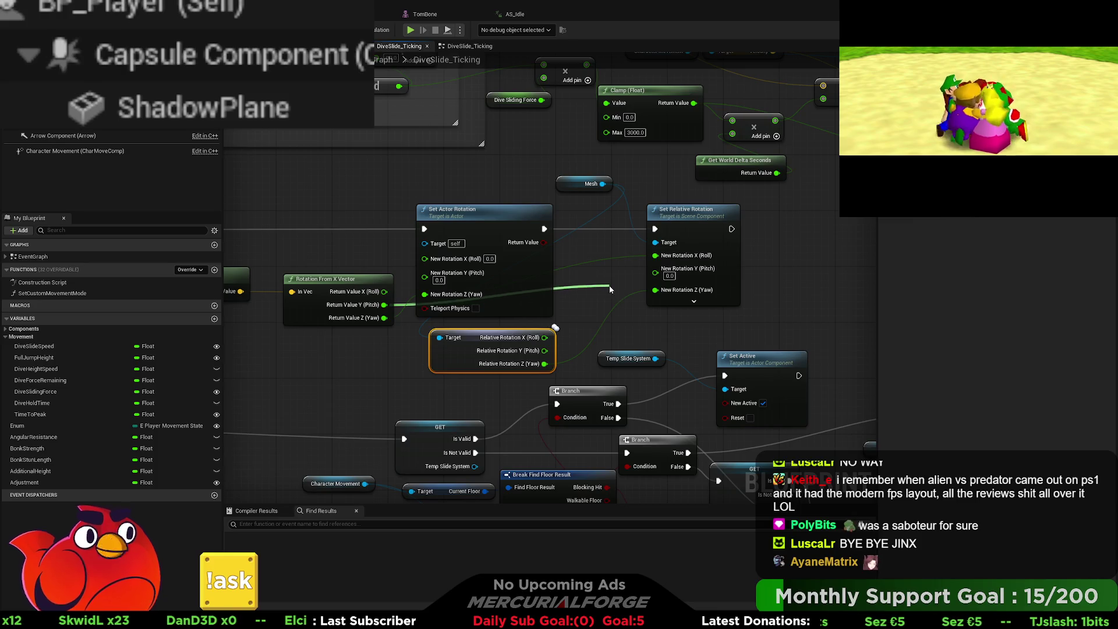
- Insert a One Minus node into the pitch connection and start a play session
{"action": "left_click_drag", "start_coordinate": [610, 285], "coordinate": [587, 260]}
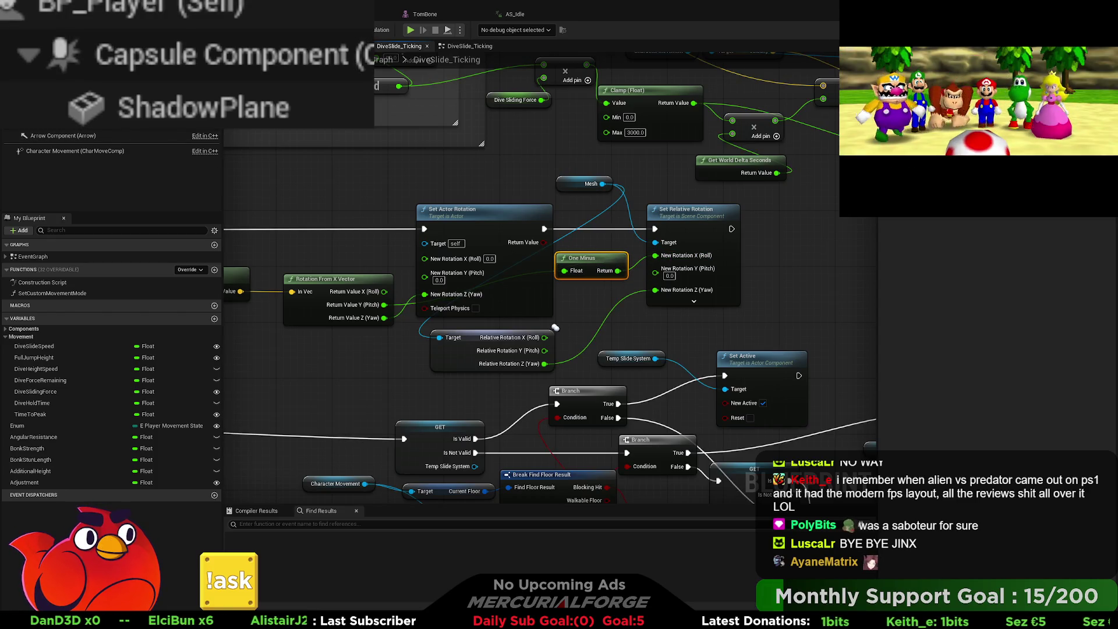
{"action": "key", "text": "alt+p"}
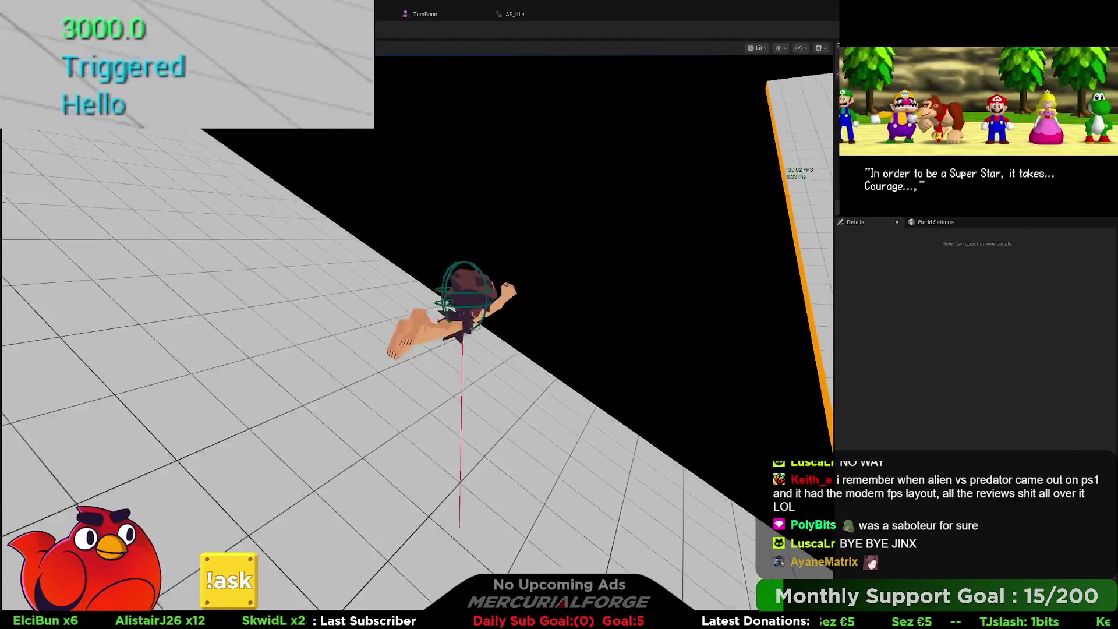
- Stop the play session, run another with the console brought up, then stop it
{"action": "key", "text": "Escape"}
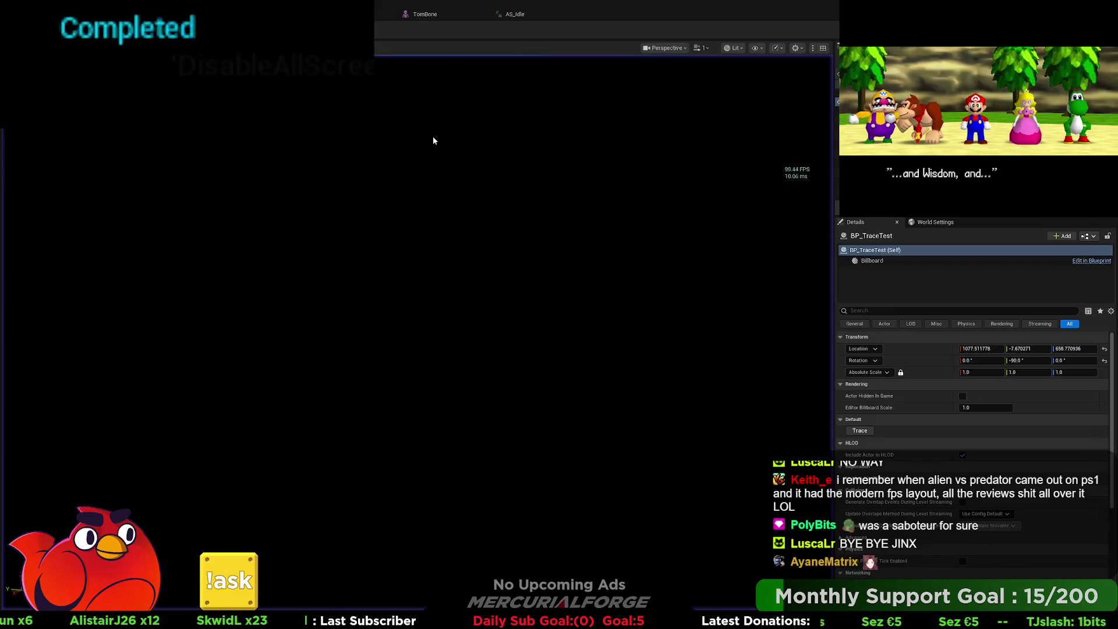
{"action": "mouse_move", "coordinate": [434, 140]}
{"action": "left_mouse_down"}
{"action": "mouse_move", "coordinate": [408, 151]}
{"action": "mouse_move", "coordinate": [443, 174]}
{"action": "mouse_move", "coordinate": [420, 192]}
{"action": "mouse_move", "coordinate": [474, 152]}
{"action": "left_mouse_up"}
{"action": "key", "text": "alt+p"}
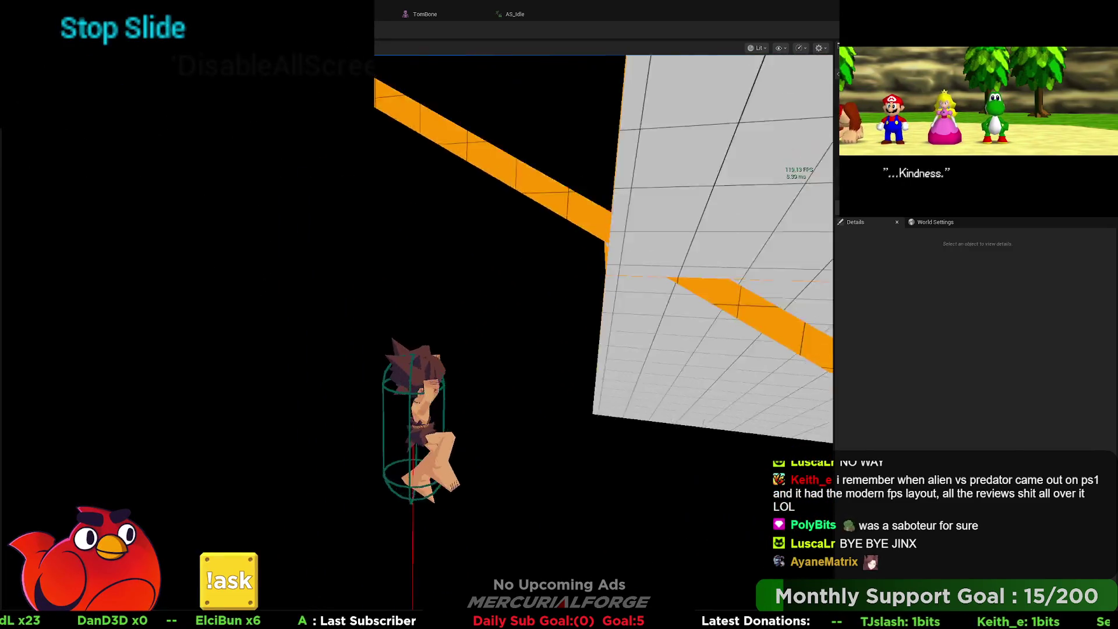
{"action": "key", "text": "grave"}
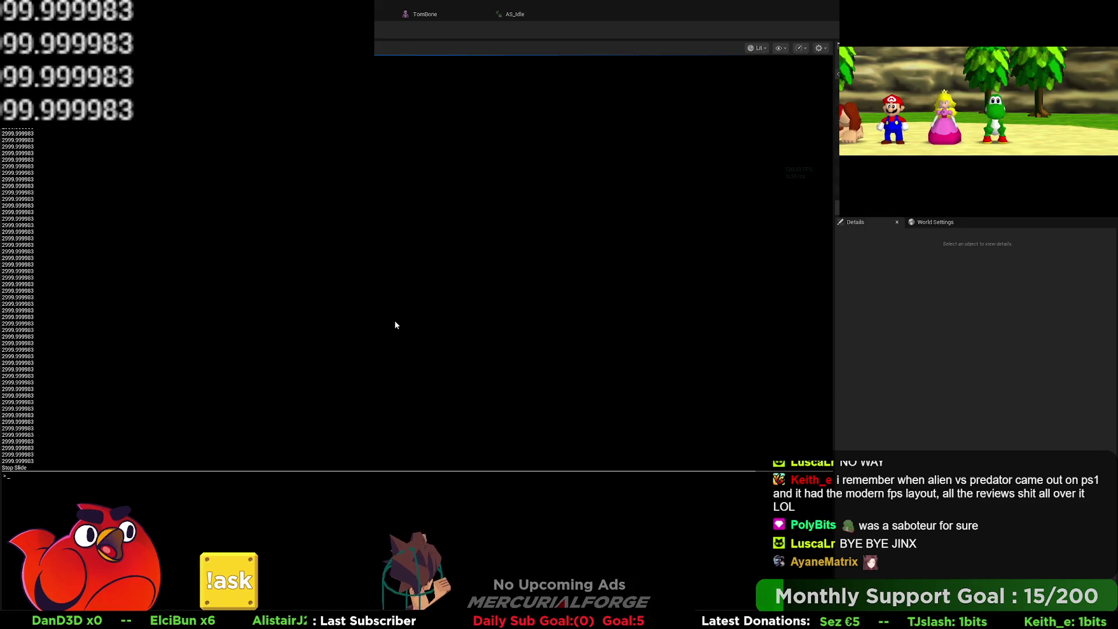
{"action": "key", "text": "Escape"}
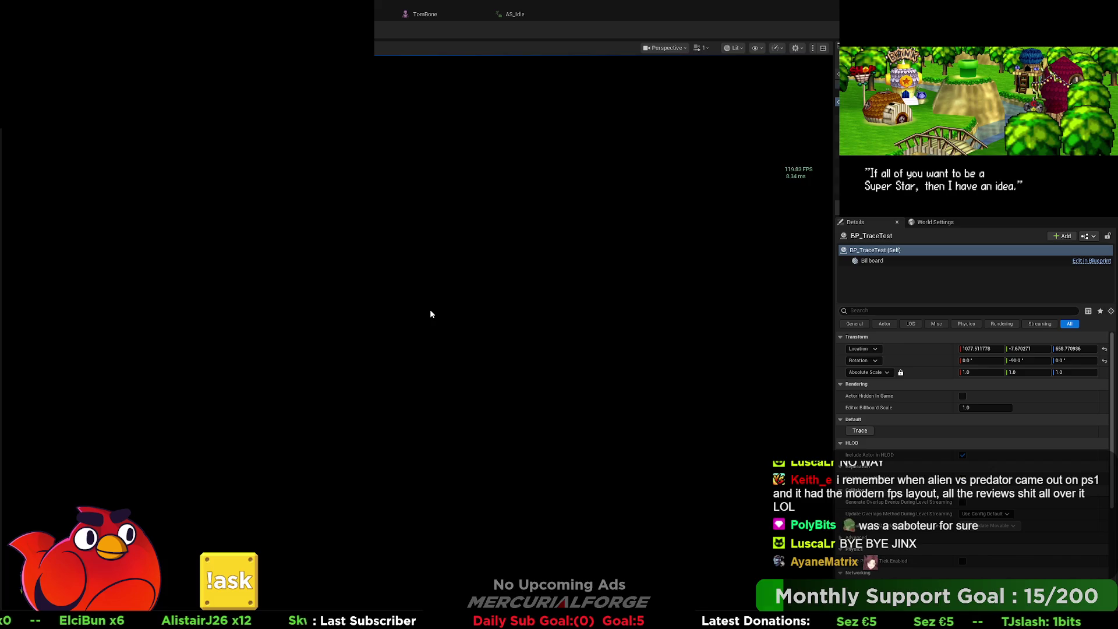
- Focus the view on BP_TraceTest and fly the camera toward the orange blocks
{"action": "key", "text": "f"}
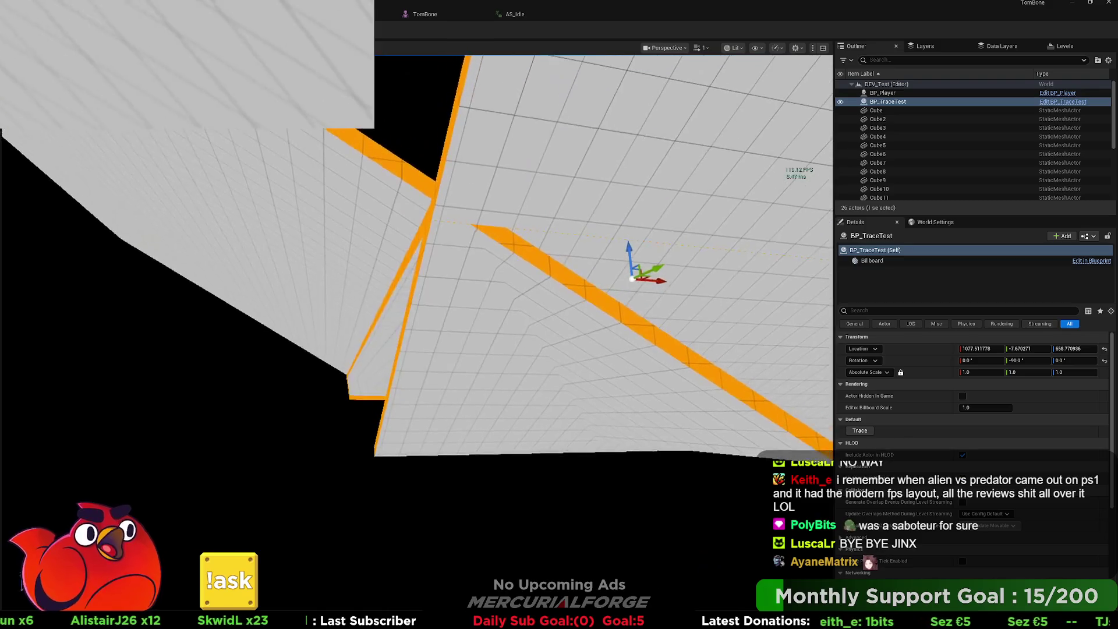
{"action": "key", "text": "s"}
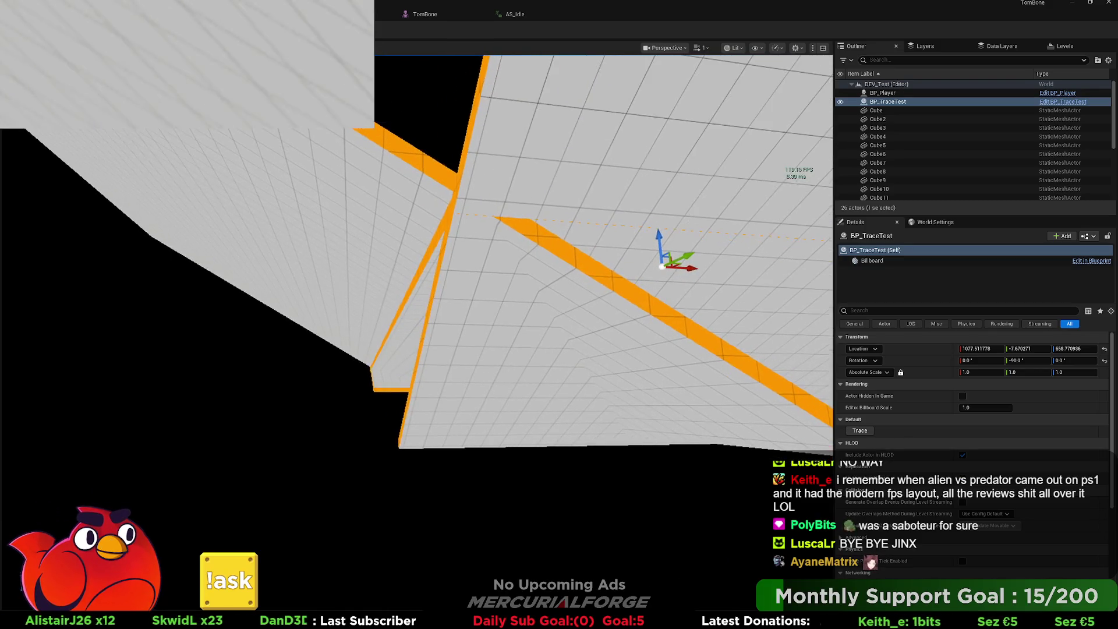
{"action": "key", "text": "w"}
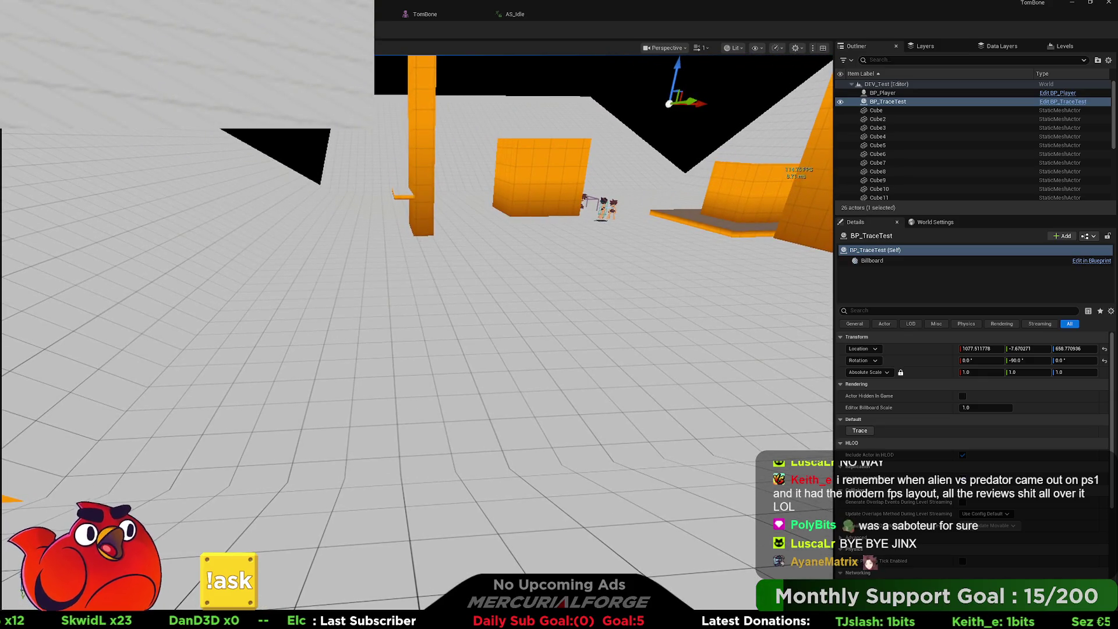
{"action": "key", "text": "alt+p"}
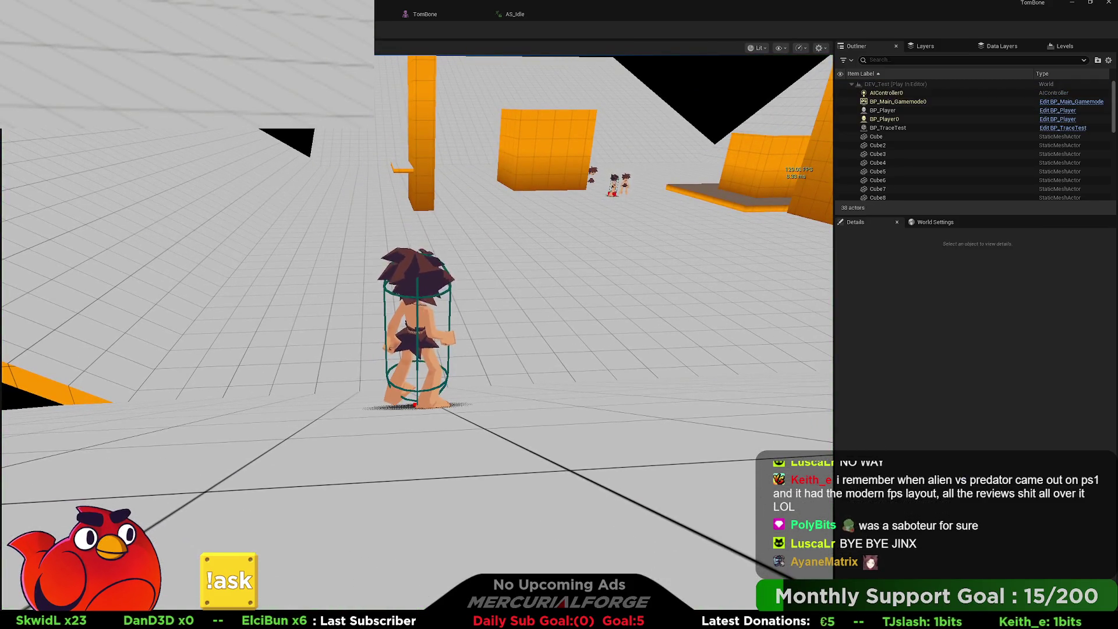
{"action": "key", "text": "shift"}
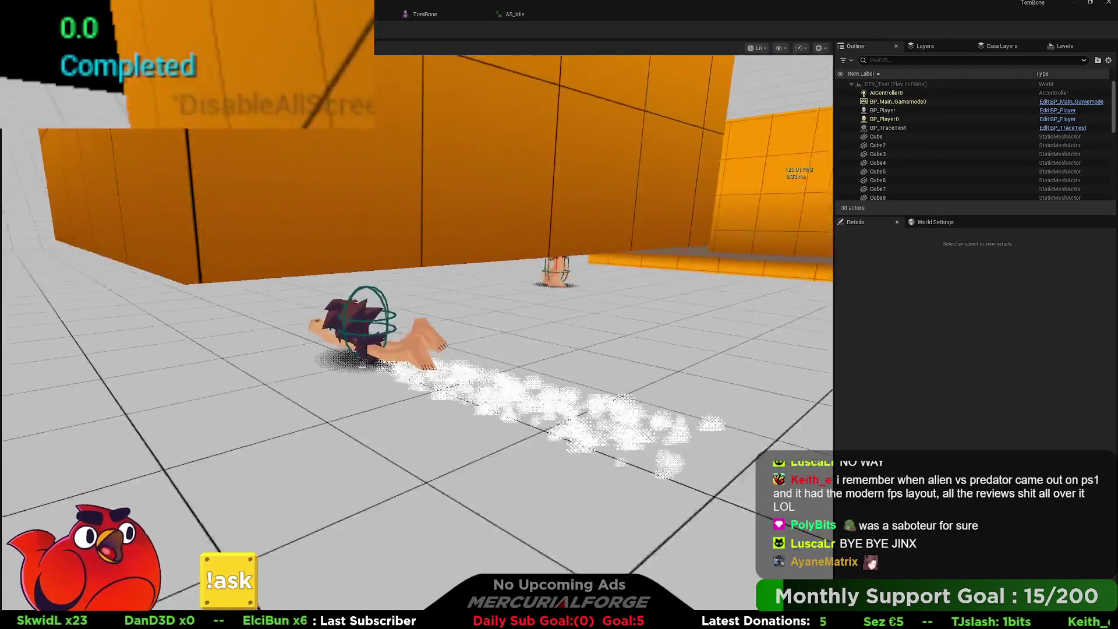
{"action": "key", "text": "s"}
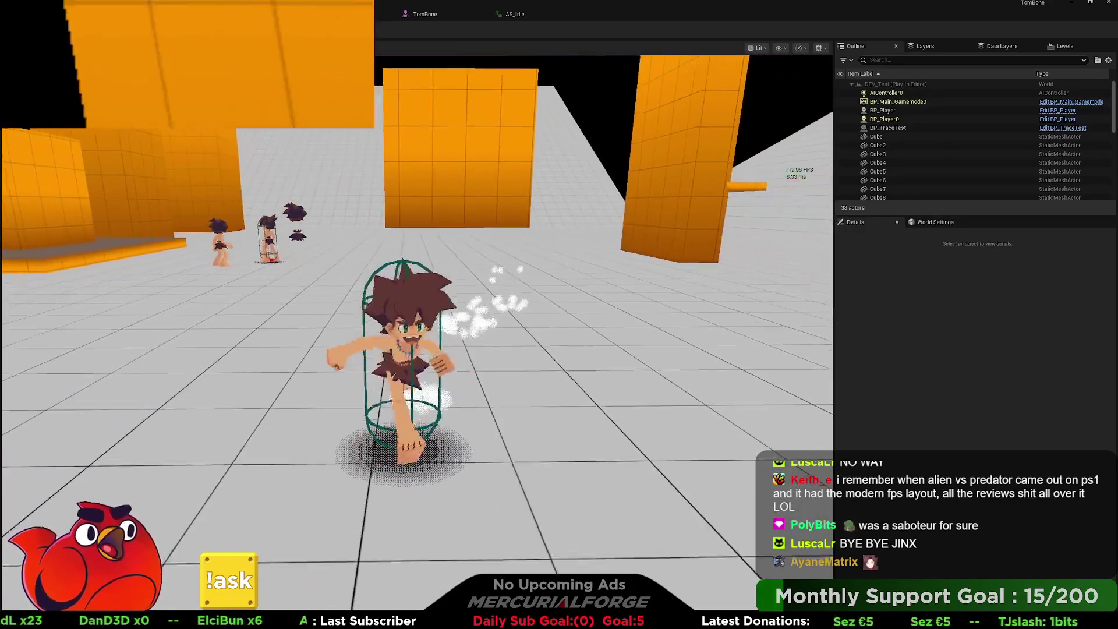
{"action": "key", "text": "shift"}
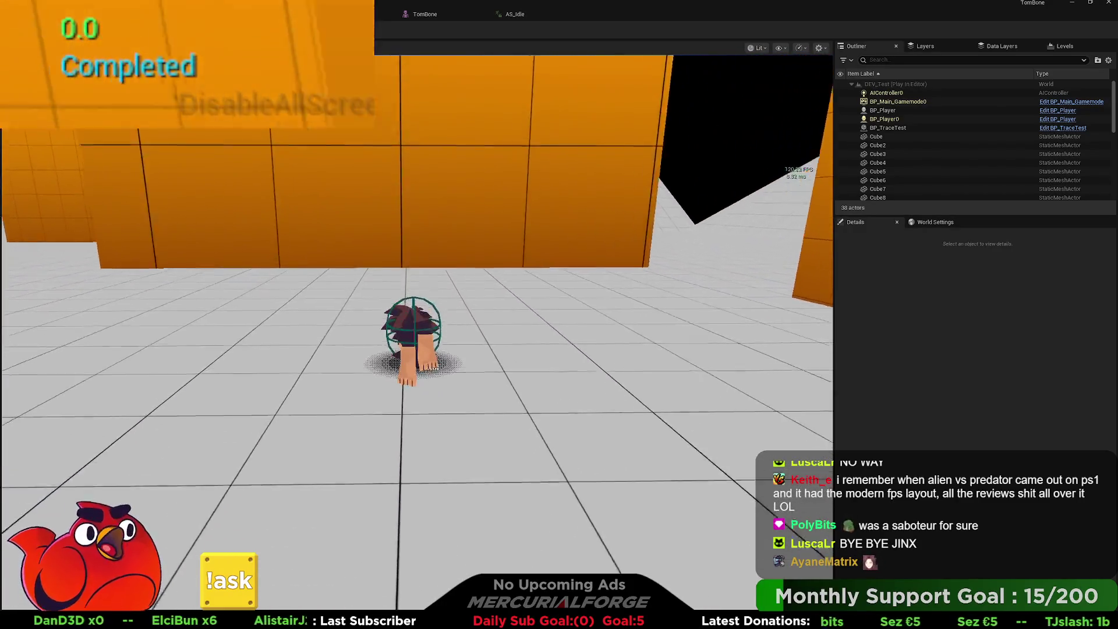
{"action": "key", "text": "w"}
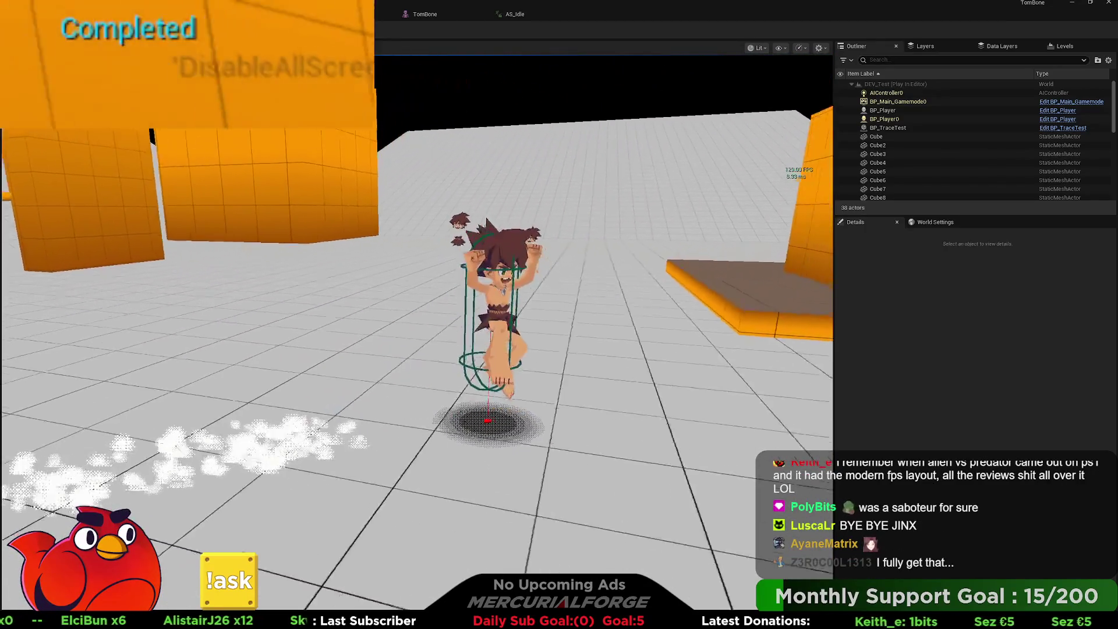
{"action": "key", "text": "w"}
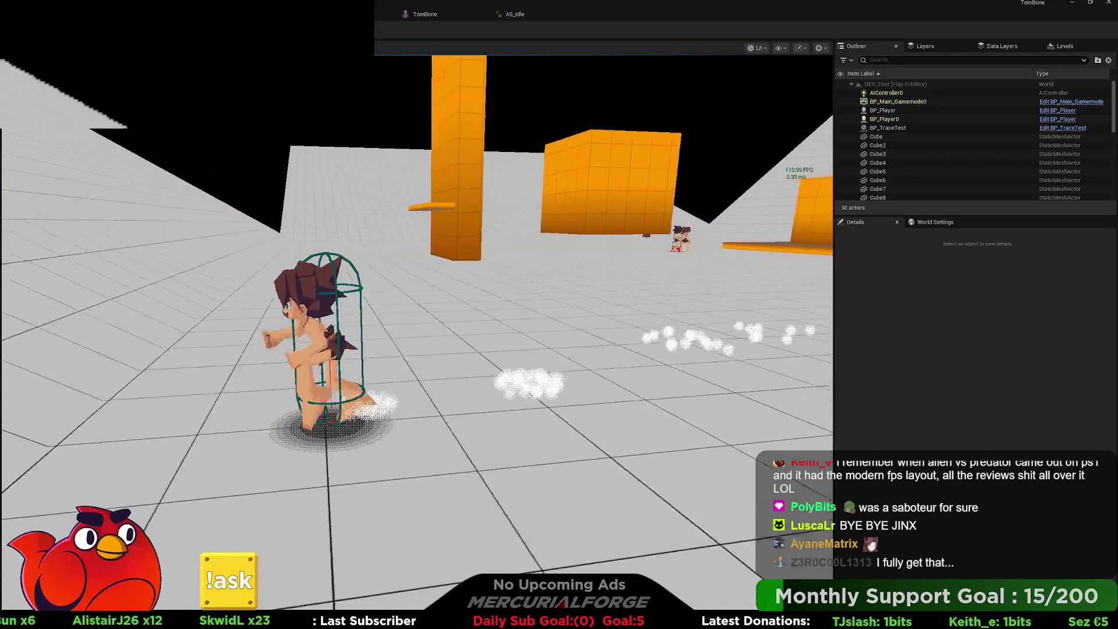
{"action": "key", "text": "space"}
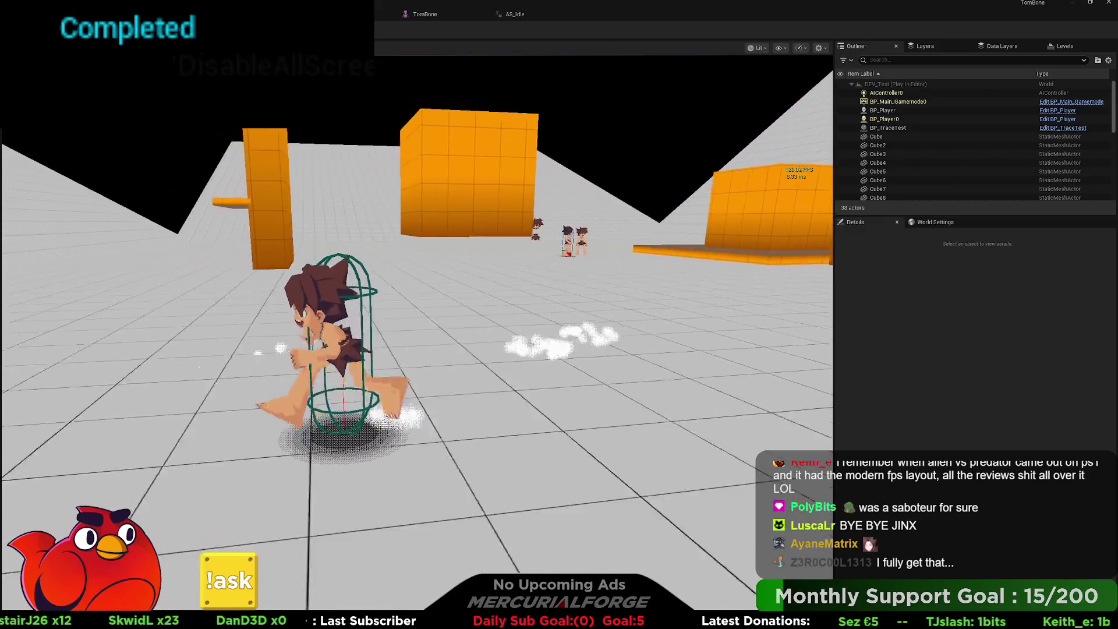
{"action": "key", "text": "space"}
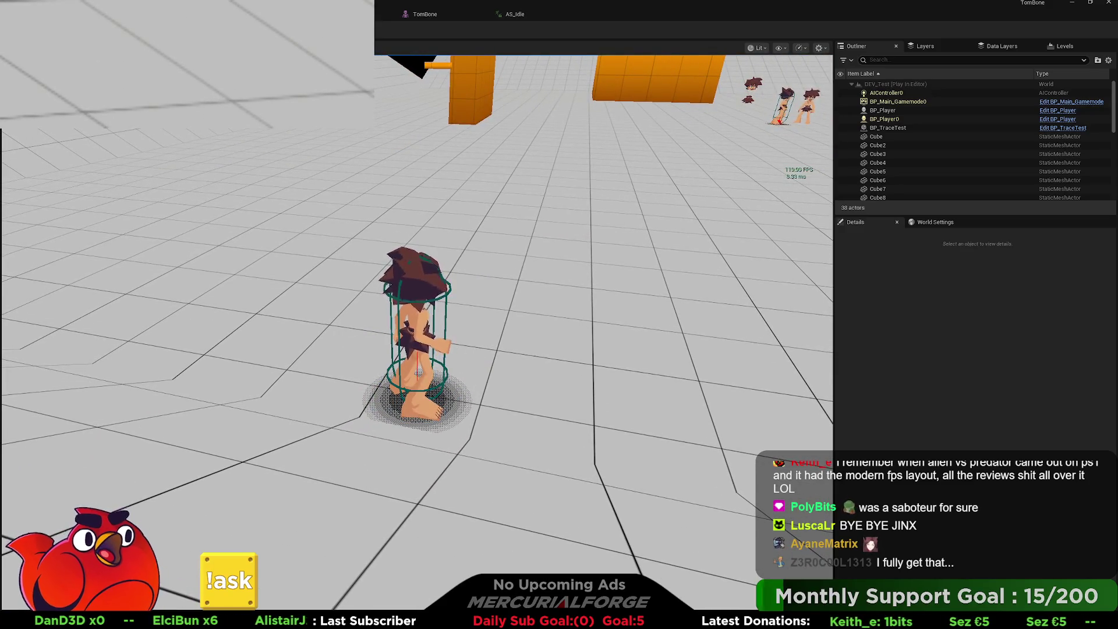
{"action": "key", "text": "Escape"}
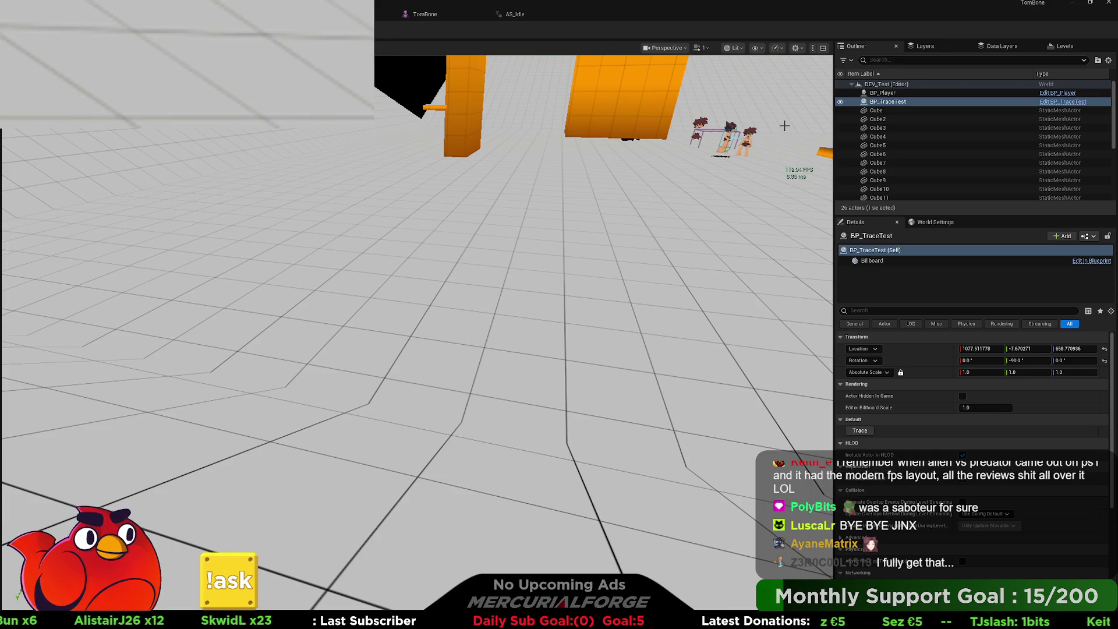
{"action": "left_click", "coordinate": [326, 14]}
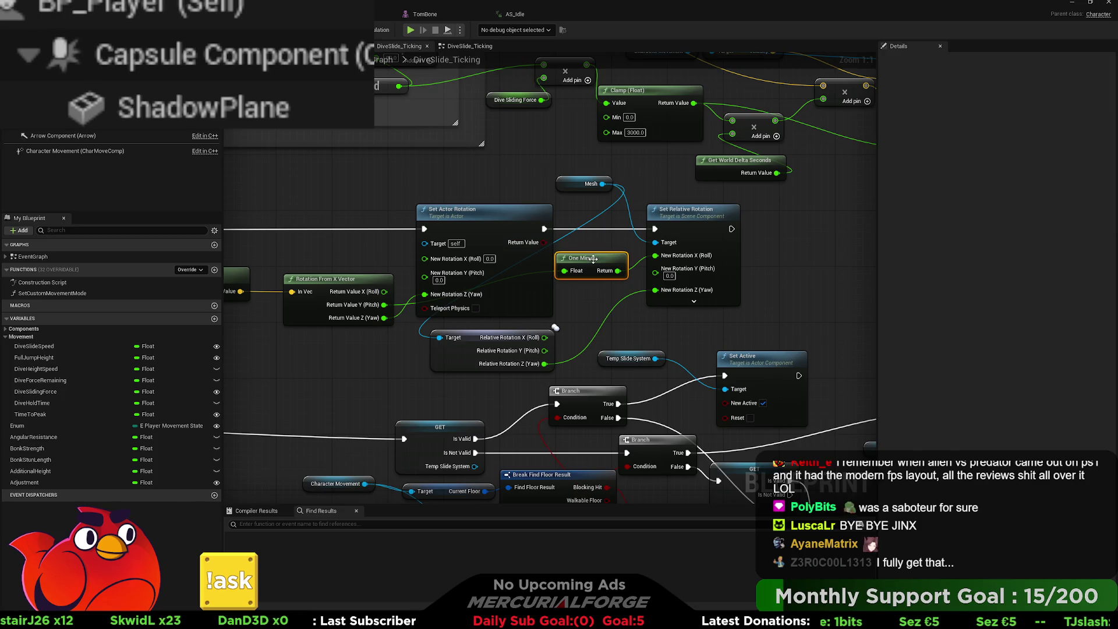
- Nudge the One Minus node and re-center the graph on Set Actor Rotation
{"action": "left_click_drag", "start_coordinate": [596, 267], "coordinate": [592, 281]}
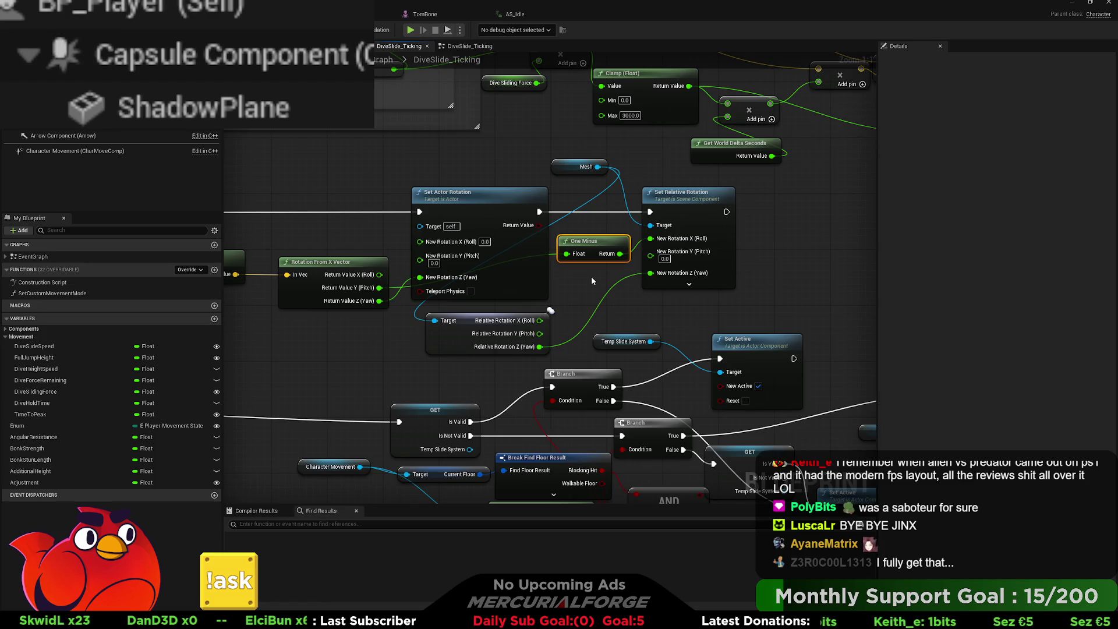
{"action": "scroll", "coordinate": [592, 281], "scroll_direction": "down", "scroll_amount": 4}
{"action": "left_click_drag", "start_coordinate": [592, 281], "coordinate": [647, 259]}
{"action": "scroll", "coordinate": [646, 260], "scroll_direction": "down", "scroll_amount": 2}
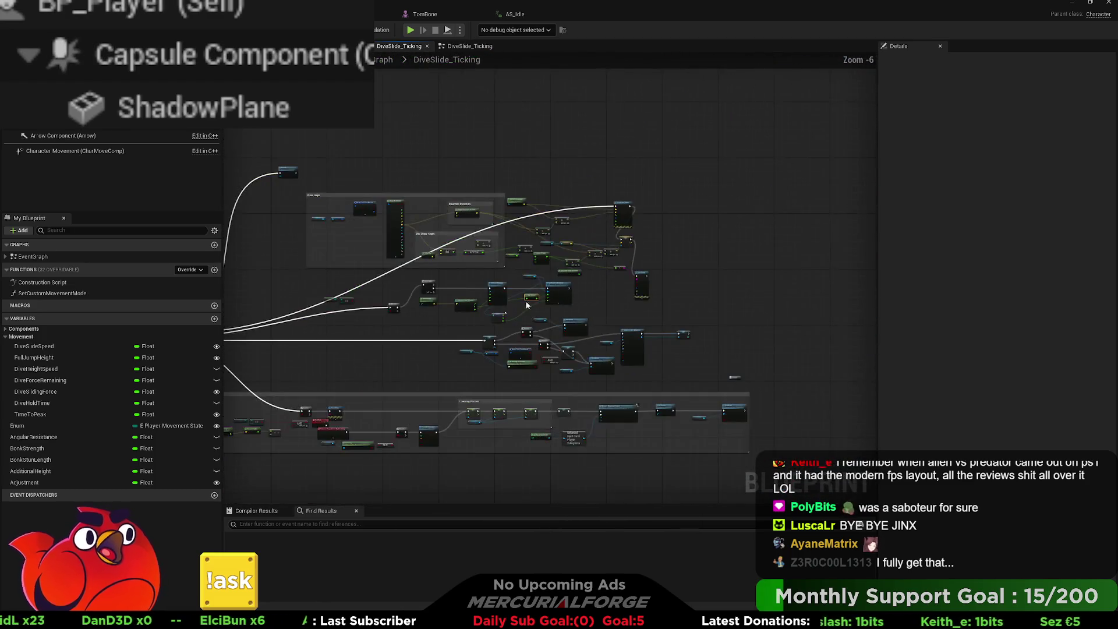
{"action": "scroll", "coordinate": [569, 282], "scroll_direction": "up", "scroll_amount": 3}
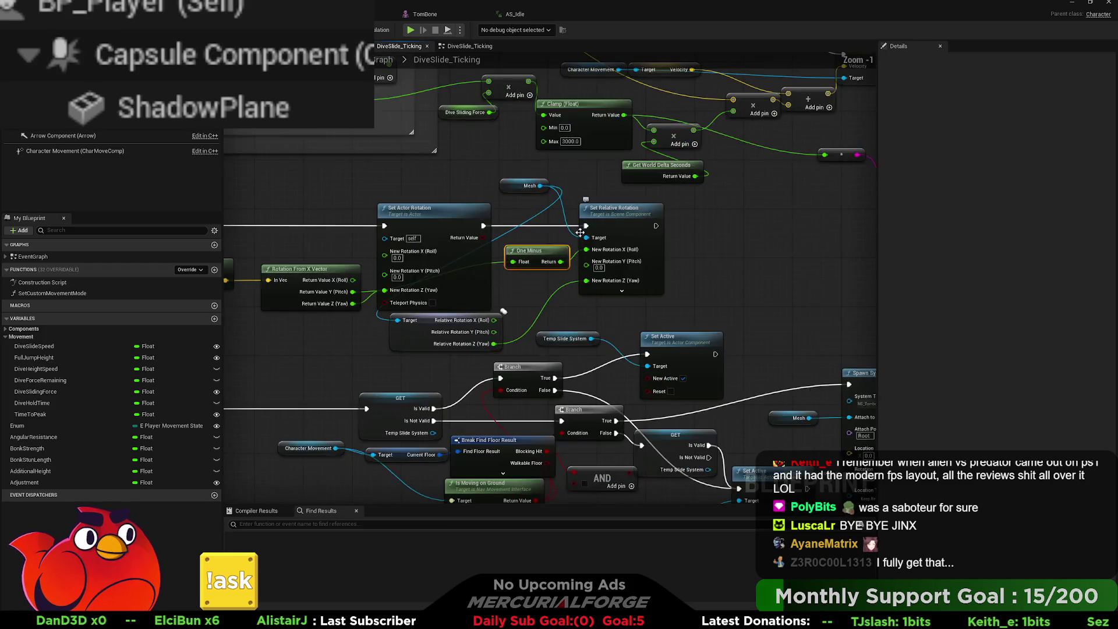
{"action": "scroll", "coordinate": [851, 206], "scroll_direction": "up", "scroll_amount": 2}
{"action": "mouse_move", "coordinate": [852, 206]}
{"action": "left_mouse_down"}
{"action": "mouse_move", "coordinate": [479, 218]}
{"action": "mouse_move", "coordinate": [514, 215]}
{"action": "left_mouse_up"}
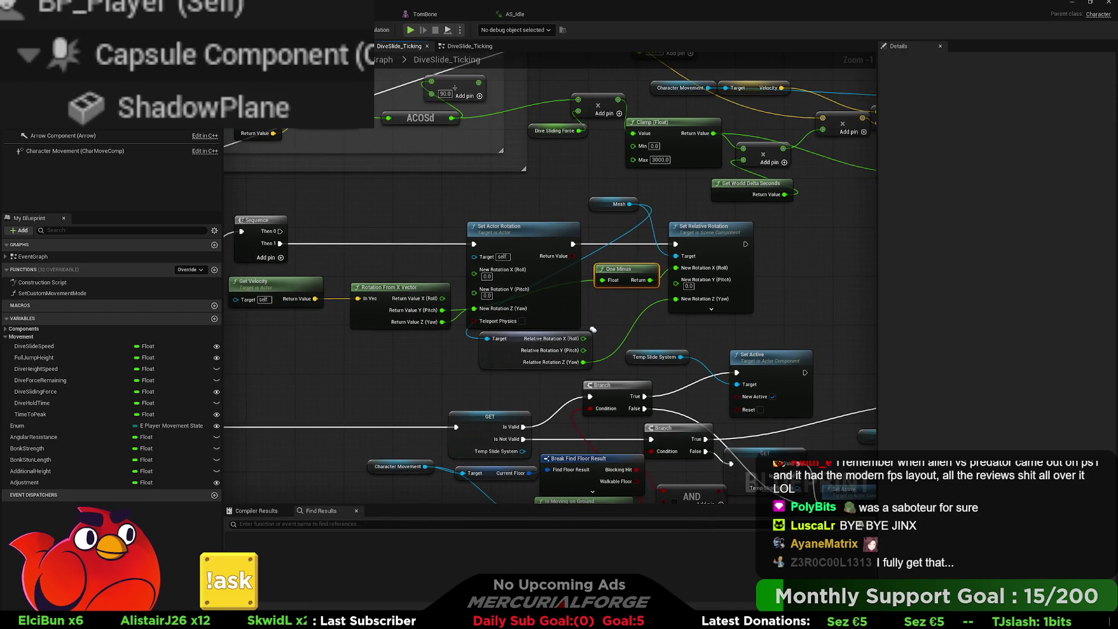
- Enable Can Walk Off Ledges When Crouching on Character Movement, filtering Details by 'crou'
{"action": "left_click", "coordinate": [110, 151]}
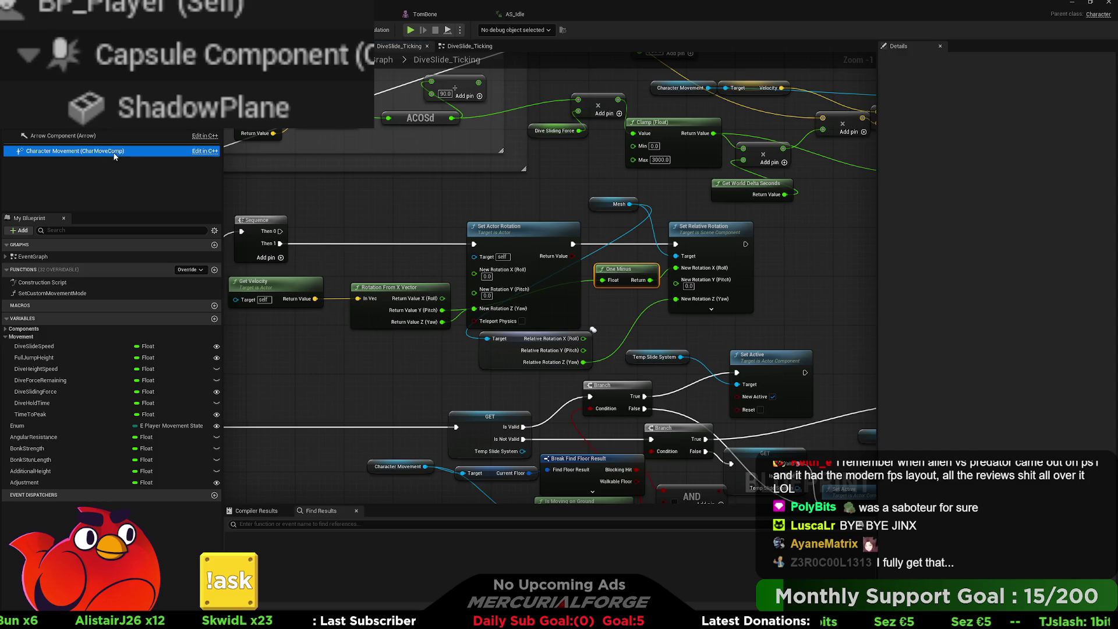
{"action": "left_click", "coordinate": [934, 61]}
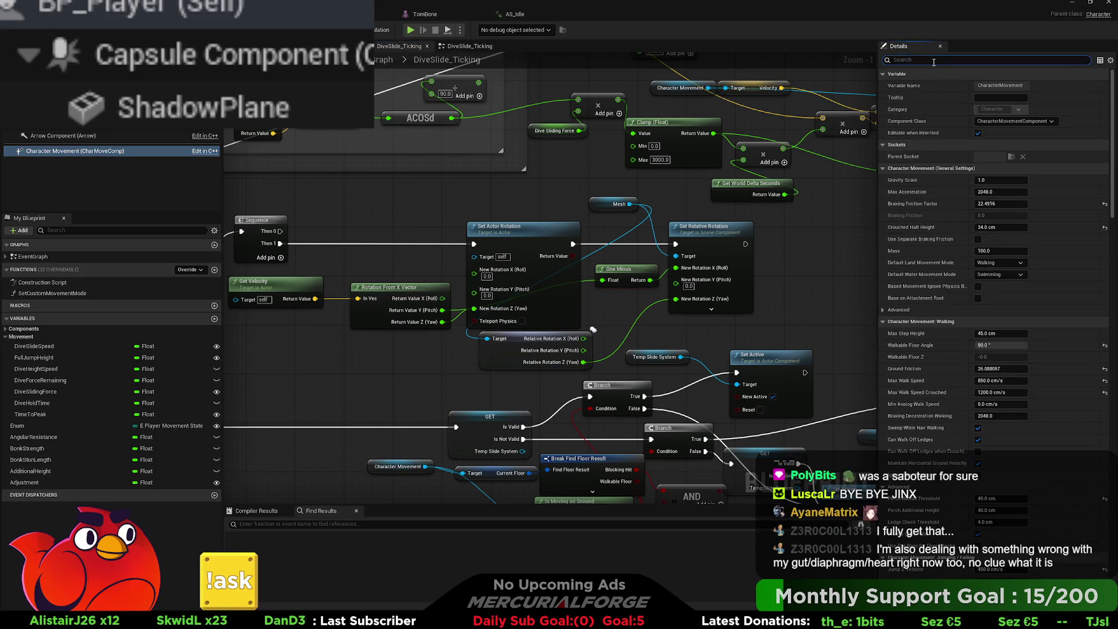
{"action": "type", "text": "crou"}
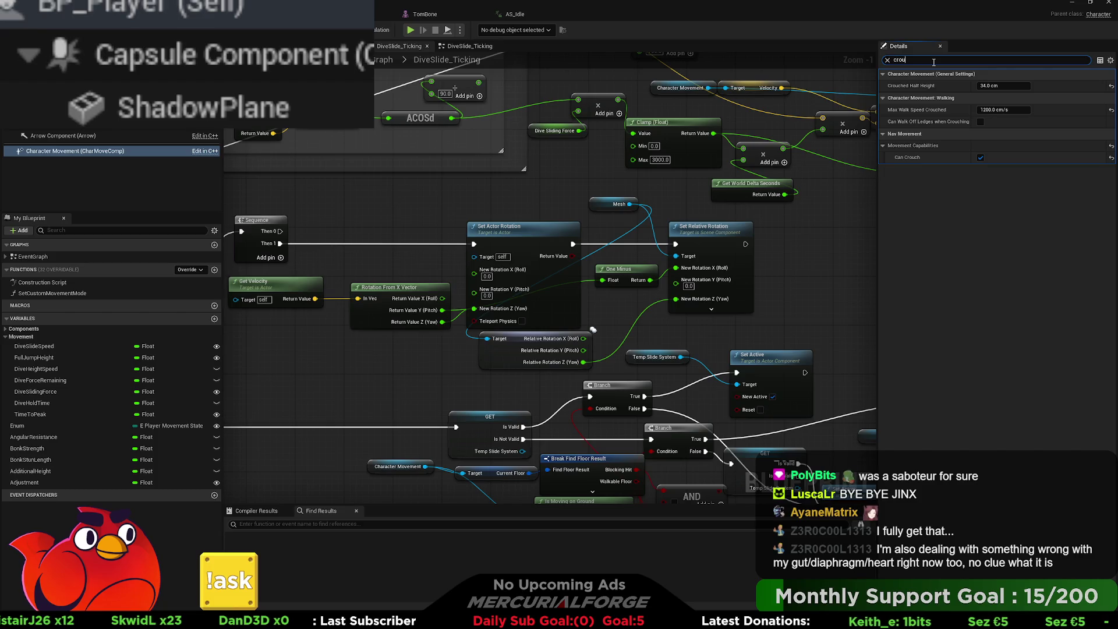
{"action": "left_click", "coordinate": [981, 122]}
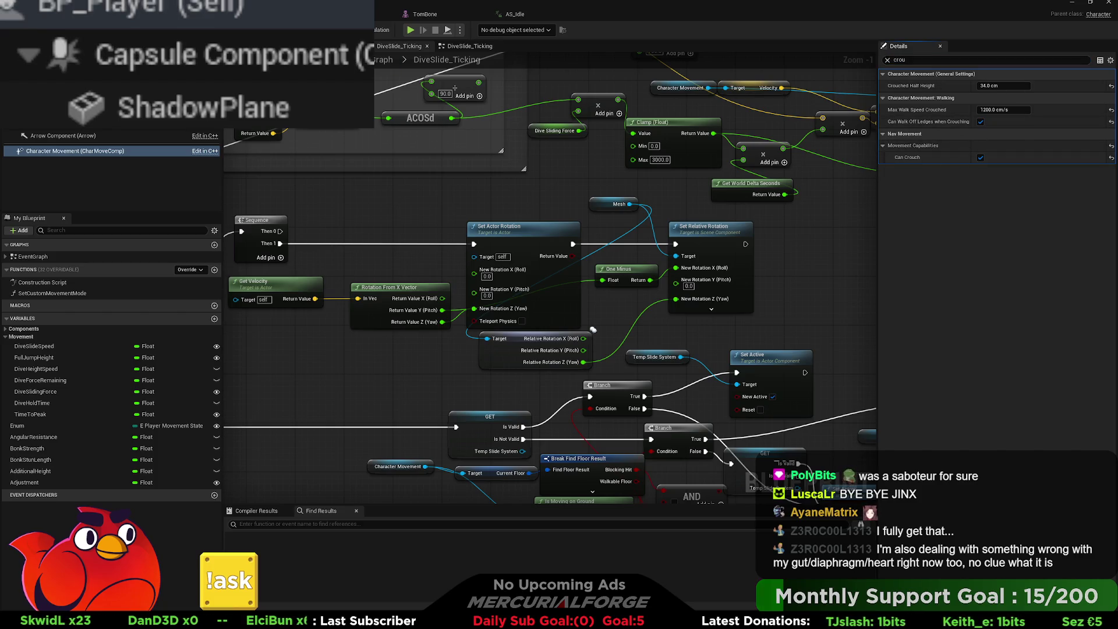
{"action": "key", "text": "ctrl+Tab"}
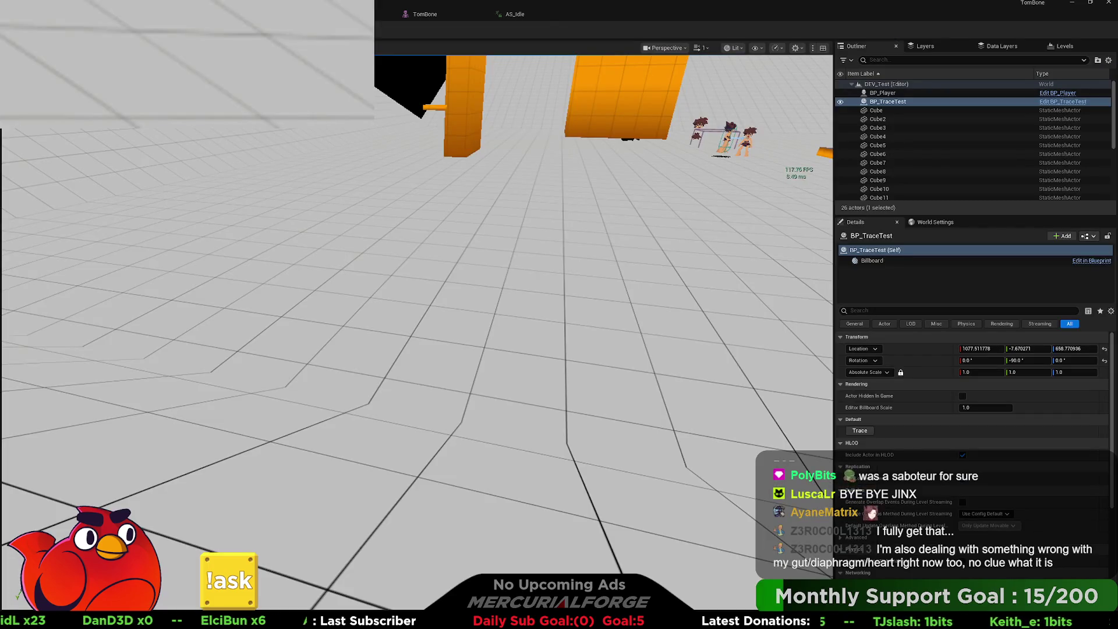
- Play-test the ledge change by moving and diving, then return to the DiveSlide_Ticking graph
{"action": "key", "text": "alt+p"}
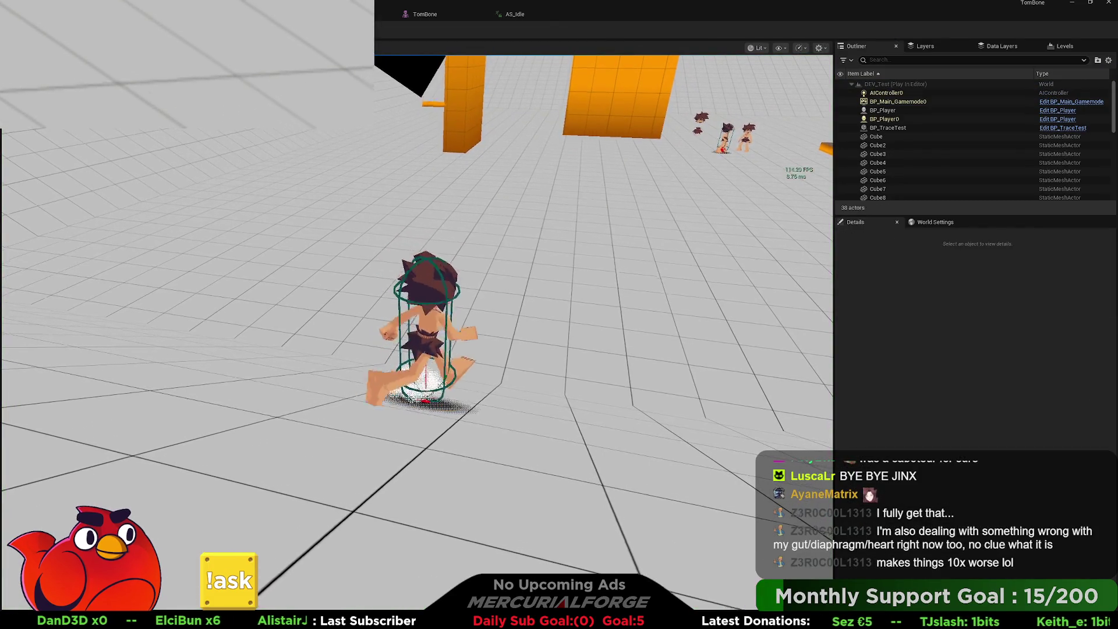
{"action": "key", "text": "a"}
{"action": "key", "text": "space"}
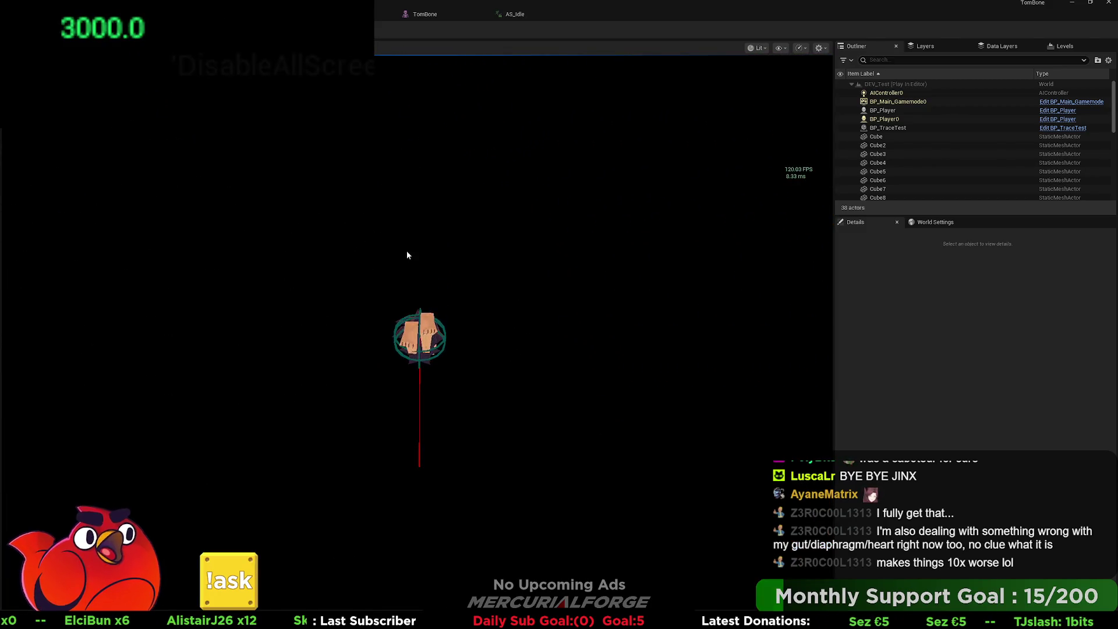
{"action": "key", "text": "Escape"}
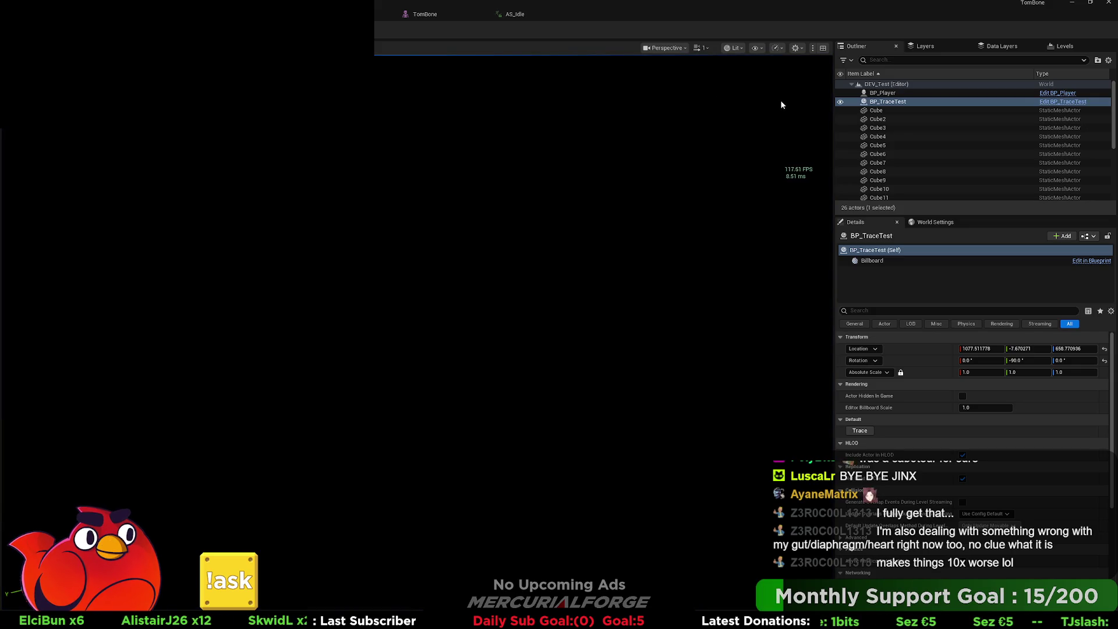
{"action": "left_click", "coordinate": [309, 14]}
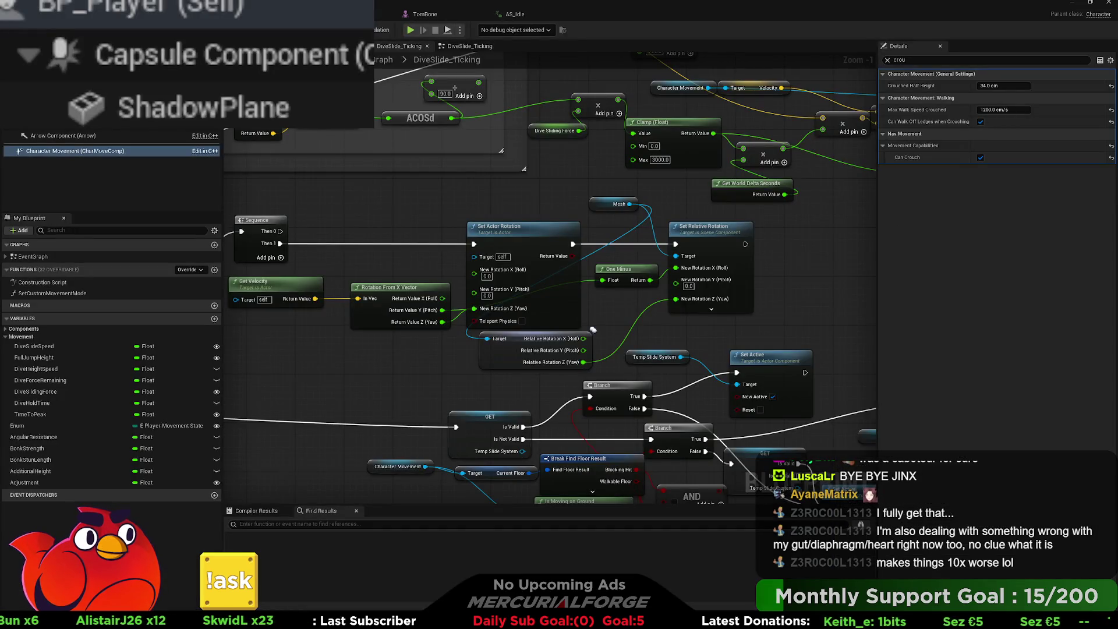
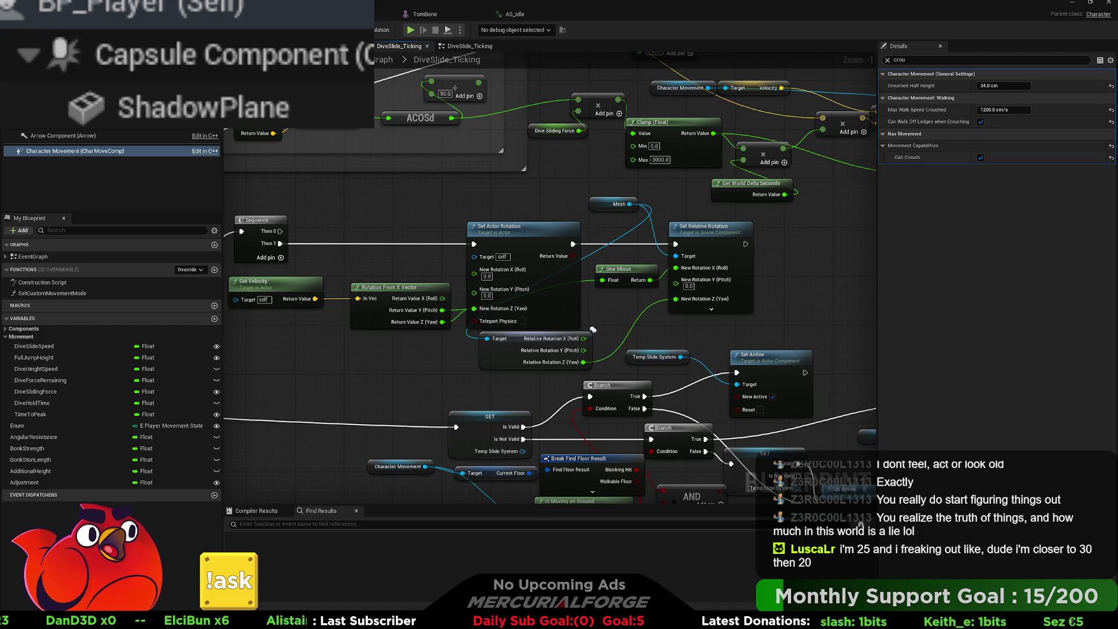
- Bring CharacterMovementComponent.cpp on GitHub to the front and list all its symbols
{"action": "key", "text": "alt+Tab"}
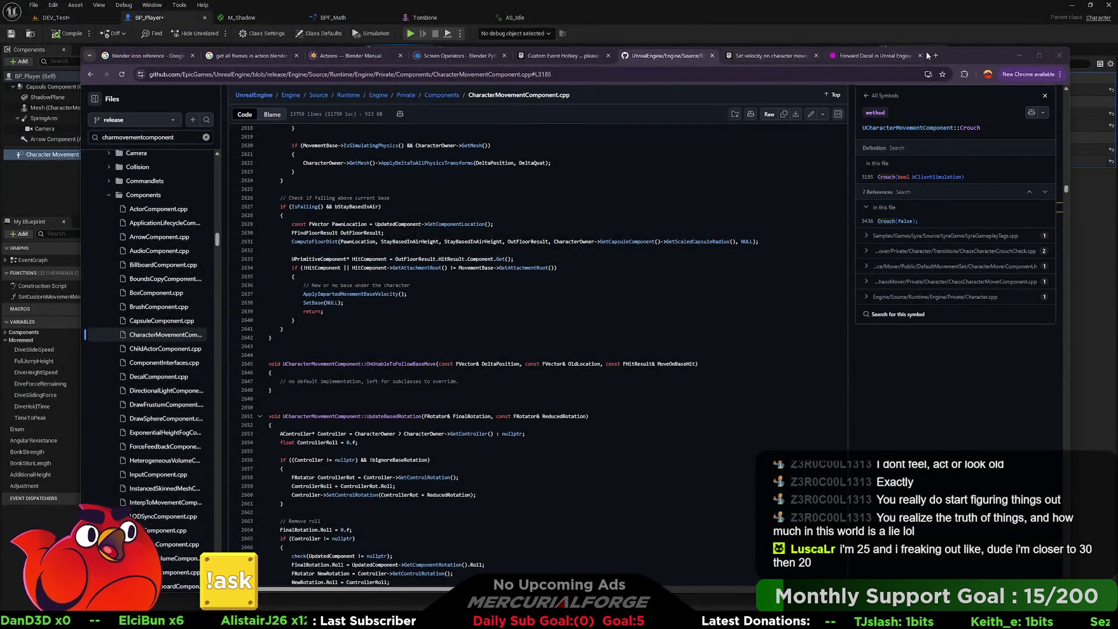
{"action": "mouse_move", "coordinate": [974, 53]}
{"action": "left_mouse_down"}
{"action": "mouse_move", "coordinate": [966, 30]}
{"action": "mouse_move", "coordinate": [976, 47]}
{"action": "left_mouse_up"}
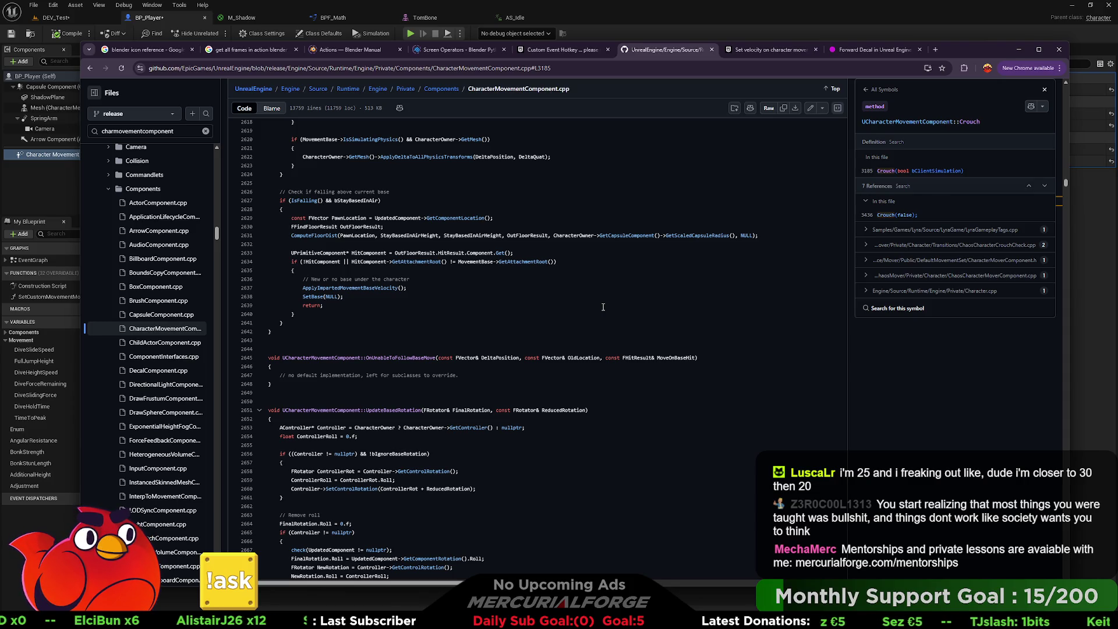
{"action": "left_click", "coordinate": [882, 90]}
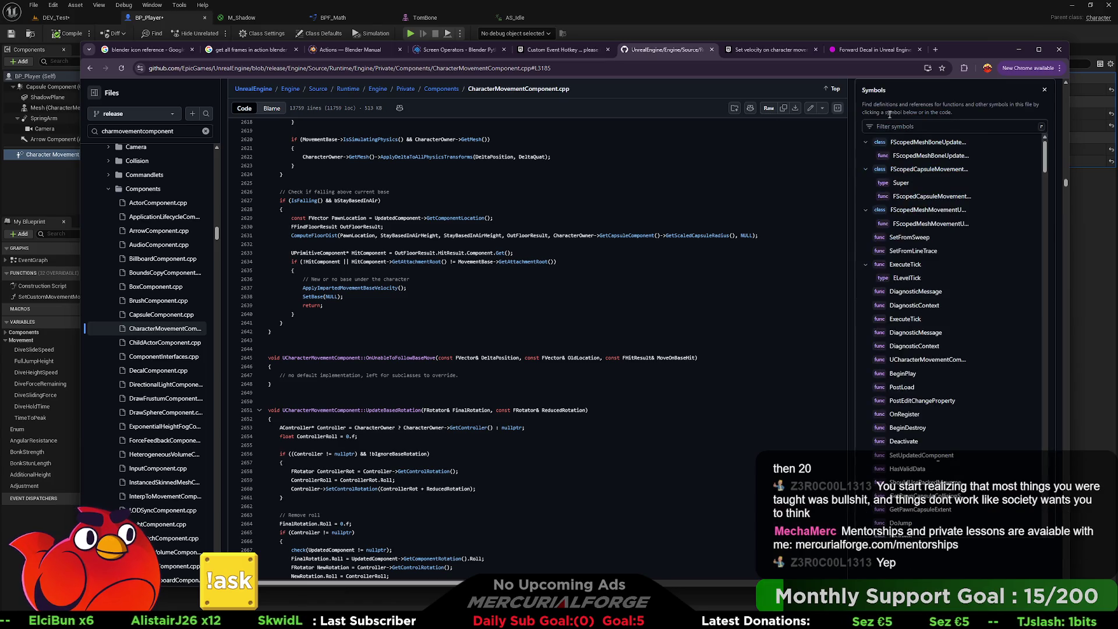
- Filter the symbols for 'crouch' and jump to the Crouch definition at line 3185
{"action": "left_click", "coordinate": [902, 127]}
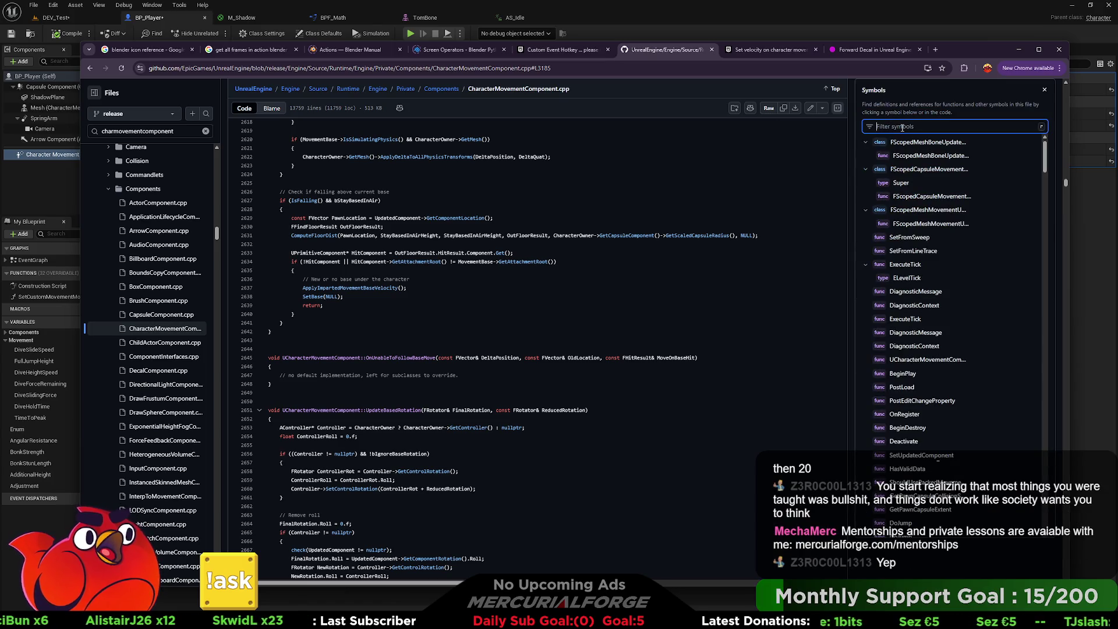
{"action": "type", "text": "crouch"}
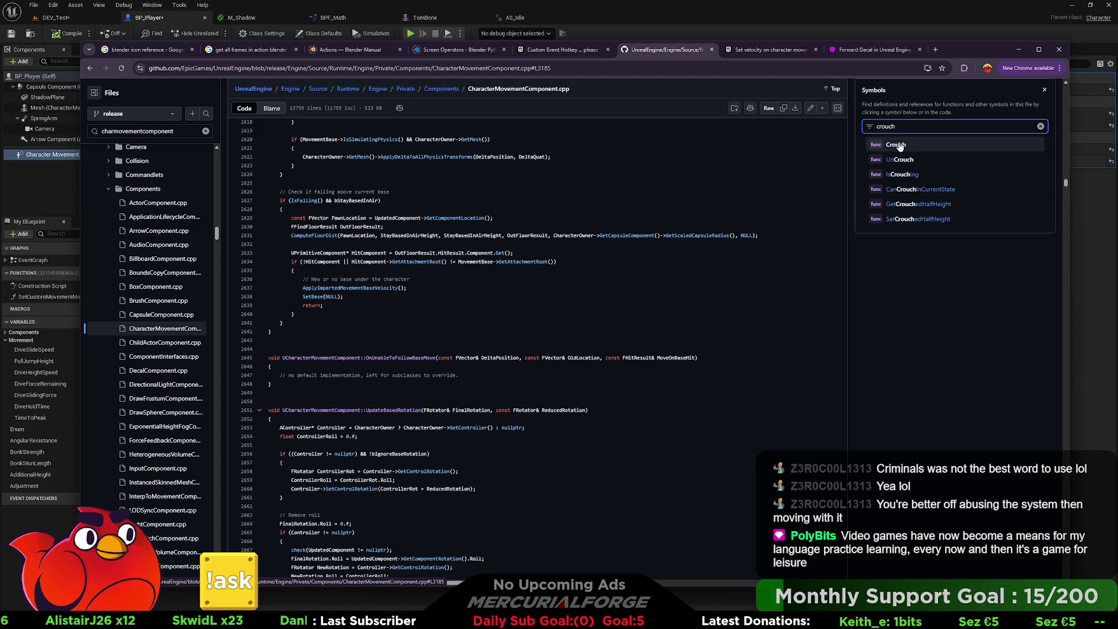
{"action": "left_click", "coordinate": [900, 147]}
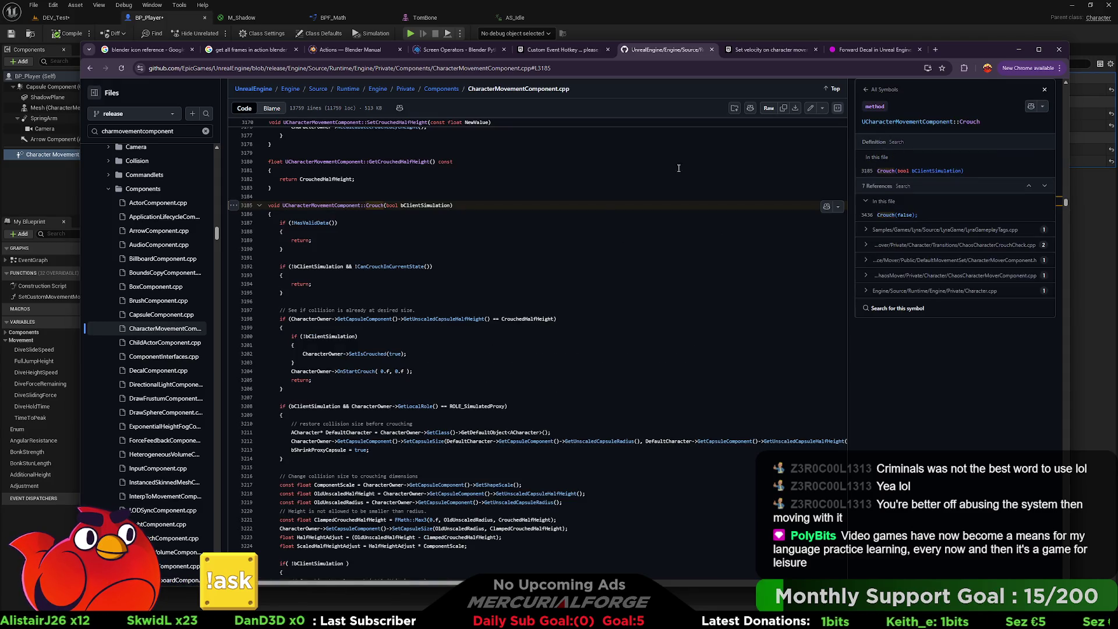
- Read down UCharacterMovementComponent::Crouch to the code shrinking the capsule to crouched half-height
{"action": "scroll", "coordinate": [558, 254], "scroll_direction": "down", "scroll_amount": 1}
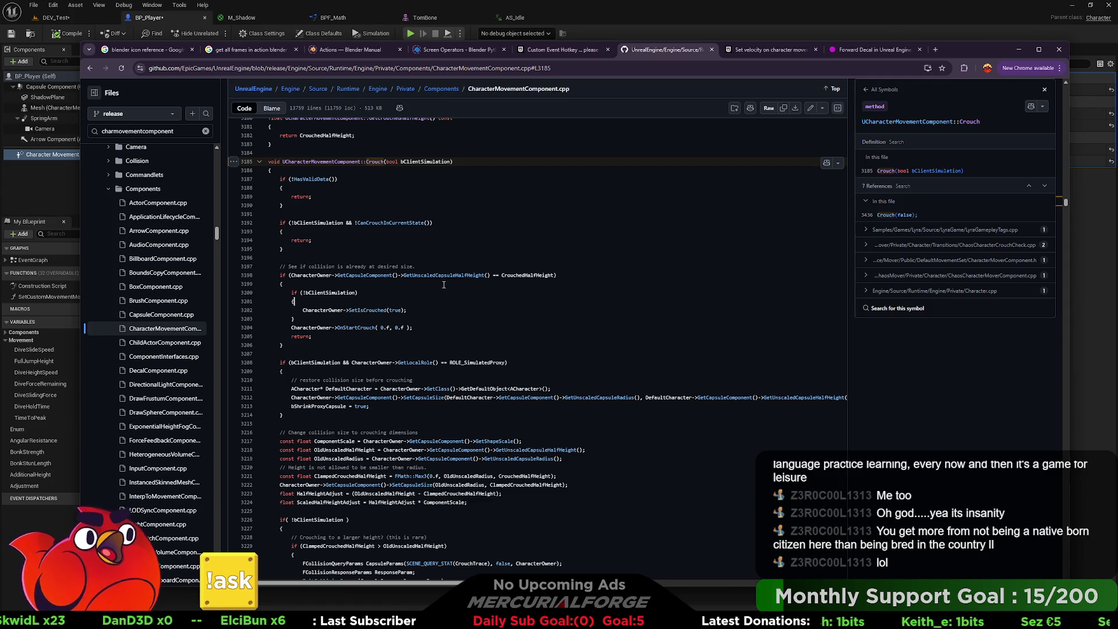
{"action": "left_click", "coordinate": [436, 267]}
{"action": "scroll", "coordinate": [472, 264], "scroll_direction": "down", "scroll_amount": 1}
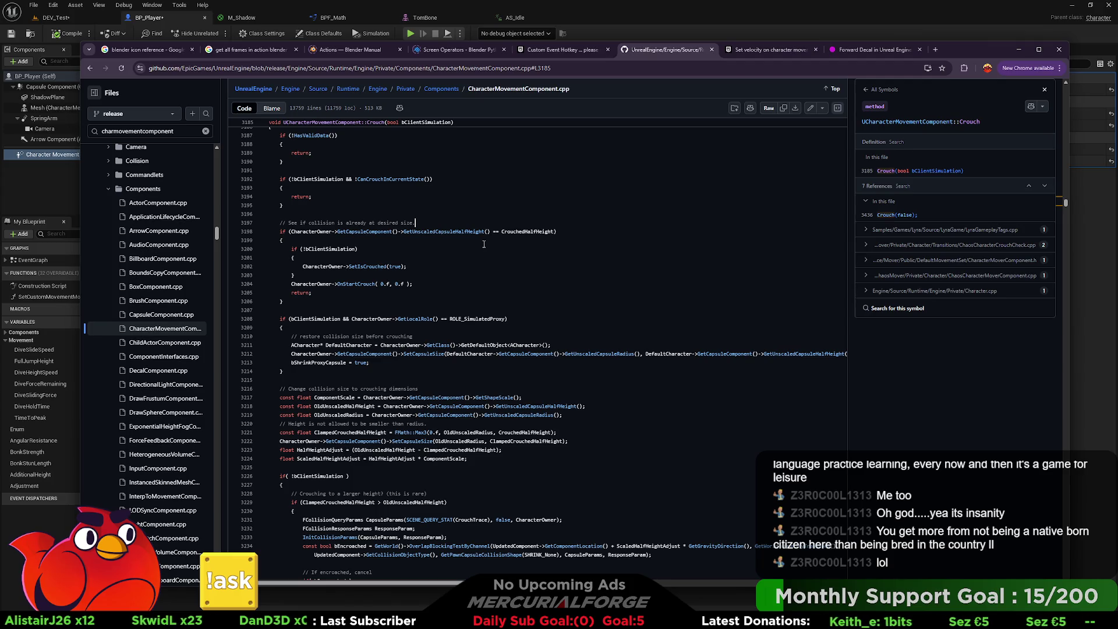
{"action": "scroll", "coordinate": [484, 244], "scroll_direction": "down", "scroll_amount": 2}
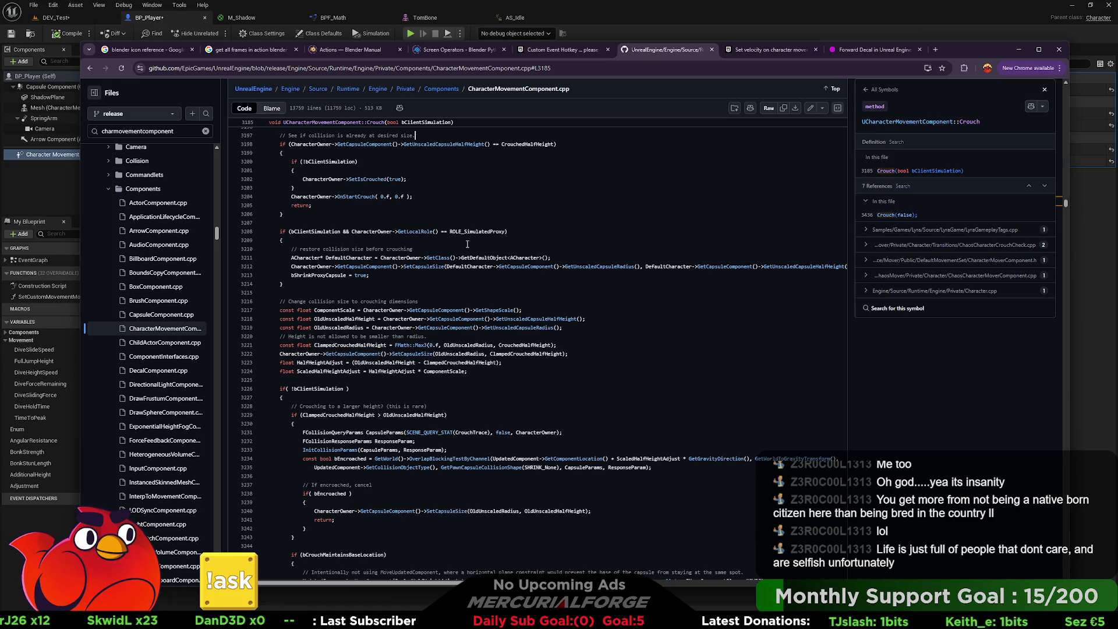
{"action": "scroll", "coordinate": [467, 244], "scroll_direction": "down", "scroll_amount": 1}
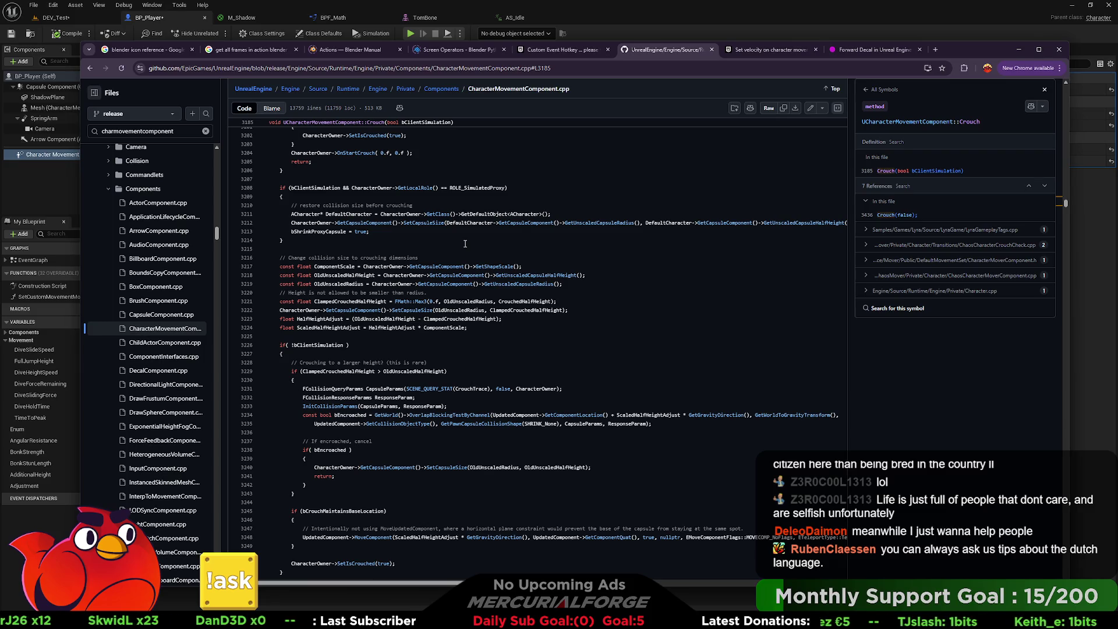
{"action": "scroll", "coordinate": [465, 243], "scroll_direction": "down", "scroll_amount": 1}
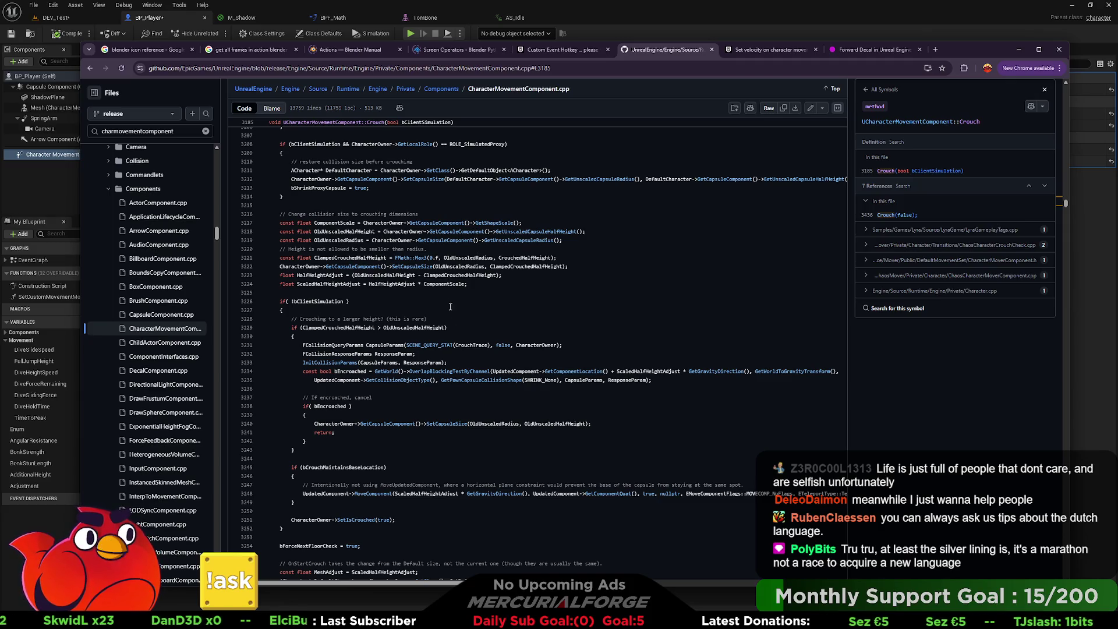
{"action": "left_click", "coordinate": [478, 286]}
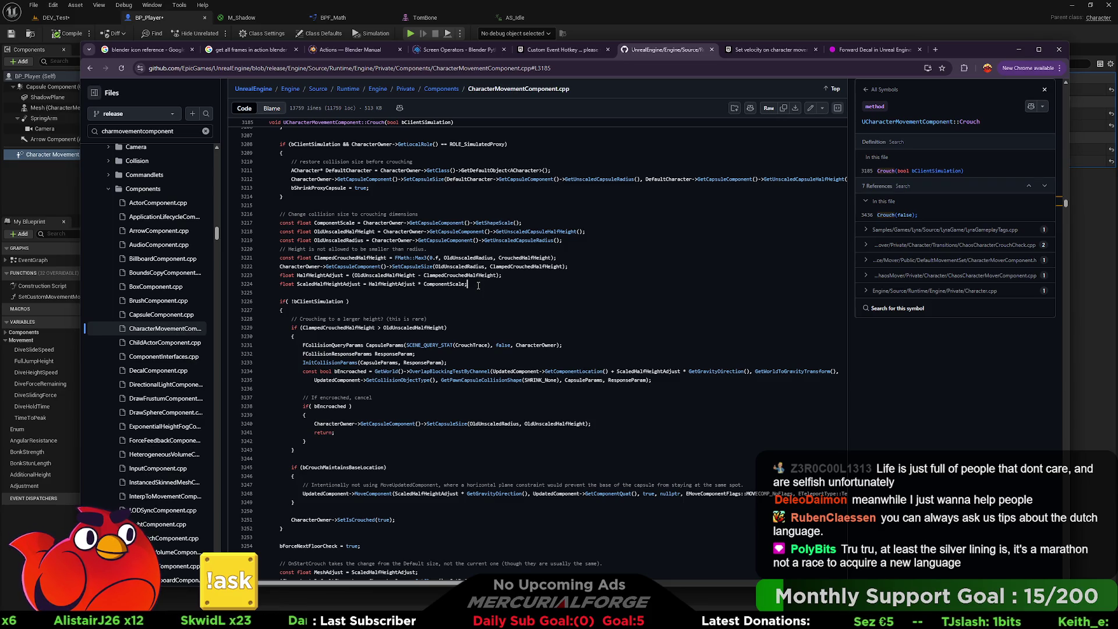
{"action": "scroll", "coordinate": [478, 285], "scroll_direction": "down", "scroll_amount": 1}
{"action": "left_click", "coordinate": [451, 265]}
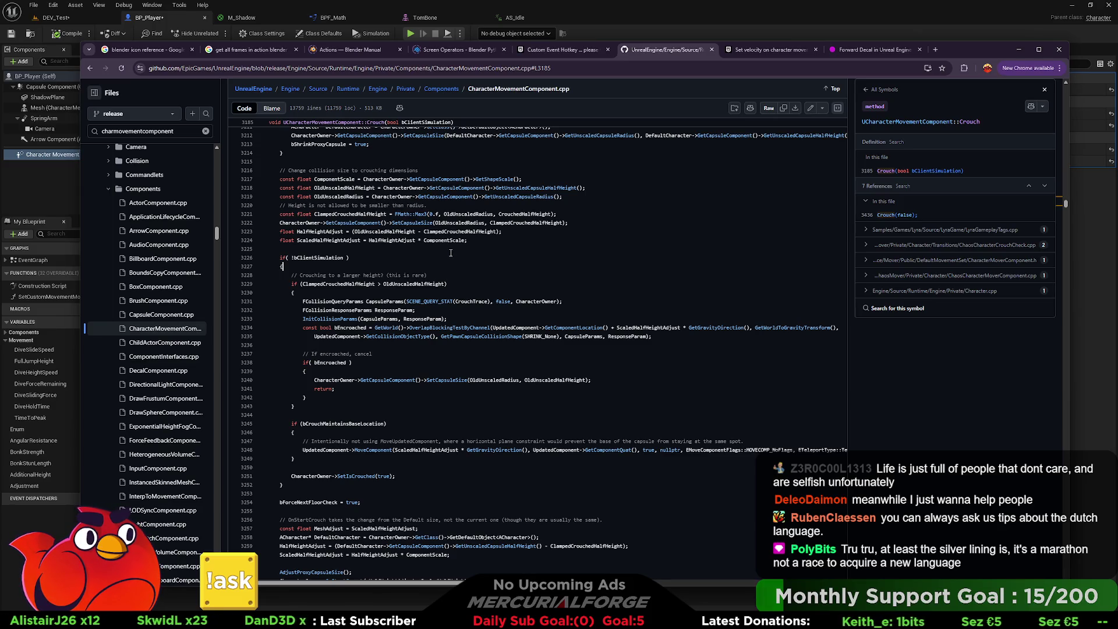
{"action": "scroll", "coordinate": [550, 308], "scroll_direction": "up", "scroll_amount": 3}
{"action": "scroll", "coordinate": [550, 309], "scroll_direction": "down", "scroll_amount": 4}
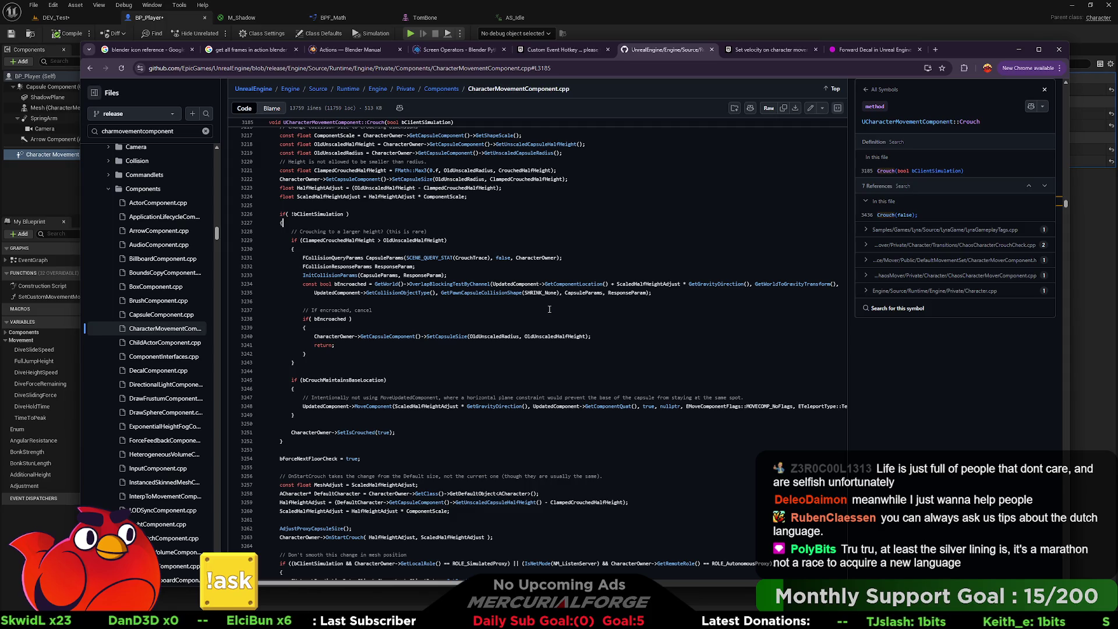
{"action": "scroll", "coordinate": [550, 309], "scroll_direction": "down", "scroll_amount": 2}
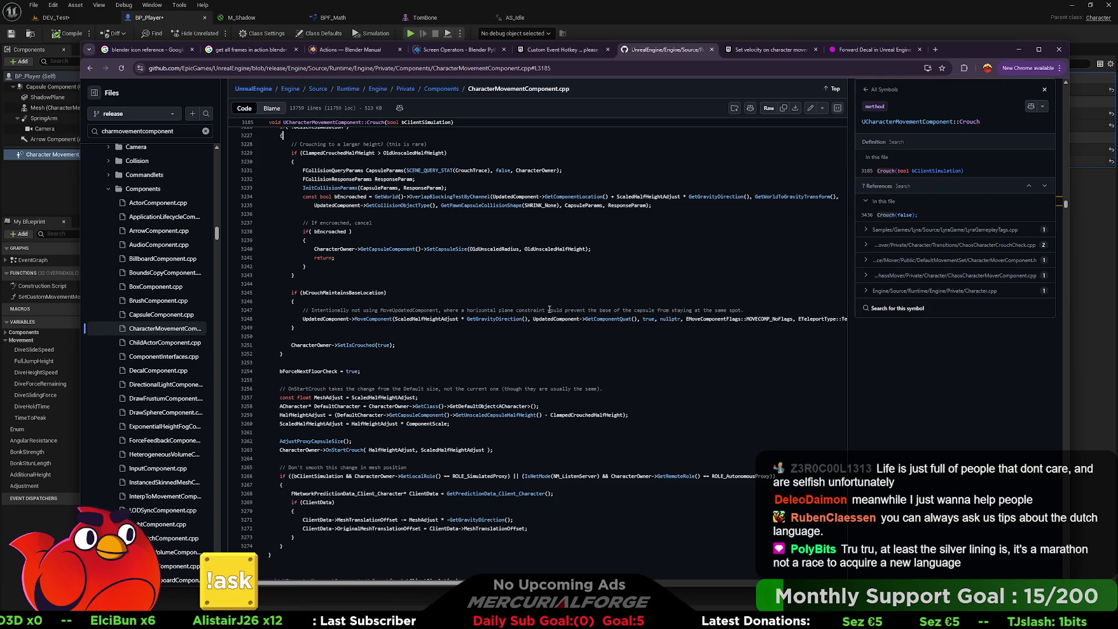
{"action": "scroll", "coordinate": [476, 330], "scroll_direction": "up", "scroll_amount": 3}
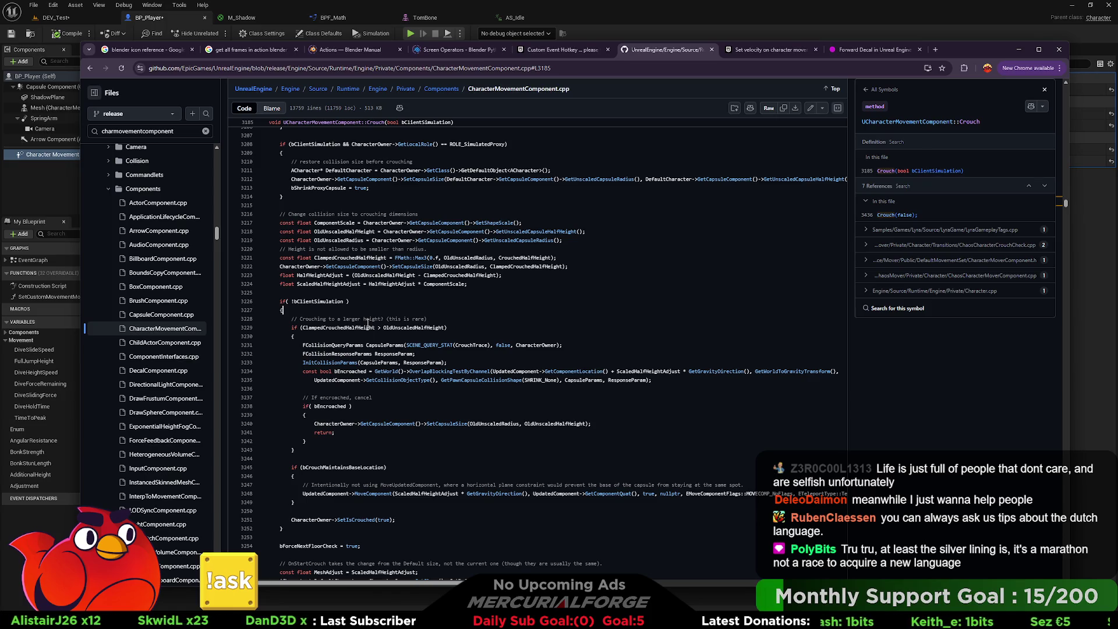
{"action": "scroll", "coordinate": [368, 324], "scroll_direction": "up", "scroll_amount": 1}
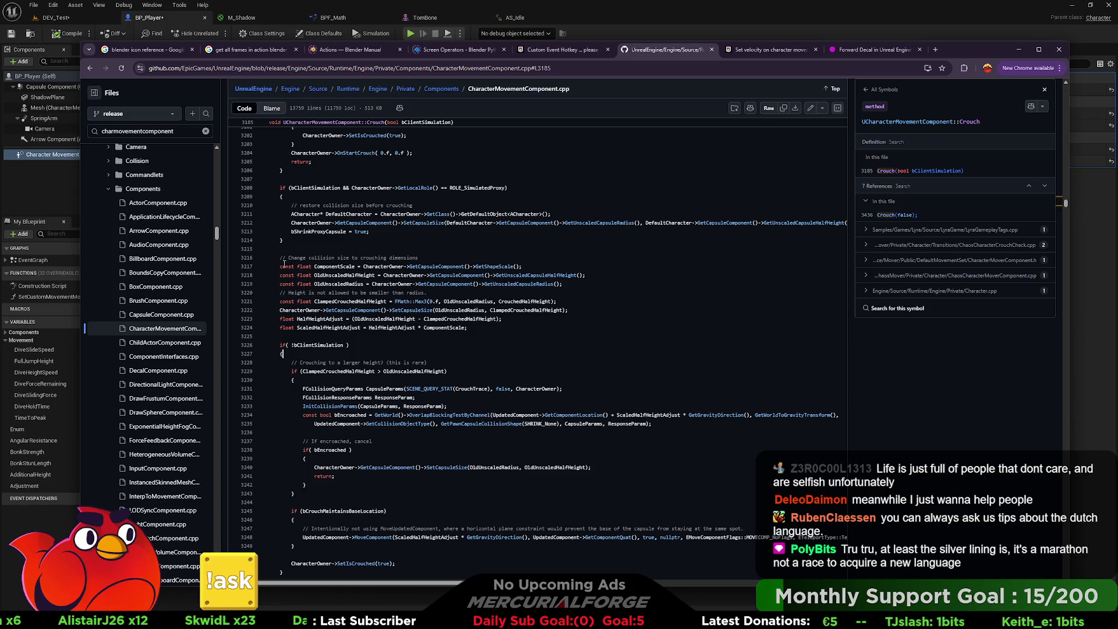
{"action": "left_click_drag", "start_coordinate": [280, 258], "coordinate": [458, 258]}
{"action": "left_click", "coordinate": [443, 258]}
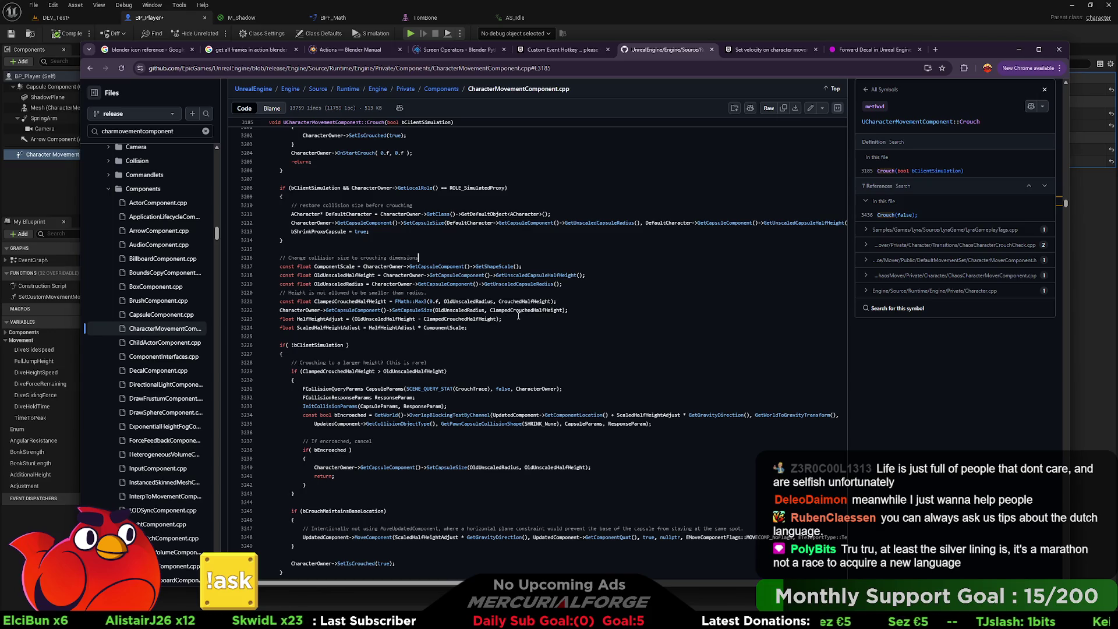
{"action": "scroll", "coordinate": [338, 336], "scroll_direction": "down", "scroll_amount": 3}
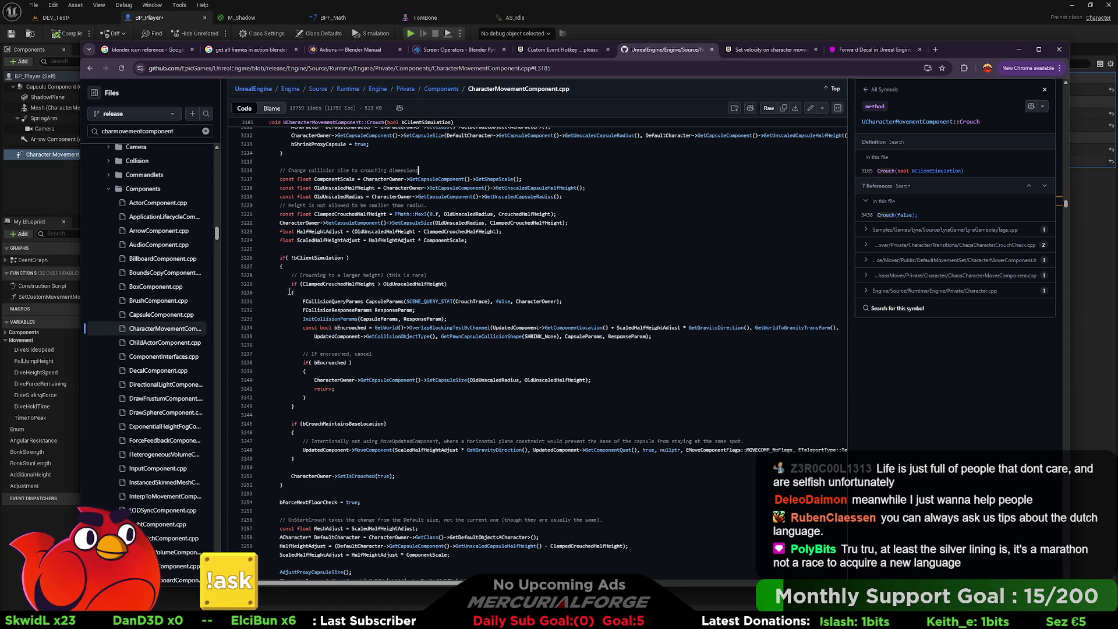
{"action": "scroll", "coordinate": [291, 291], "scroll_direction": "down", "scroll_amount": 3}
{"action": "scroll", "coordinate": [285, 338], "scroll_direction": "up", "scroll_amount": 1}
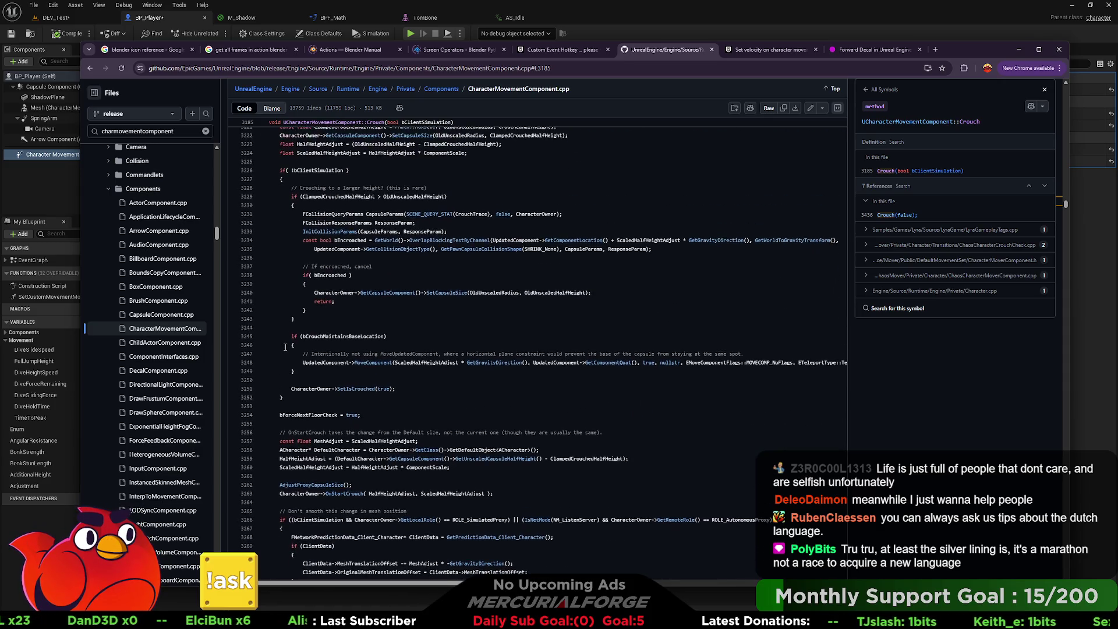
{"action": "scroll", "coordinate": [285, 347], "scroll_direction": "down", "scroll_amount": 1}
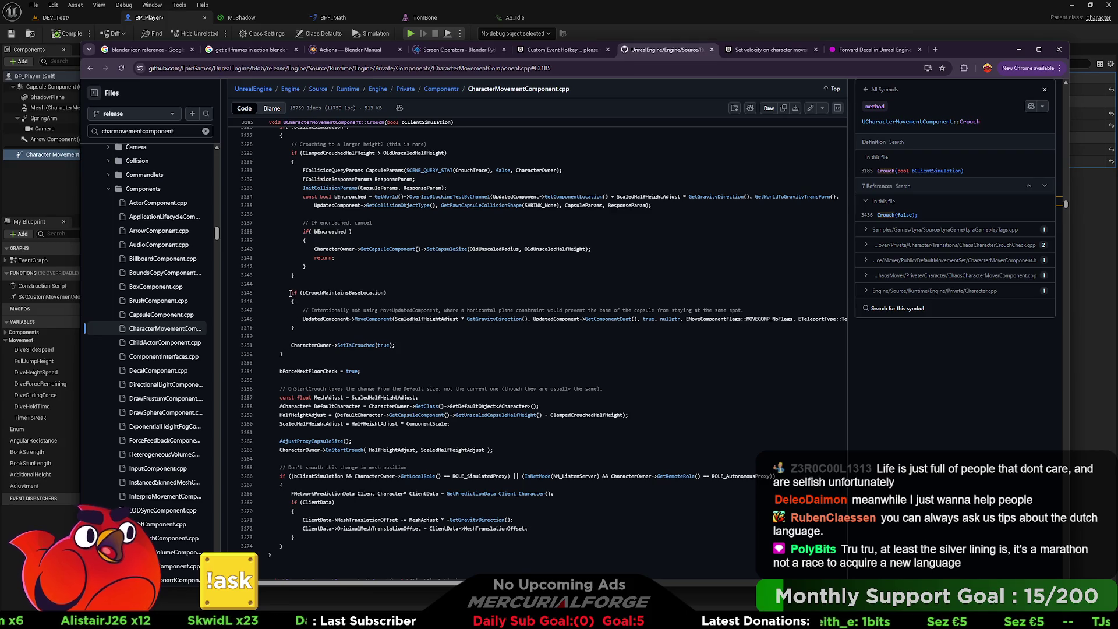
{"action": "mouse_move", "coordinate": [291, 293]}
{"action": "left_mouse_down"}
{"action": "mouse_move", "coordinate": [339, 294]}
{"action": "mouse_move", "coordinate": [359, 312]}
{"action": "mouse_move", "coordinate": [295, 328]}
{"action": "left_mouse_up"}
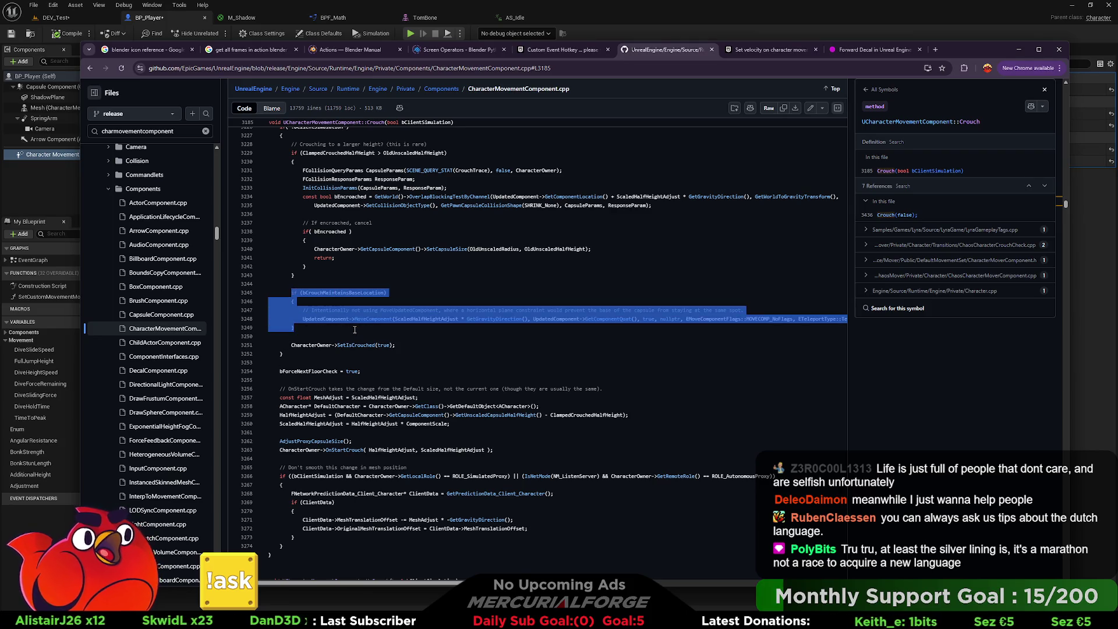
{"action": "left_click", "coordinate": [403, 306]}
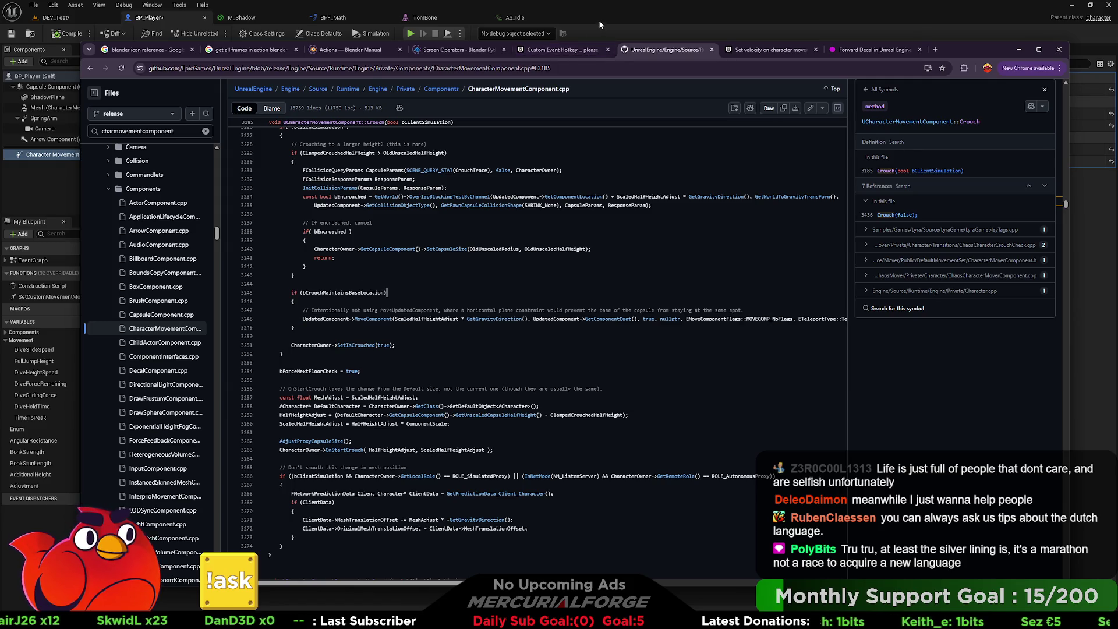
{"action": "left_click", "coordinate": [599, 20]}
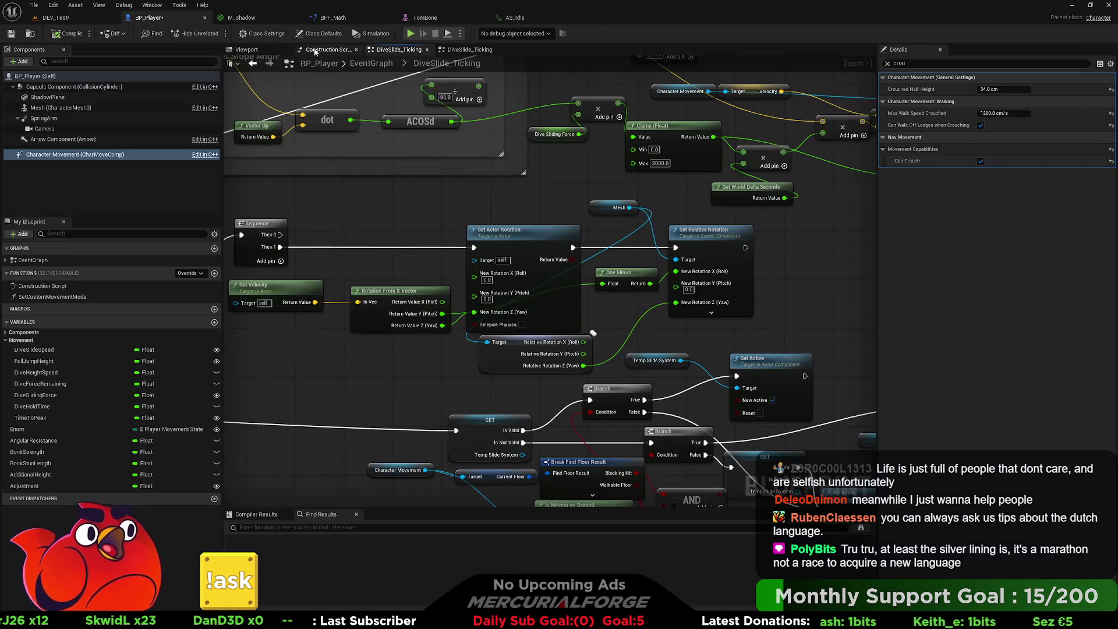
{"action": "left_click", "coordinate": [932, 63]}
{"action": "type", "text": "base l"}
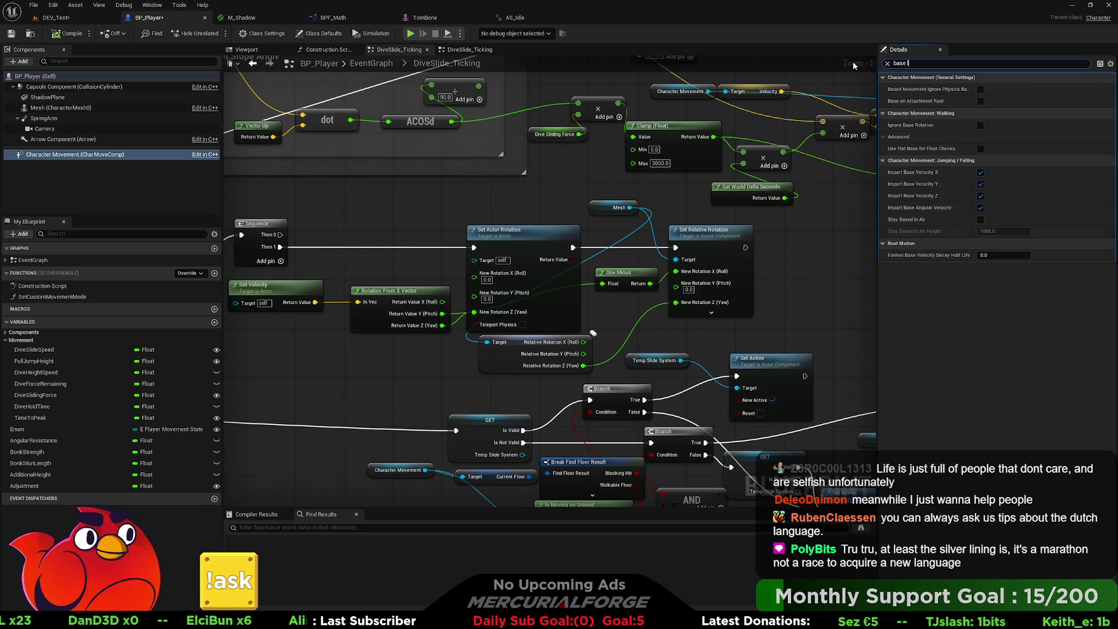
{"action": "type", "text": "o"}
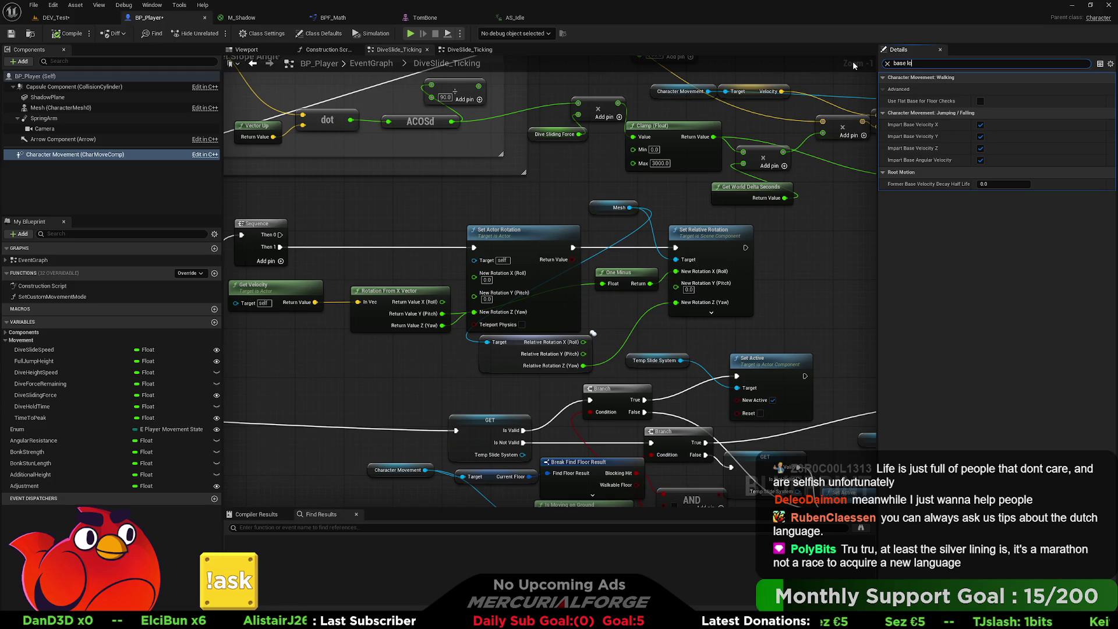
{"action": "type", "text": "c"}
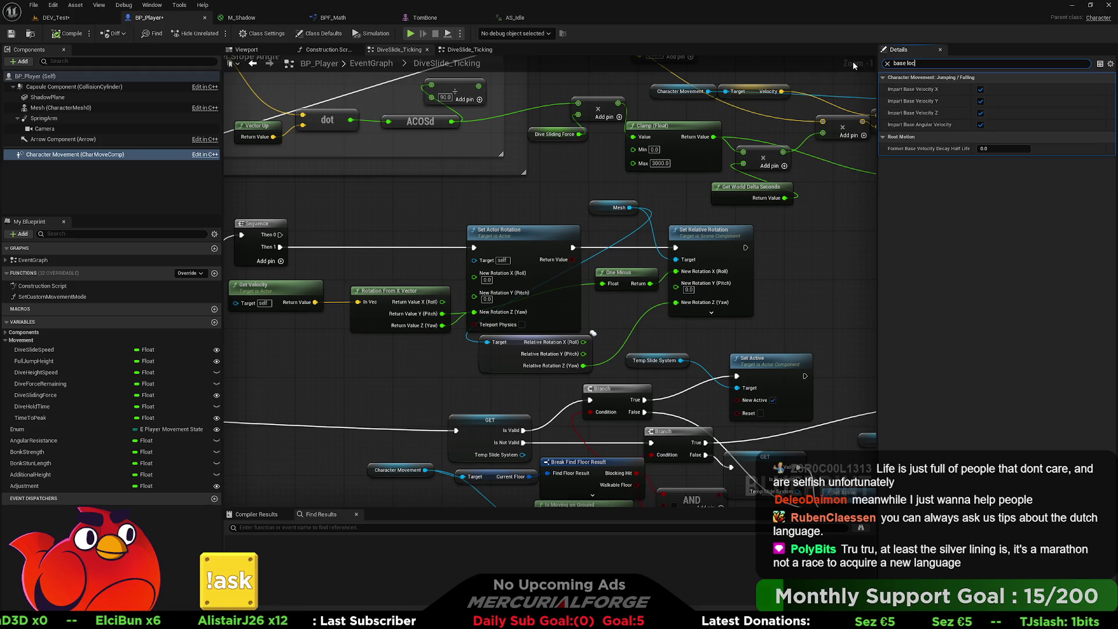
{"action": "key", "text": "BackSpace"}
{"action": "key", "text": "BackSpace"}
{"action": "key", "text": "BackSpace"}
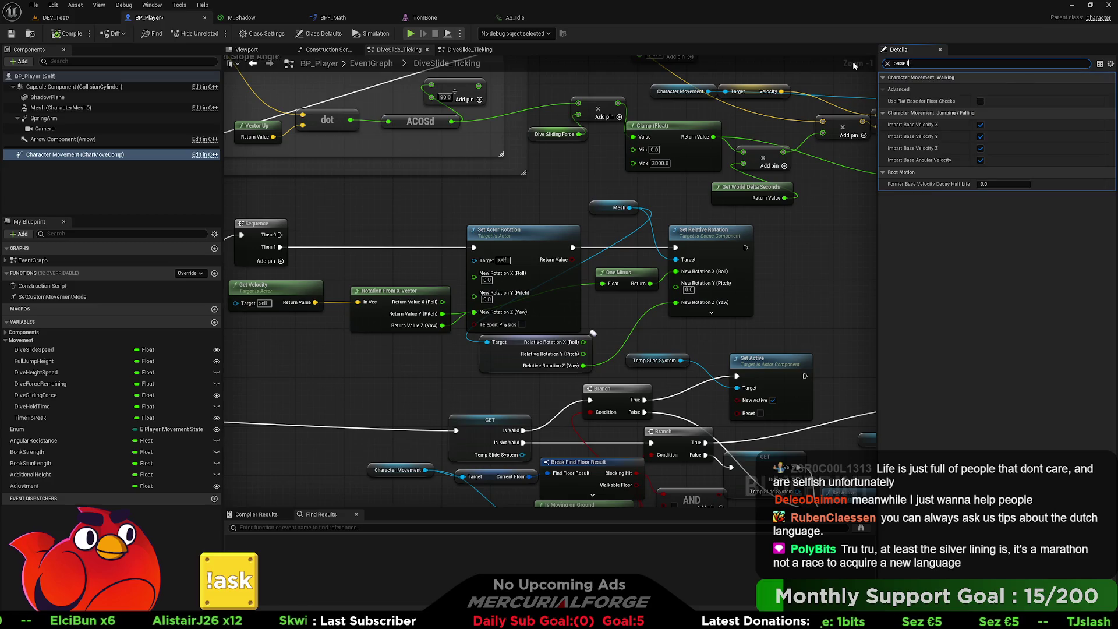
{"action": "left_click", "coordinate": [75, 86]}
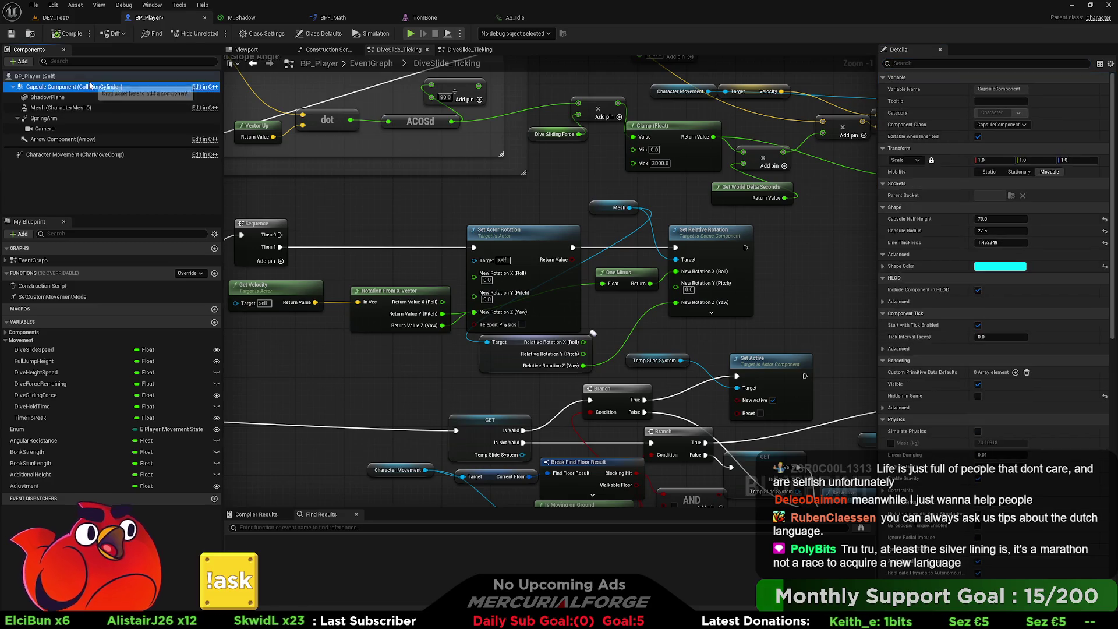
{"action": "left_click", "coordinate": [905, 63]}
{"action": "type", "text": "ba"}
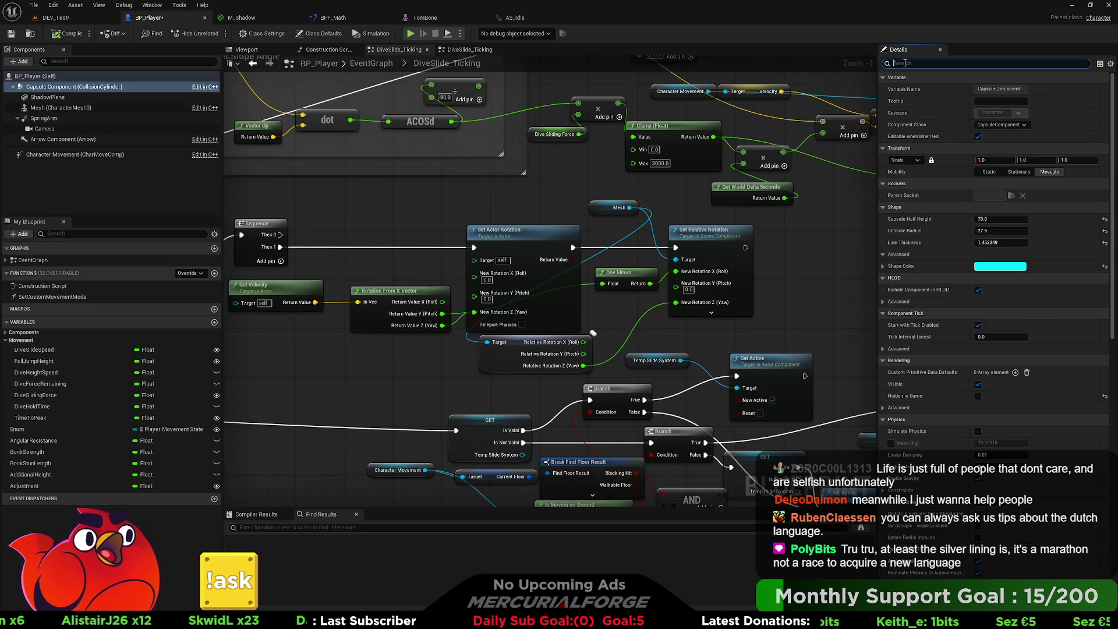
{"action": "type", "text": "se"}
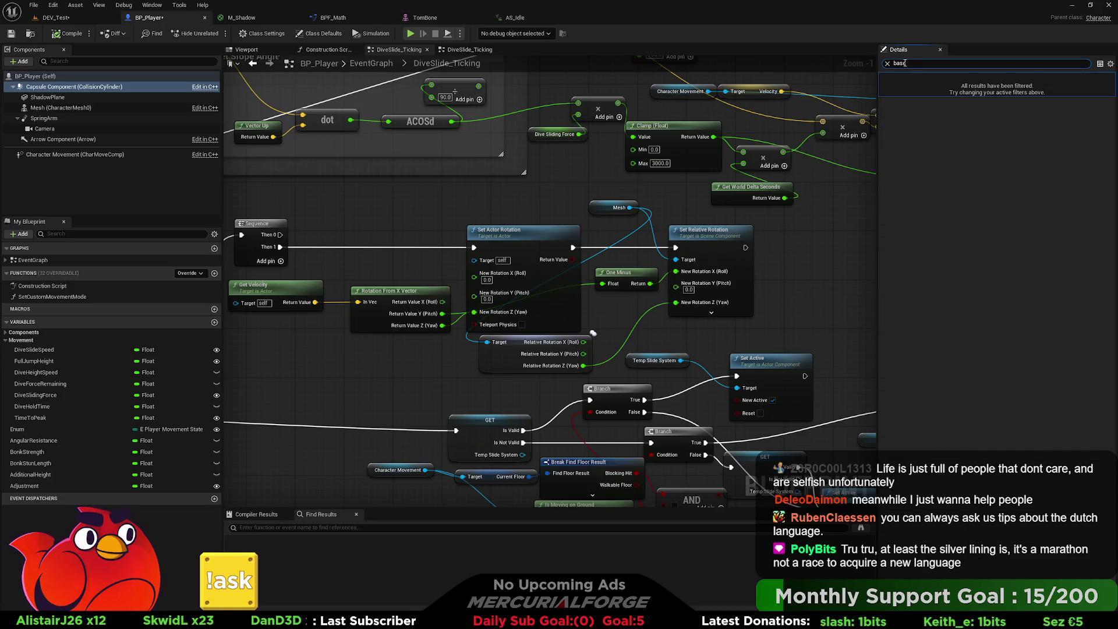
{"action": "left_click", "coordinate": [145, 76]}
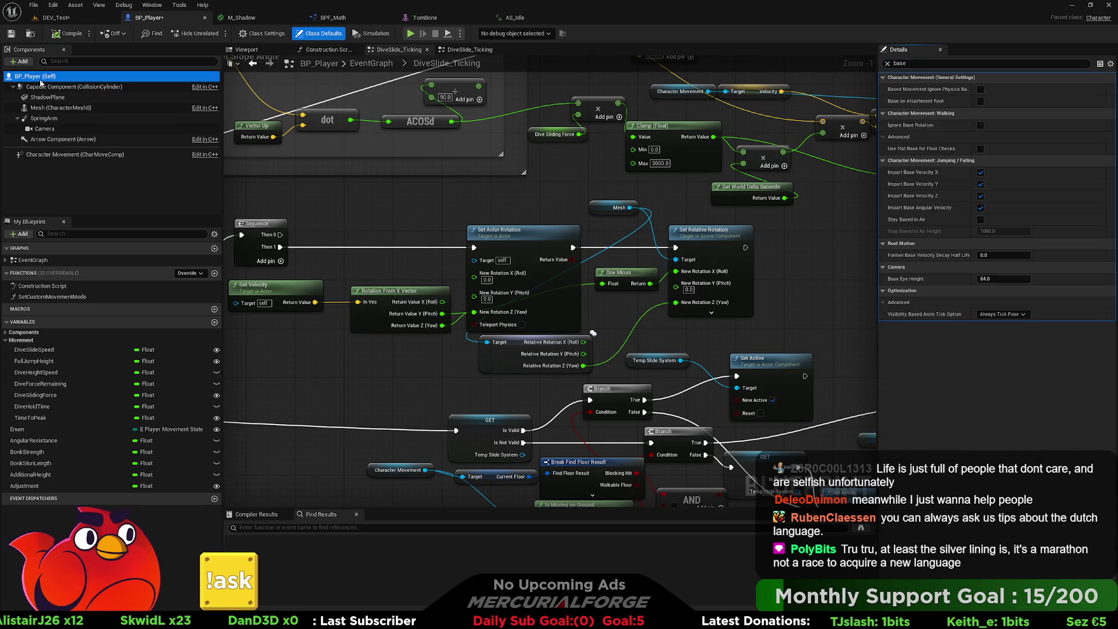
{"action": "left_click", "coordinate": [934, 63]}
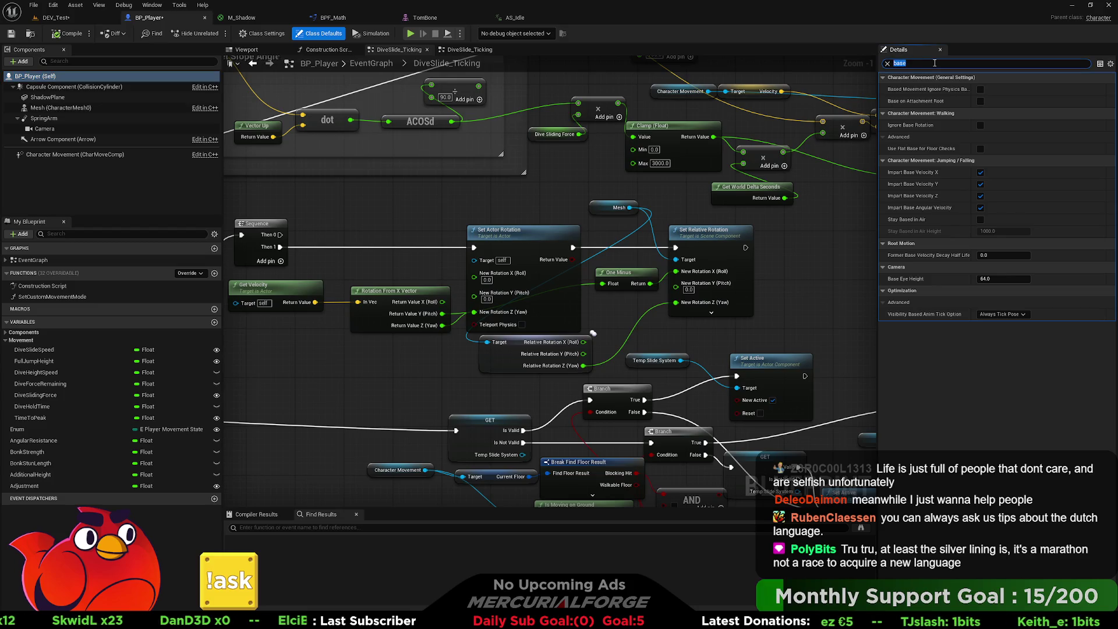
{"action": "left_click", "coordinate": [935, 63]}
{"action": "key", "text": "BackSpace"}
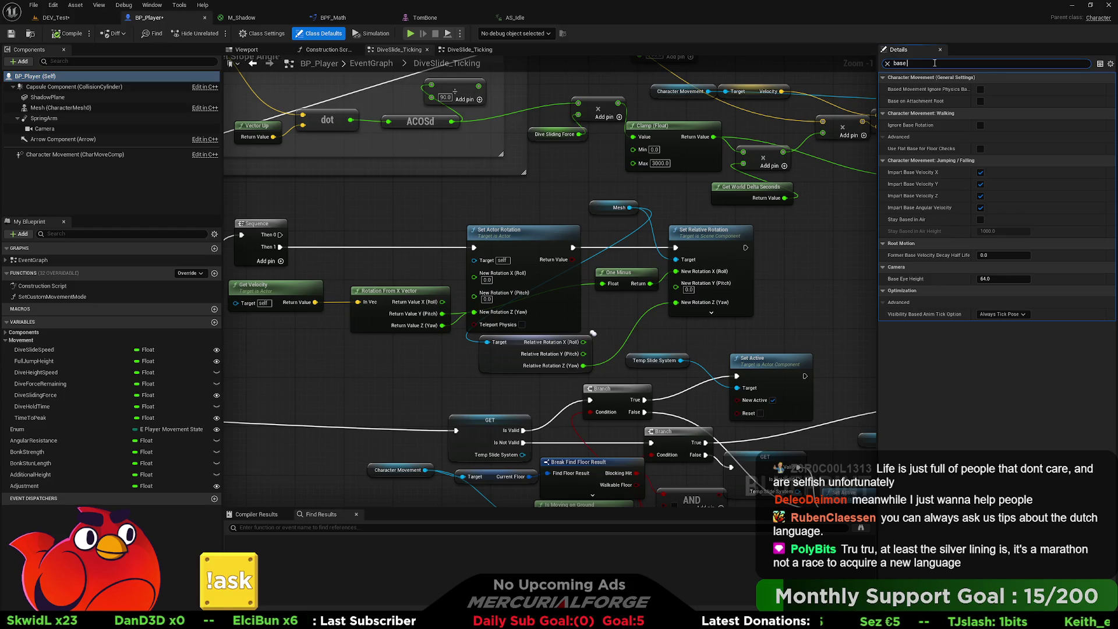
{"action": "type", "text": "lo"}
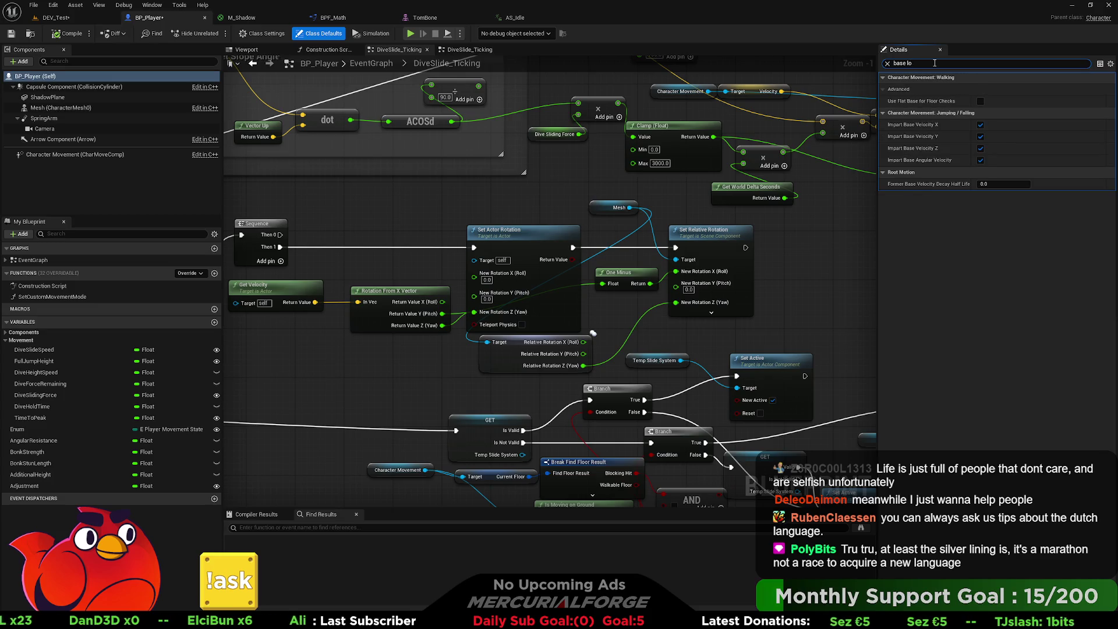
{"action": "key", "text": "BackSpace"}
{"action": "key", "text": "BackSpace"}
{"action": "key", "text": "BackSpace"}
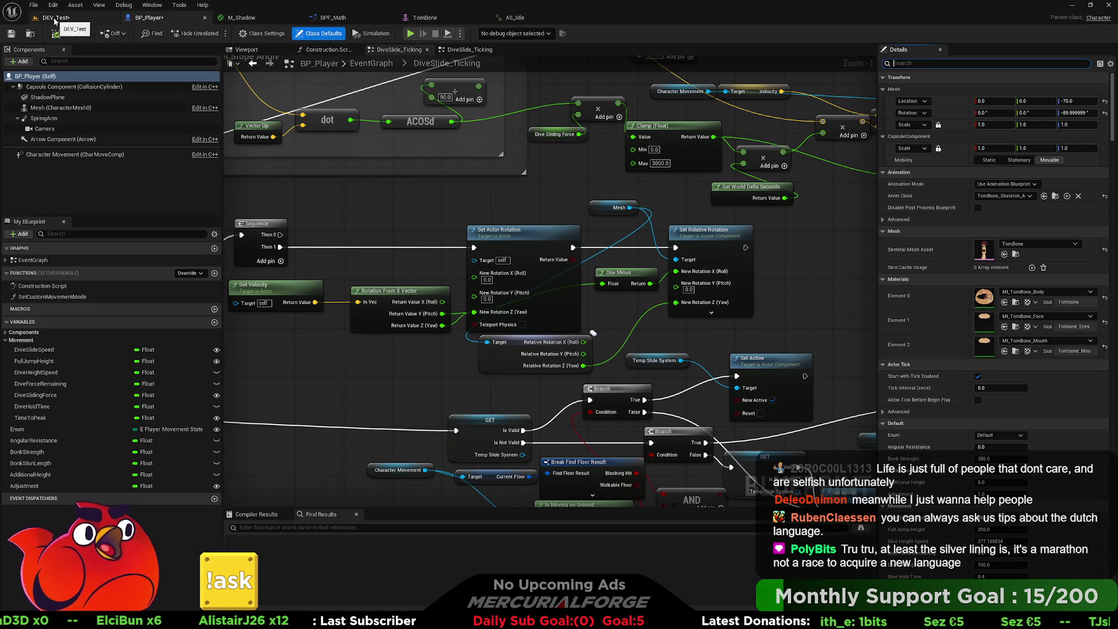
{"action": "key", "text": "alt+Tab"}
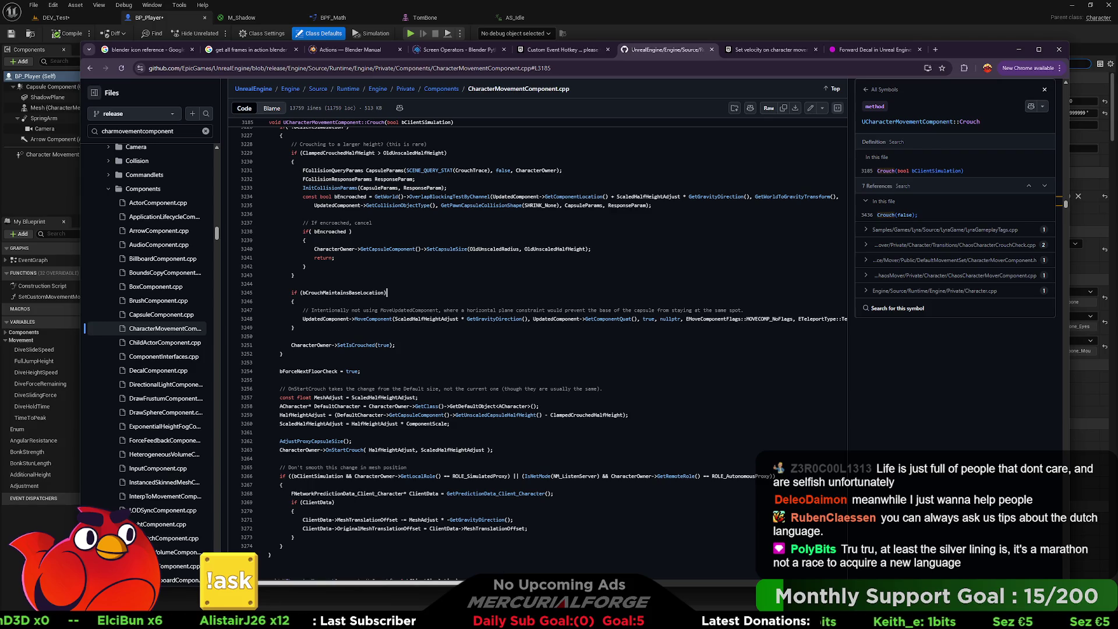
- Look up GetComponentQuat, then MoveComponent, from the base-location move call in Crouch
{"action": "scroll", "coordinate": [362, 582], "scroll_direction": "right", "scroll_amount": 5}
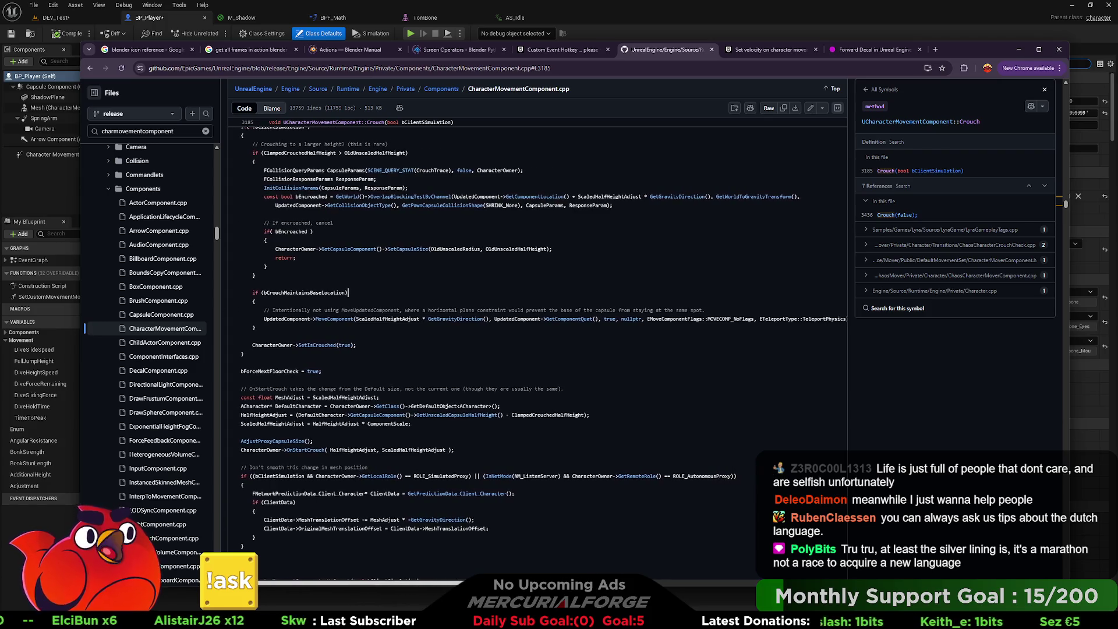
{"action": "scroll", "coordinate": [362, 582], "scroll_direction": "right", "scroll_amount": 4}
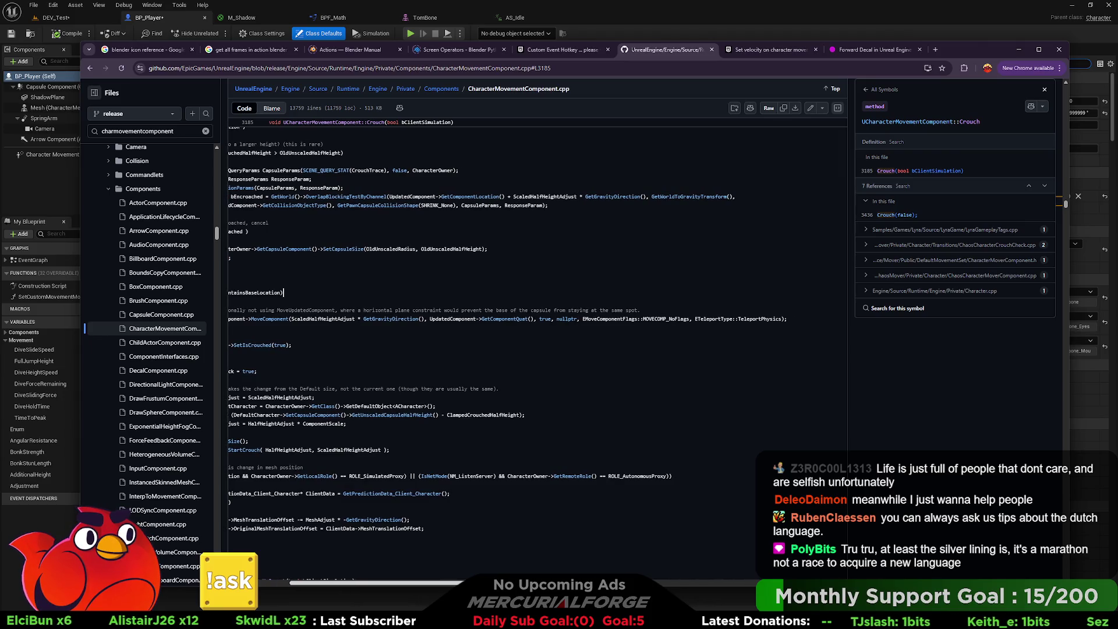
{"action": "scroll", "coordinate": [361, 582], "scroll_direction": "right", "scroll_amount": 3}
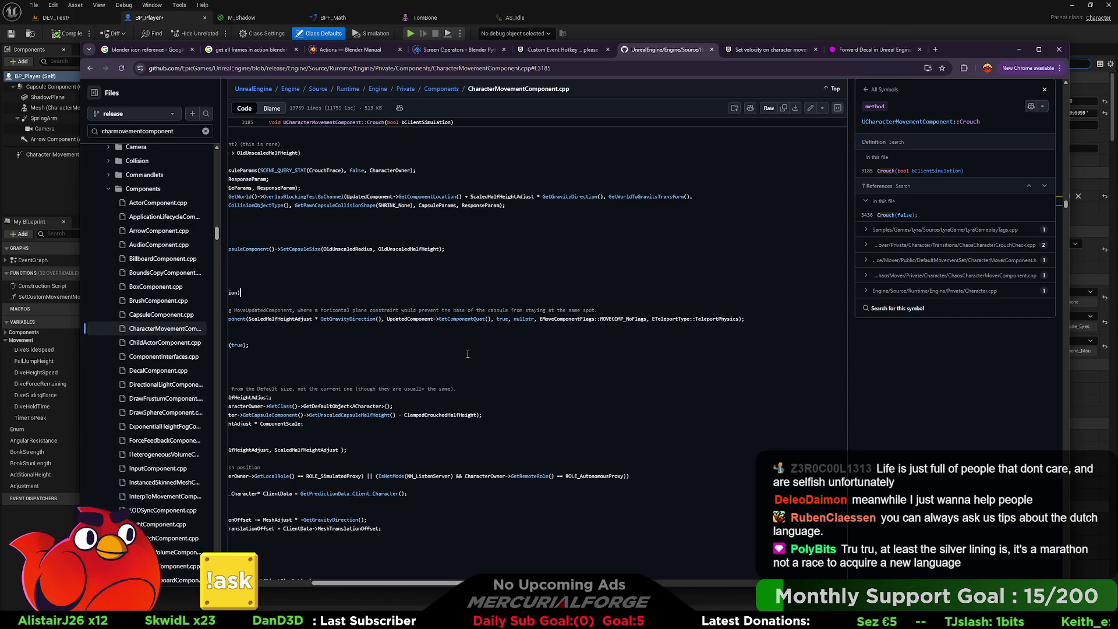
{"action": "left_click", "coordinate": [465, 319]}
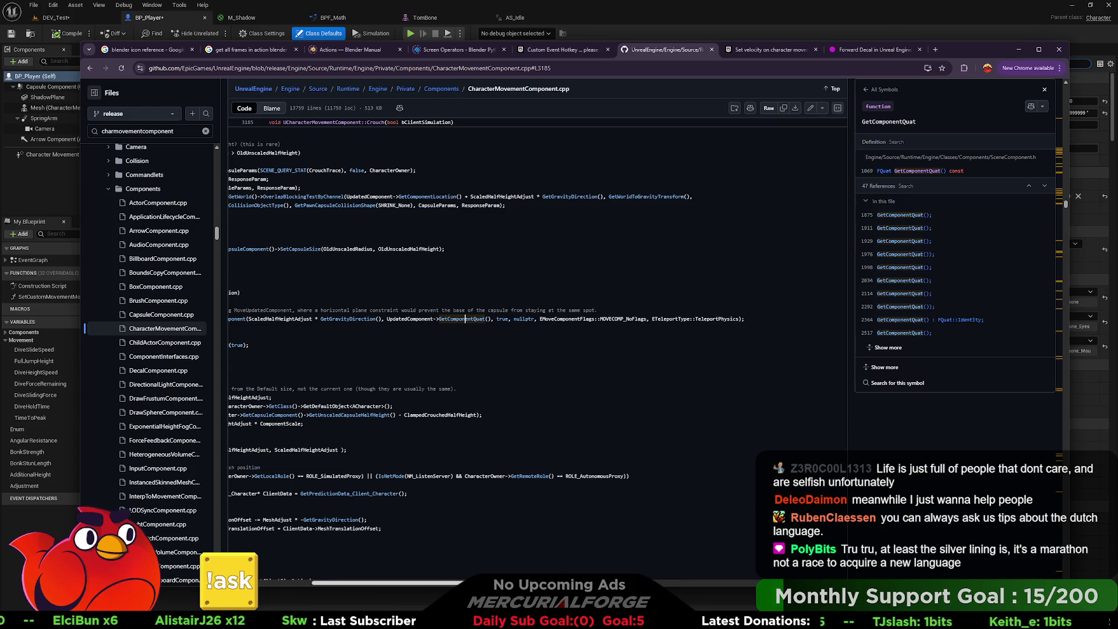
{"action": "scroll", "coordinate": [557, 568], "scroll_direction": "left", "scroll_amount": 3}
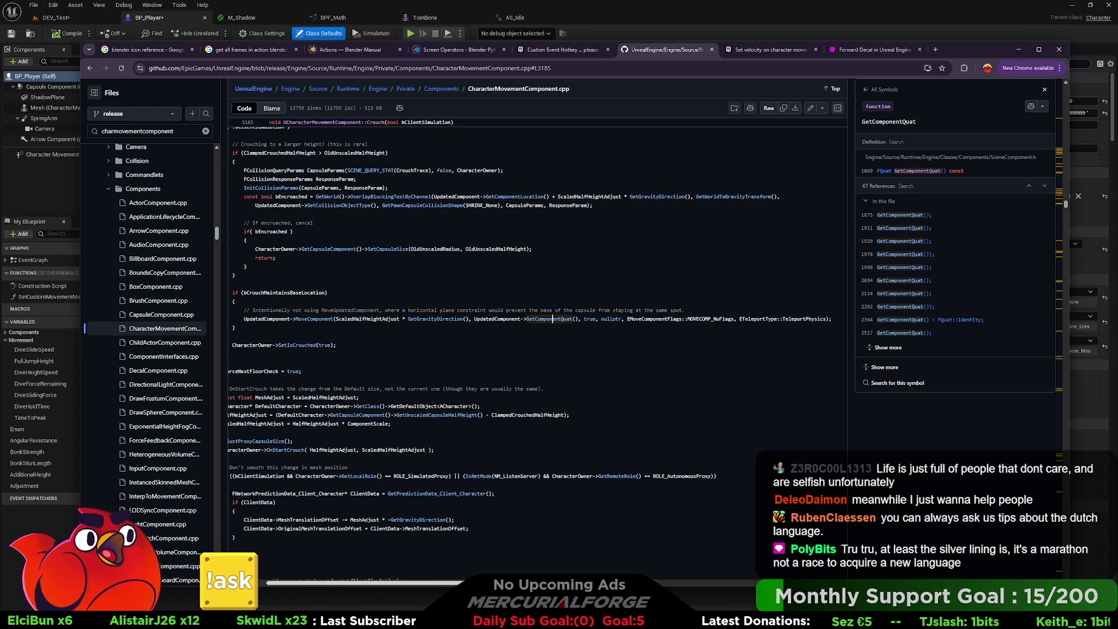
{"action": "left_click", "coordinate": [308, 318]}
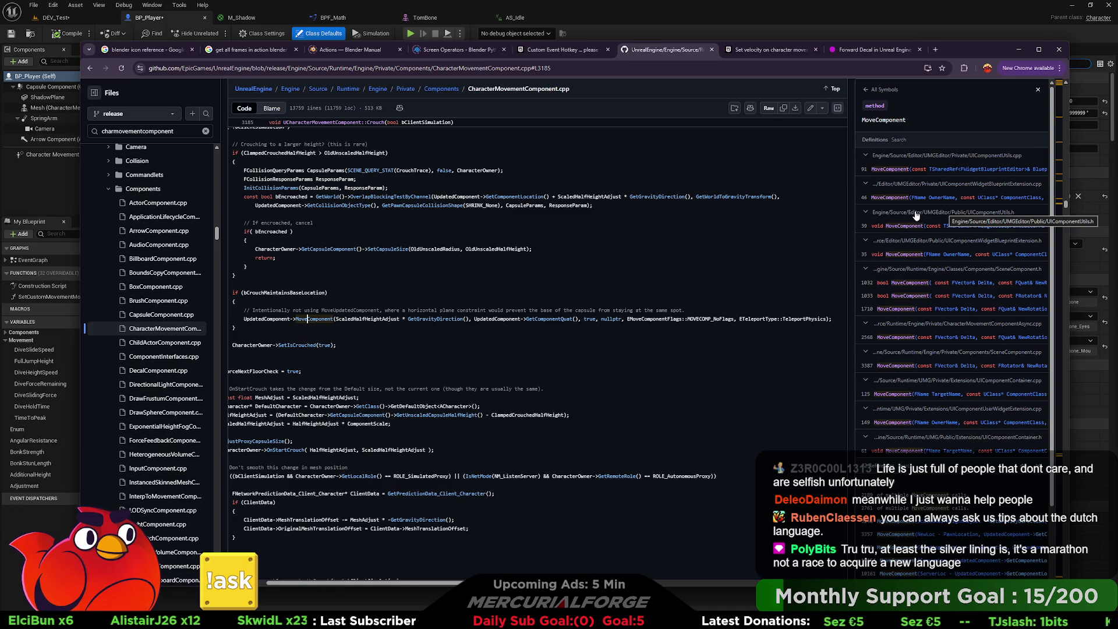
- Scroll through the Crouch code alongside the MoveComponent definitions and references
{"action": "scroll", "coordinate": [721, 267], "scroll_direction": "up", "scroll_amount": 1}
{"action": "scroll", "coordinate": [932, 233], "scroll_direction": "down", "scroll_amount": 2}
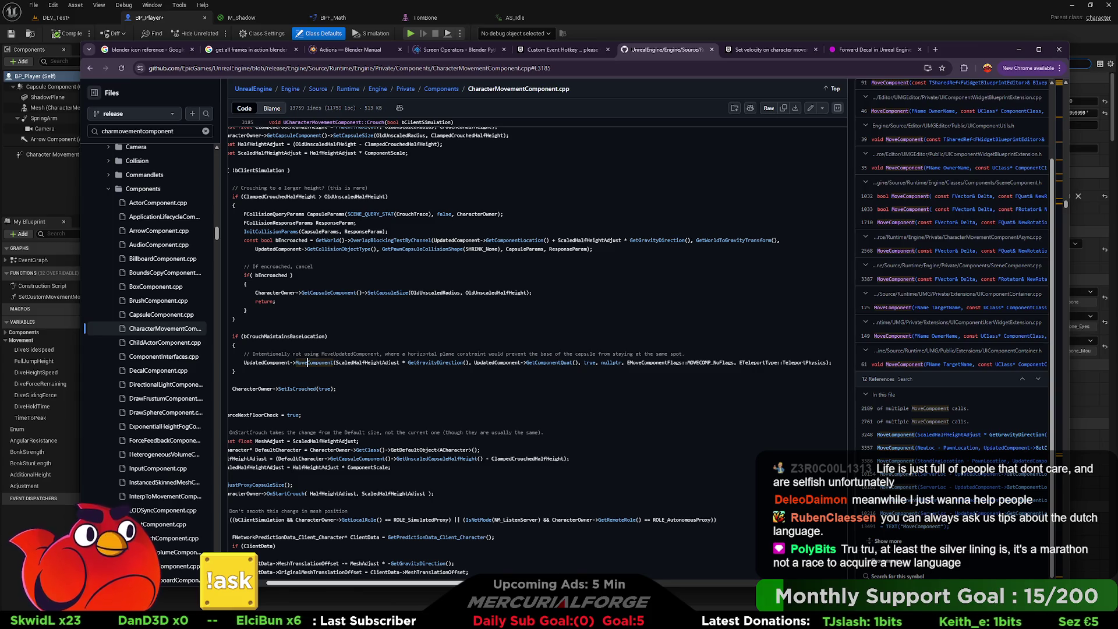
{"action": "scroll", "coordinate": [413, 413], "scroll_direction": "left", "scroll_amount": 3}
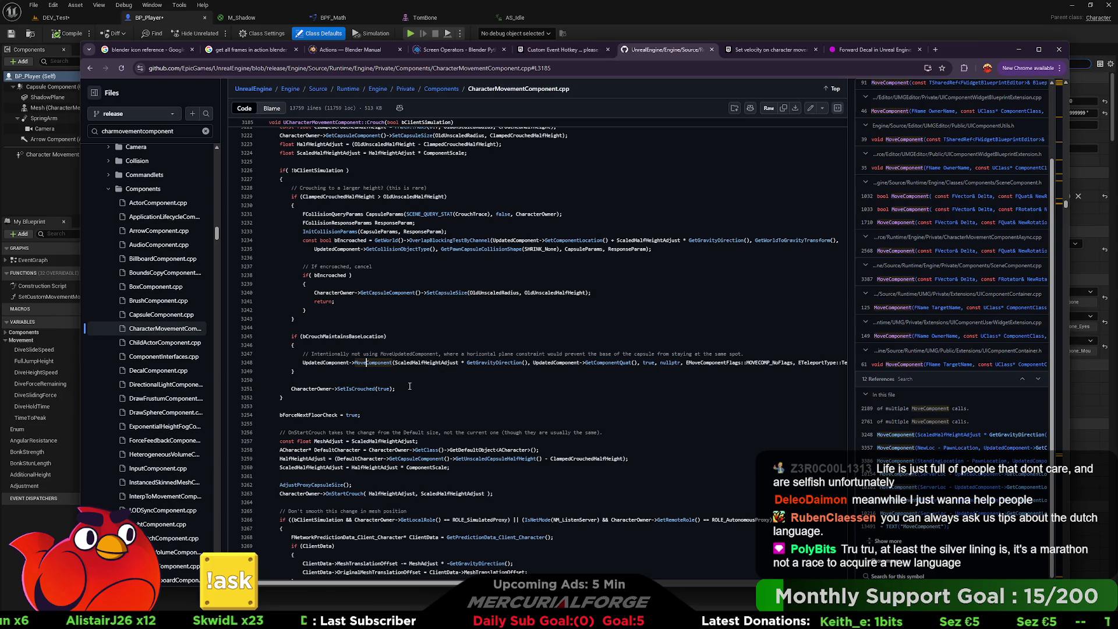
{"action": "scroll", "coordinate": [409, 386], "scroll_direction": "down", "scroll_amount": 2}
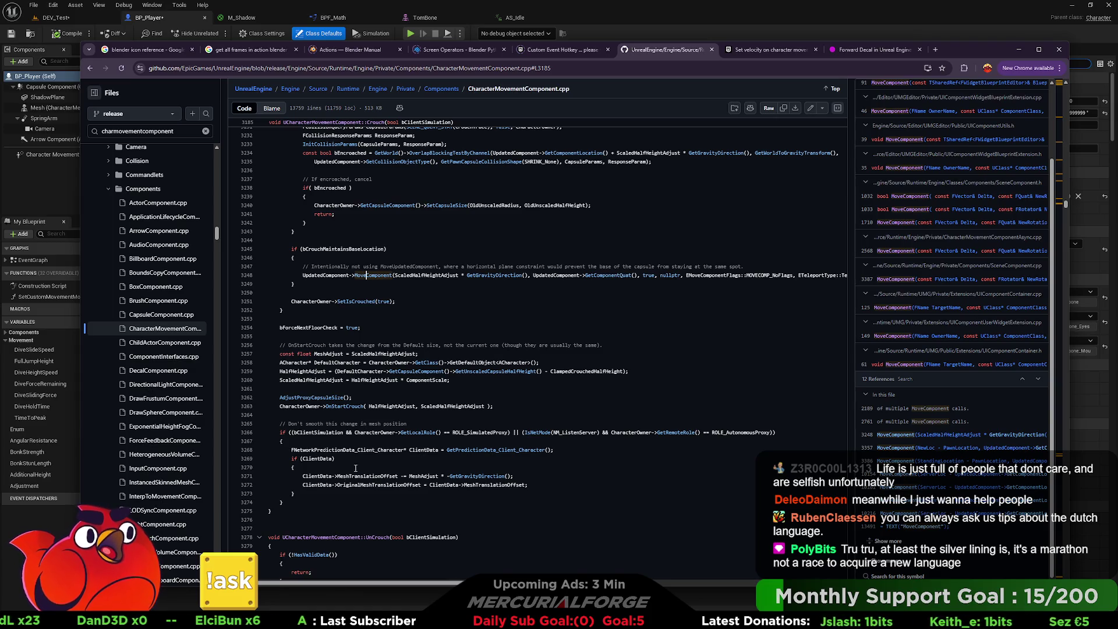
- Look up OnStartCrouch and open its definition at Character.cpp line 485
{"action": "left_click", "coordinate": [349, 407]}
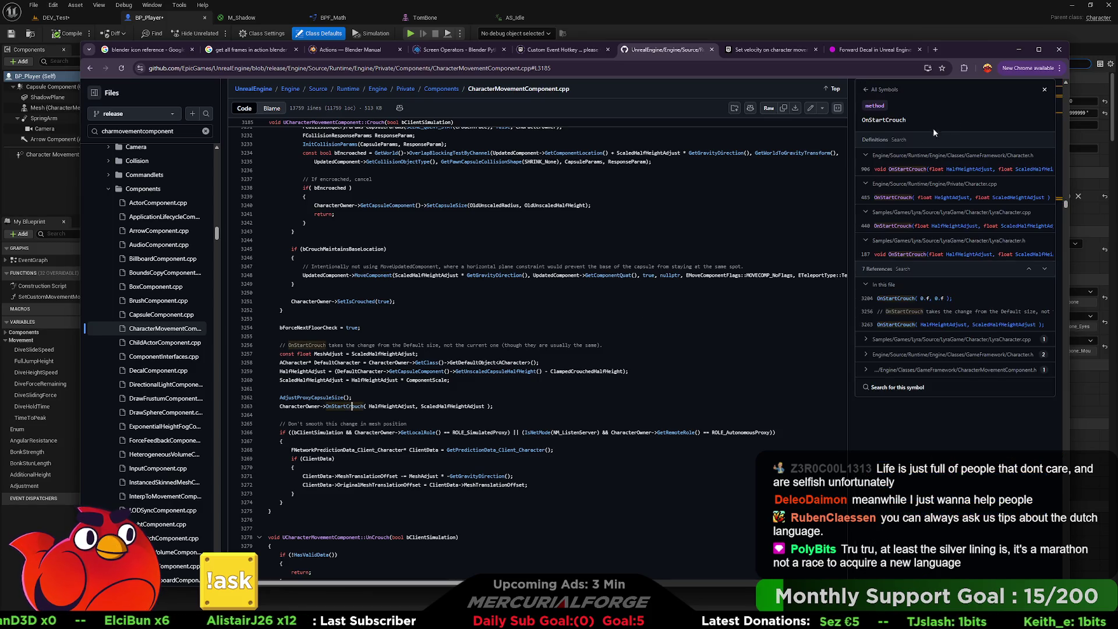
{"action": "left_click", "coordinate": [939, 190]}
{"action": "left_click", "coordinate": [938, 185]}
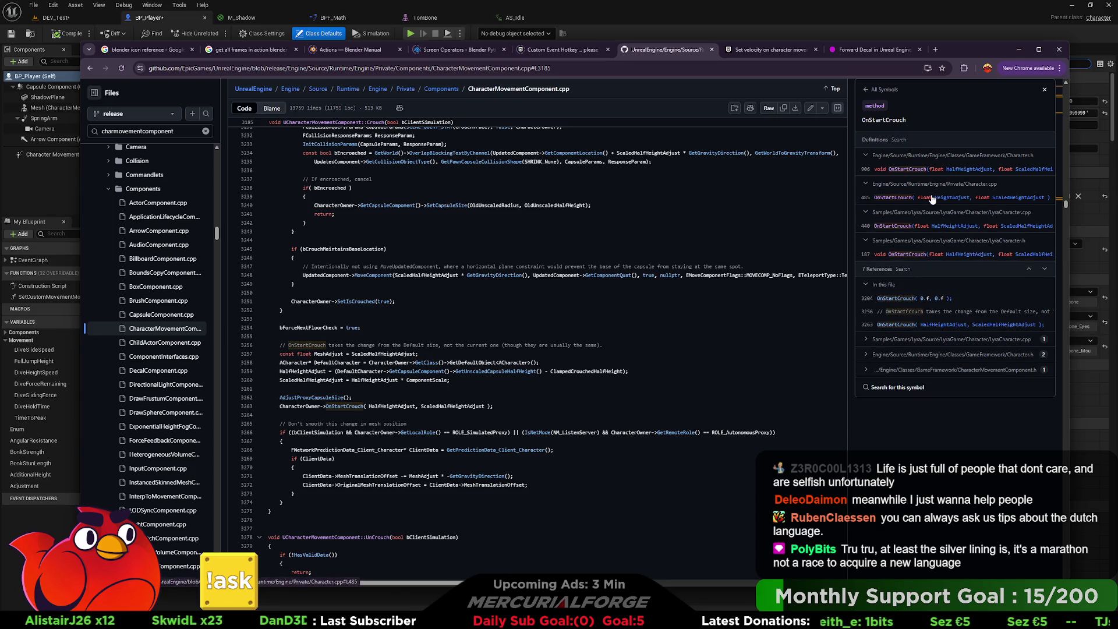
{"action": "left_click", "coordinate": [929, 200]}
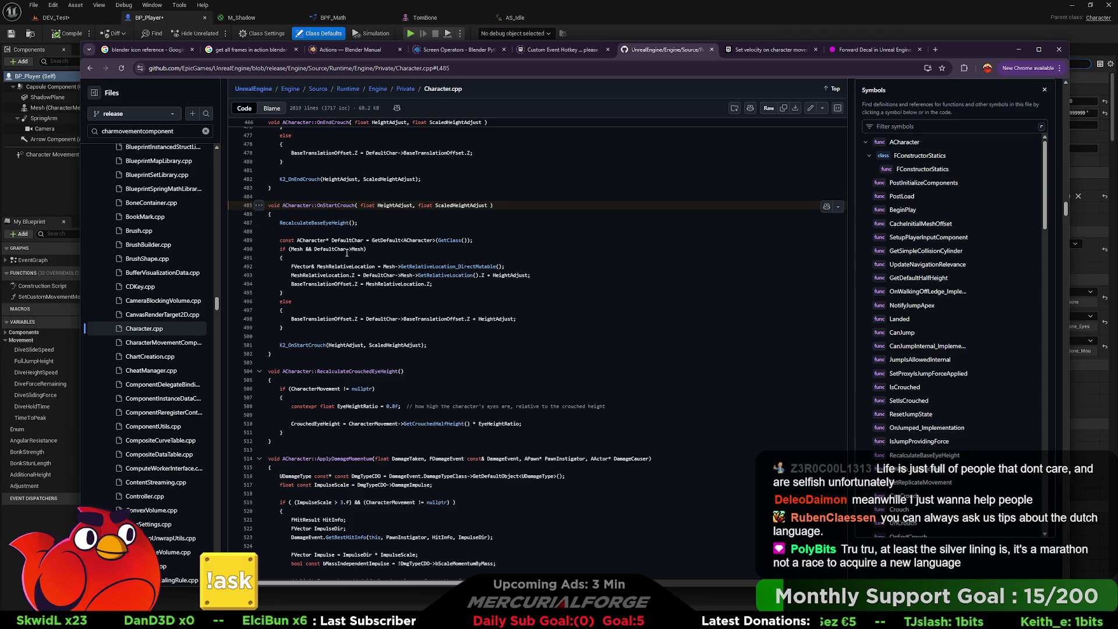
{"action": "left_click", "coordinate": [433, 267]}
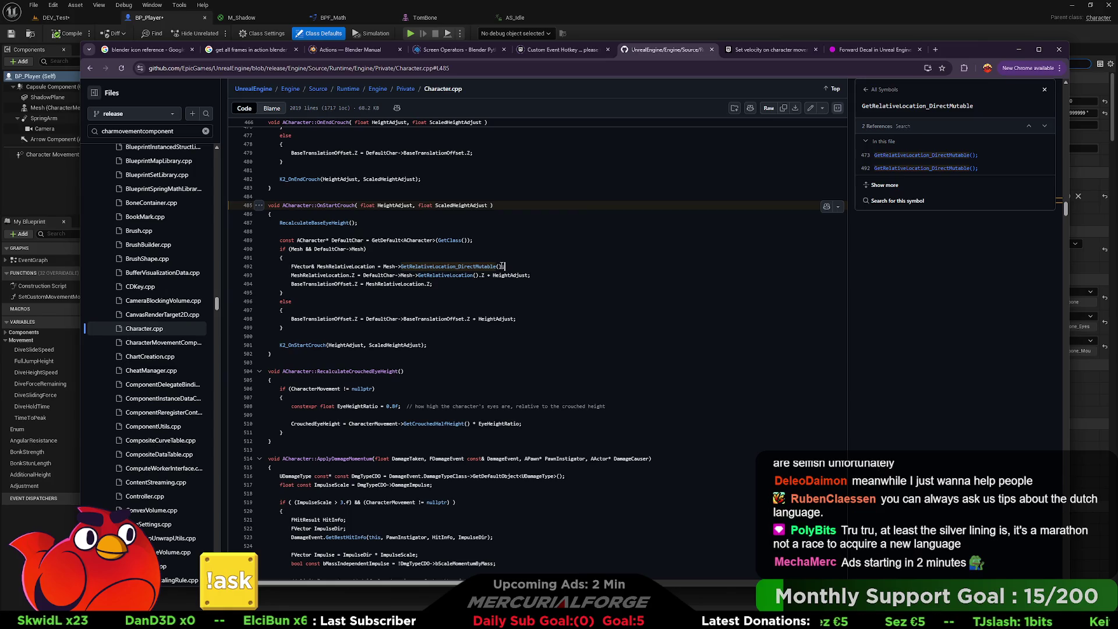
{"action": "left_click", "coordinate": [926, 155]}
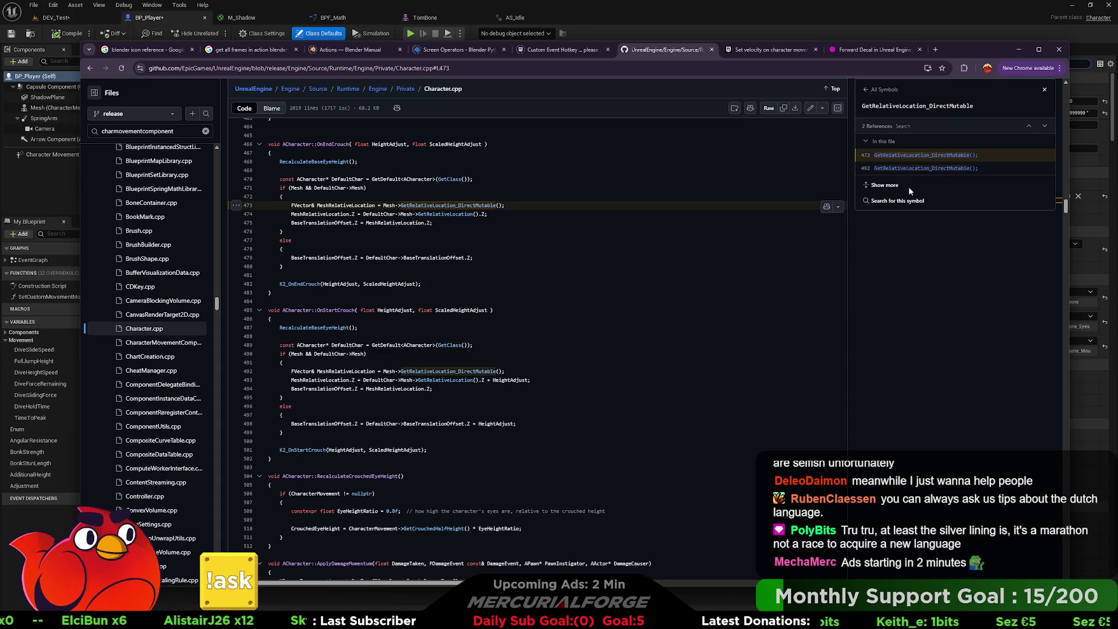
{"action": "scroll", "coordinate": [897, 198], "scroll_direction": "up", "scroll_amount": 3}
{"action": "scroll", "coordinate": [497, 291], "scroll_direction": "down", "scroll_amount": 3}
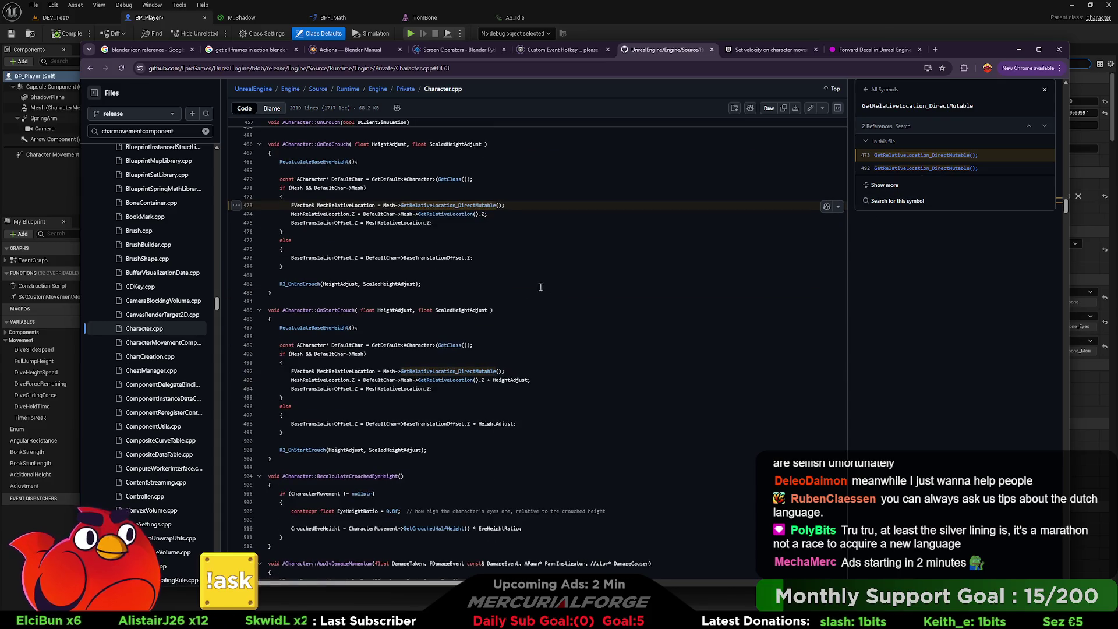
{"action": "scroll", "coordinate": [497, 292], "scroll_direction": "up", "scroll_amount": 1}
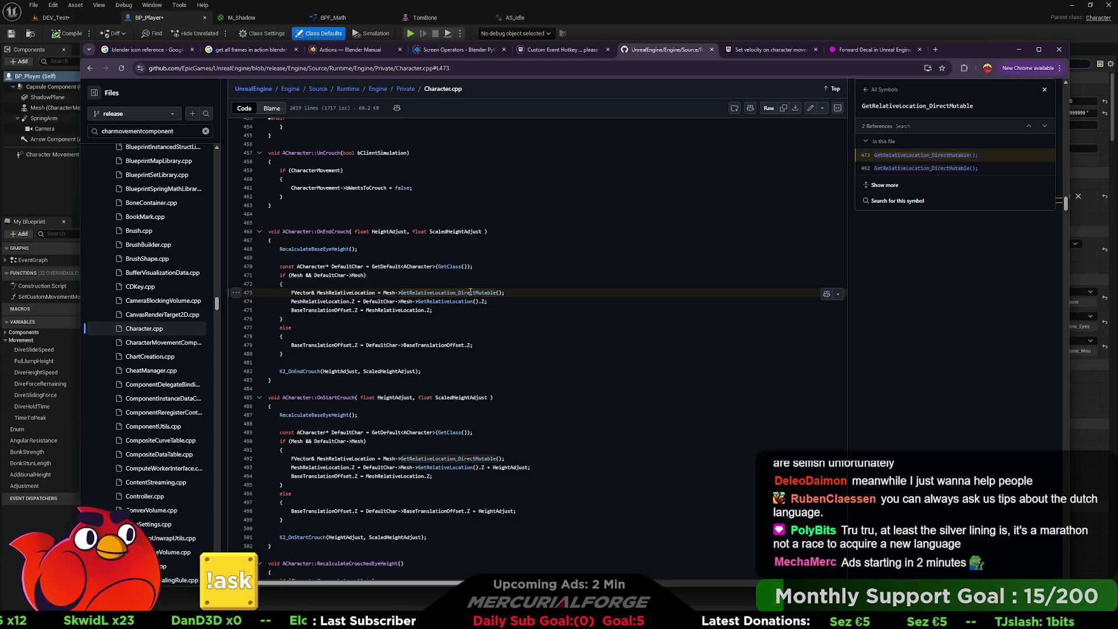
{"action": "left_click", "coordinate": [312, 301]}
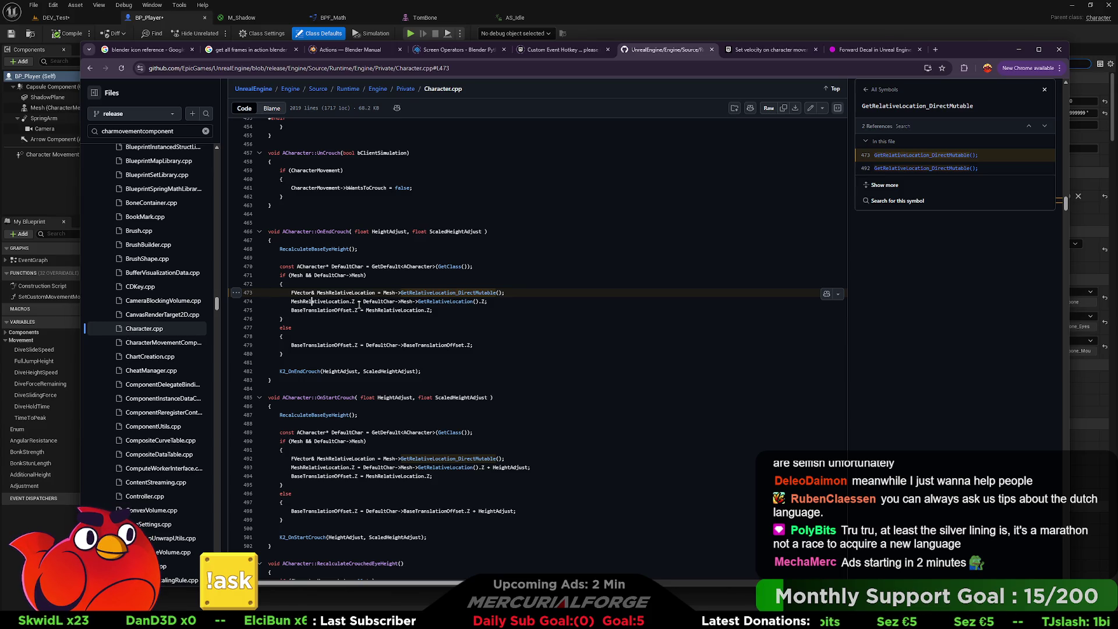
{"action": "left_click", "coordinate": [355, 302]}
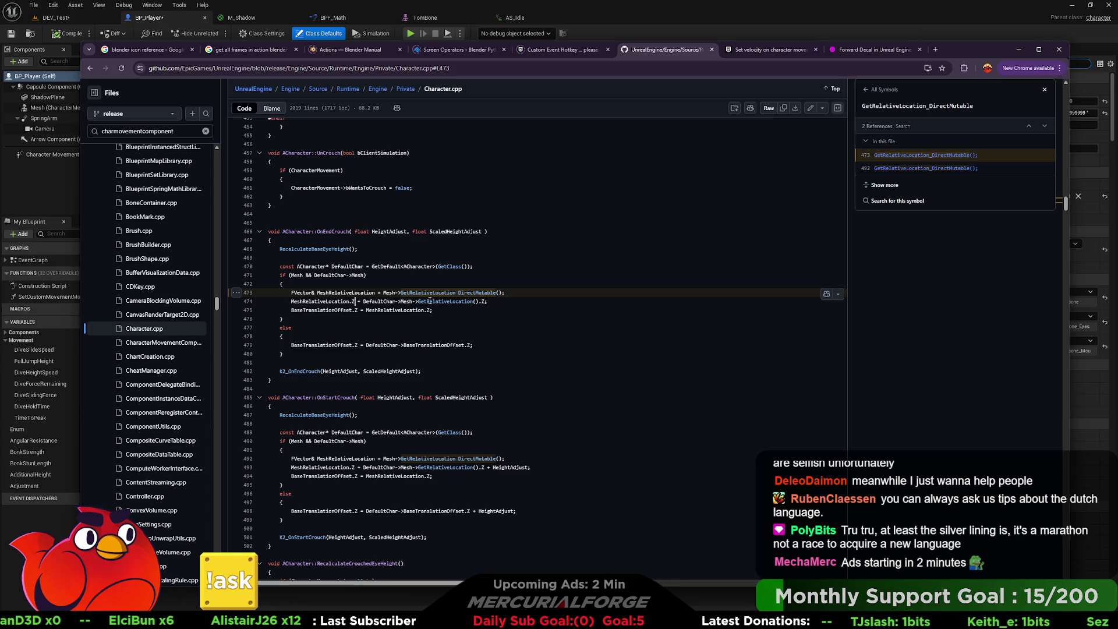
{"action": "double_click", "coordinate": [395, 232]}
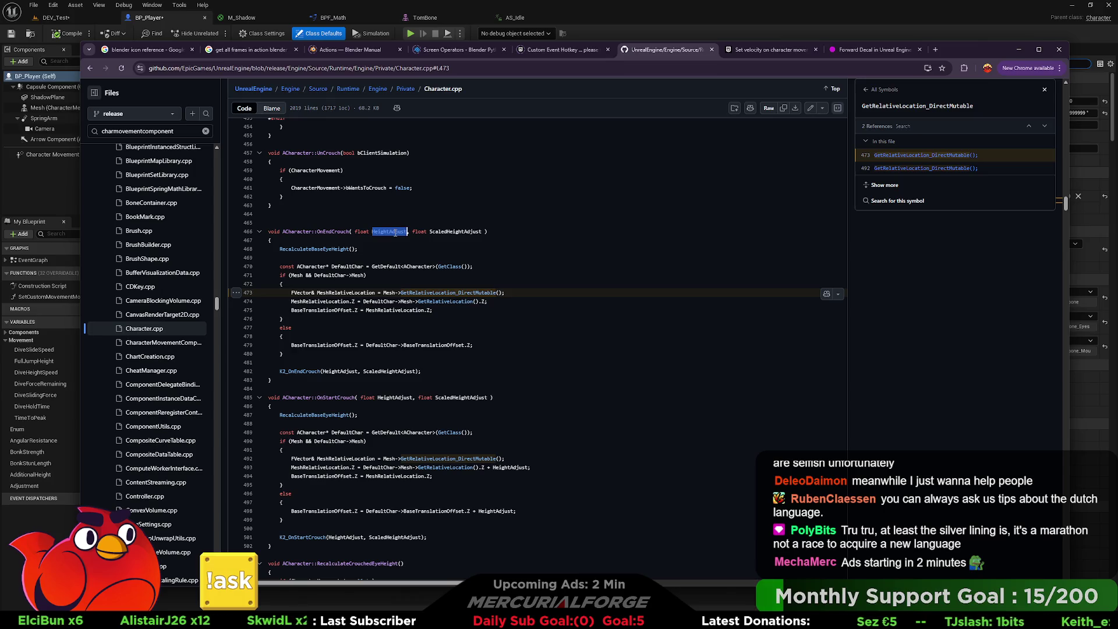
{"action": "key", "text": "Down"}
{"action": "key", "text": "Down"}
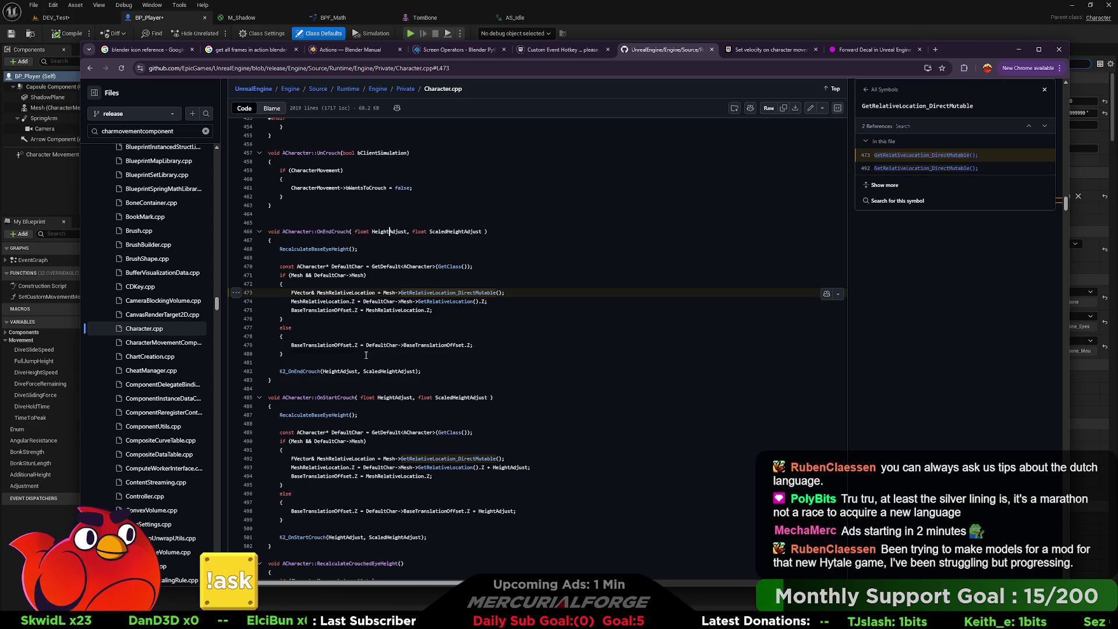
{"action": "scroll", "coordinate": [372, 362], "scroll_direction": "down", "scroll_amount": 3}
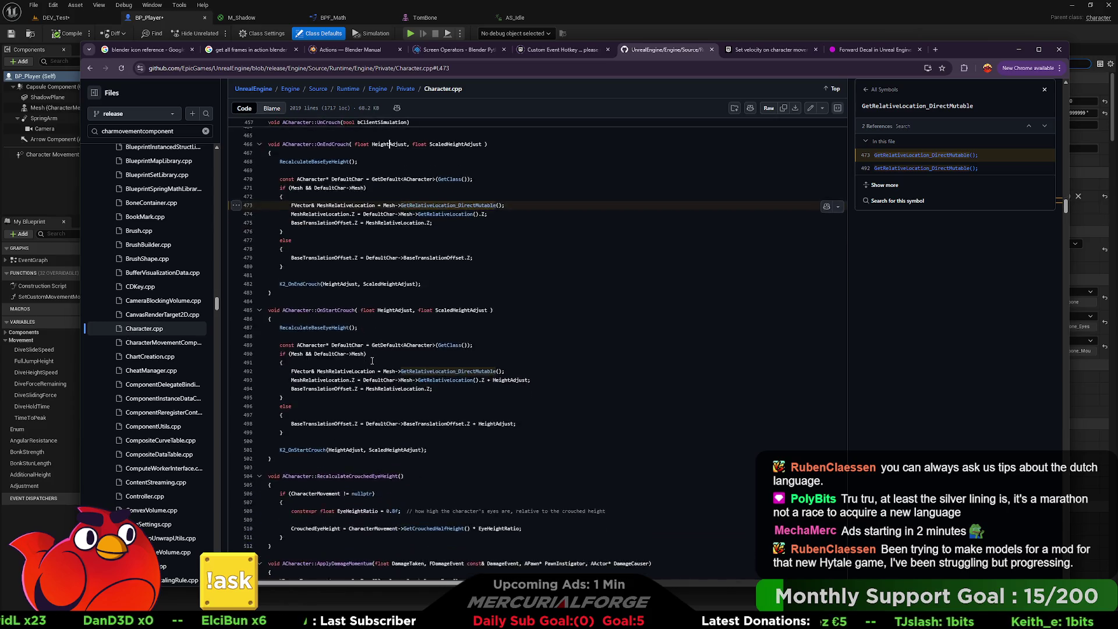
- Look up the references to OnStartCrouch and scroll through them
{"action": "left_click", "coordinate": [344, 266]}
{"action": "scroll", "coordinate": [396, 233], "scroll_direction": "down", "scroll_amount": 1}
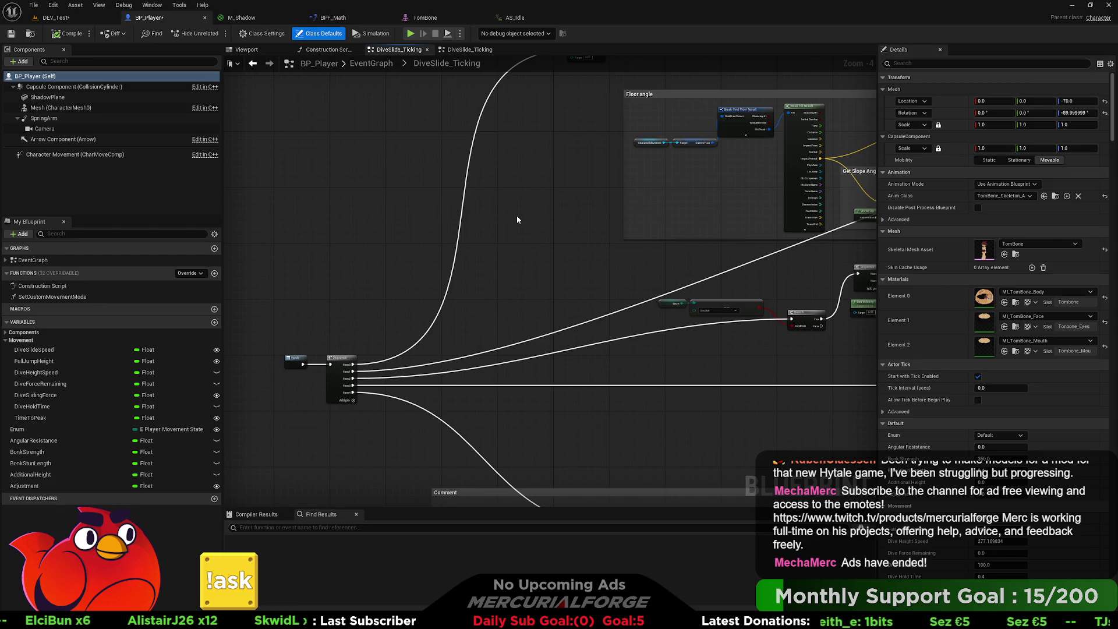
{"action": "left_click", "coordinate": [72, 22]}
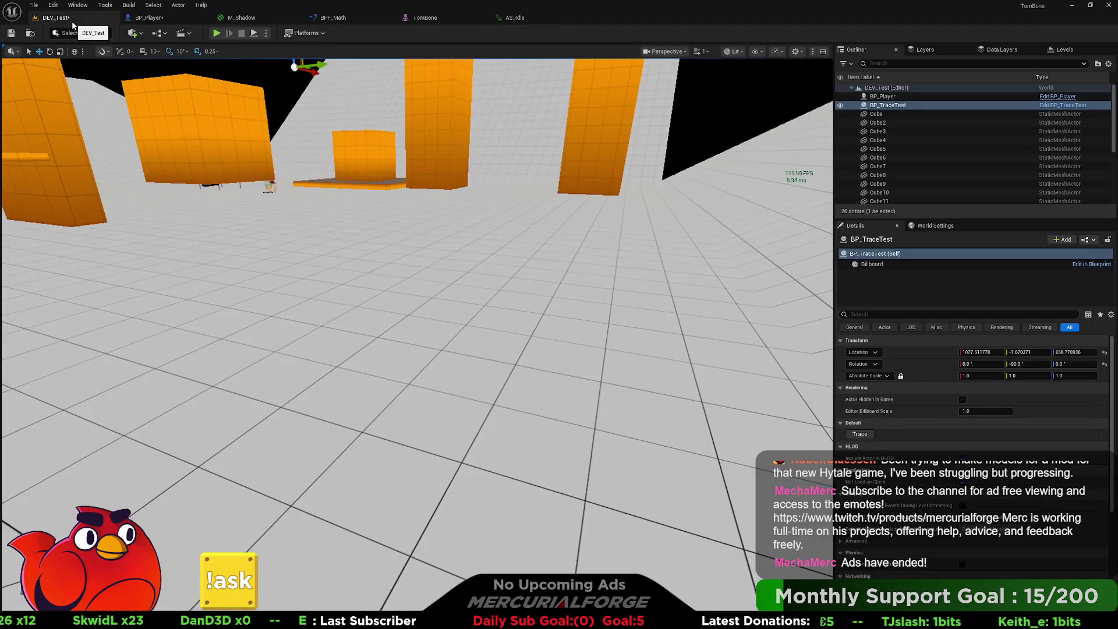
{"action": "left_click", "coordinate": [155, 26]}
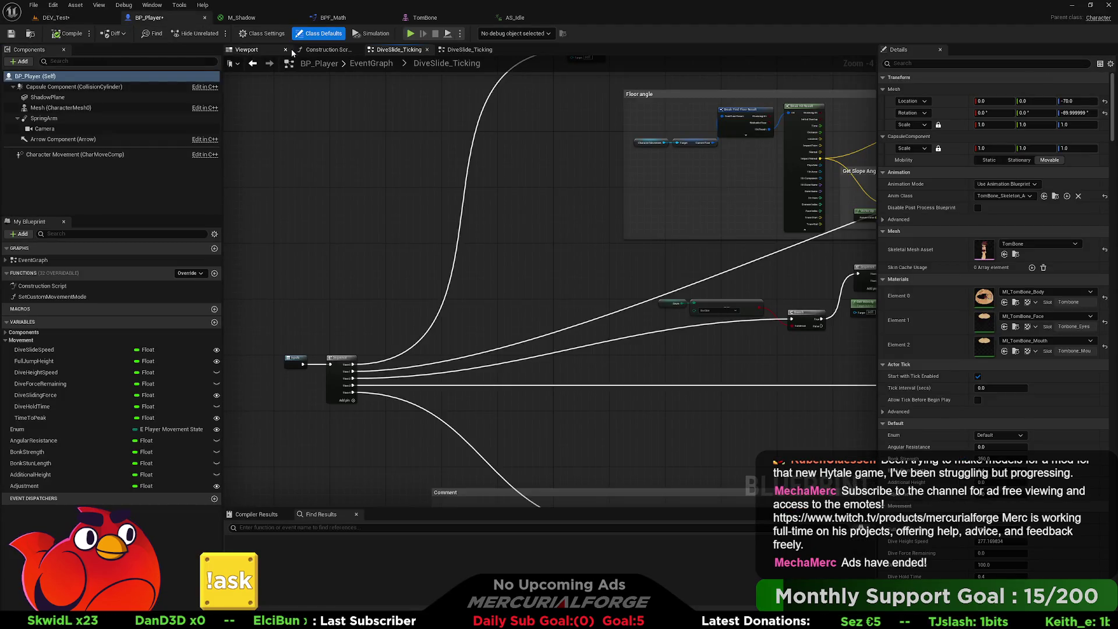
{"action": "left_click", "coordinate": [328, 50]}
{"action": "left_click", "coordinate": [247, 50]}
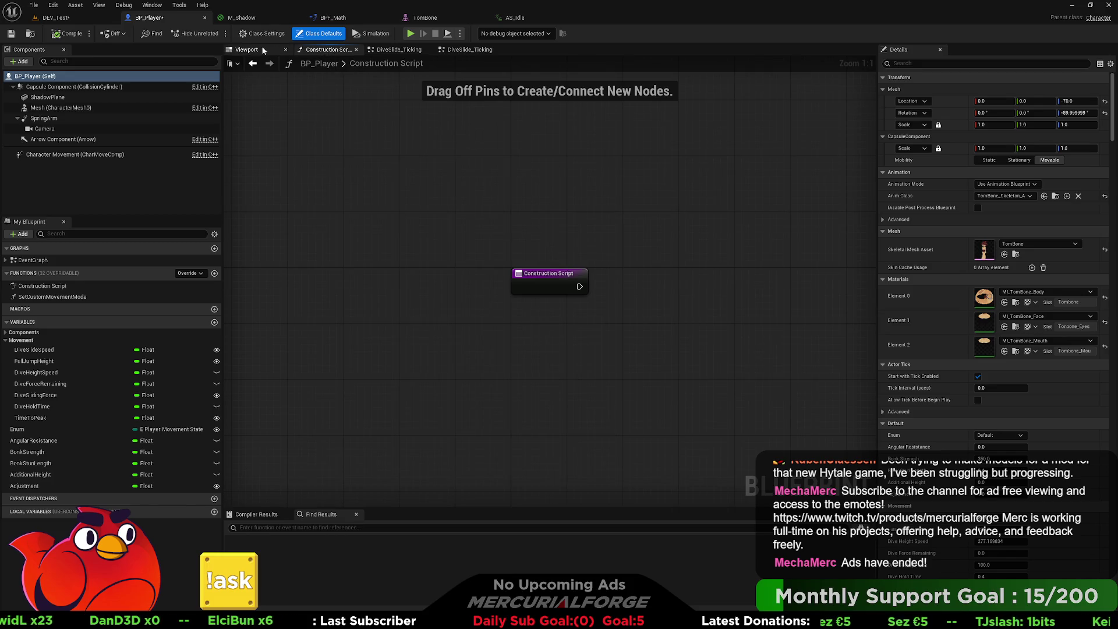
{"action": "left_click", "coordinate": [459, 52]}
{"action": "left_click", "coordinate": [417, 51]}
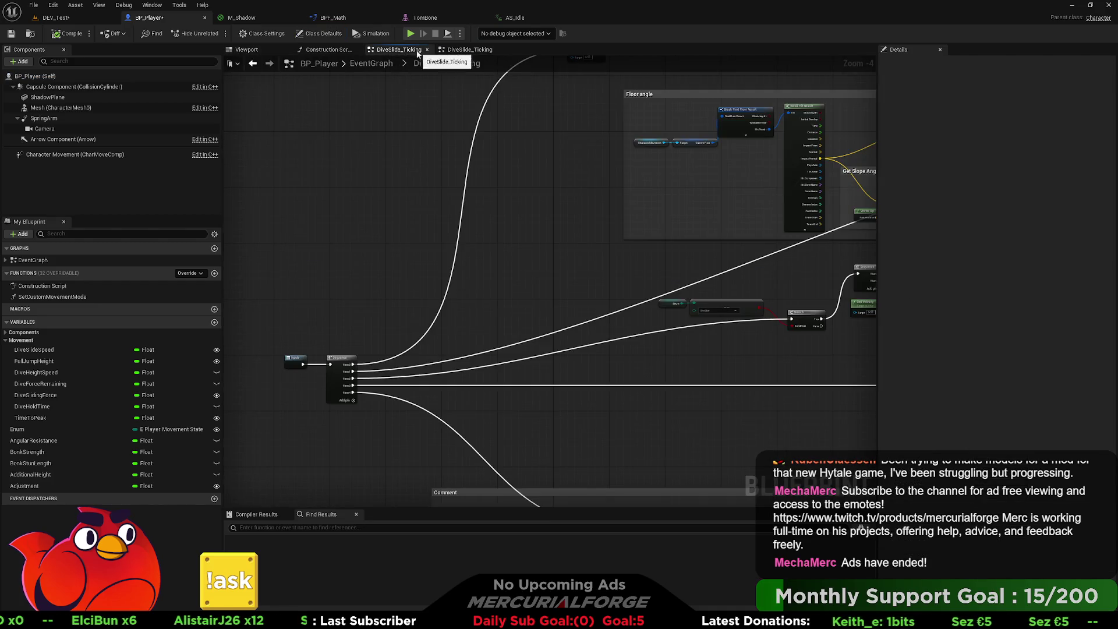
{"action": "left_click", "coordinate": [446, 51]}
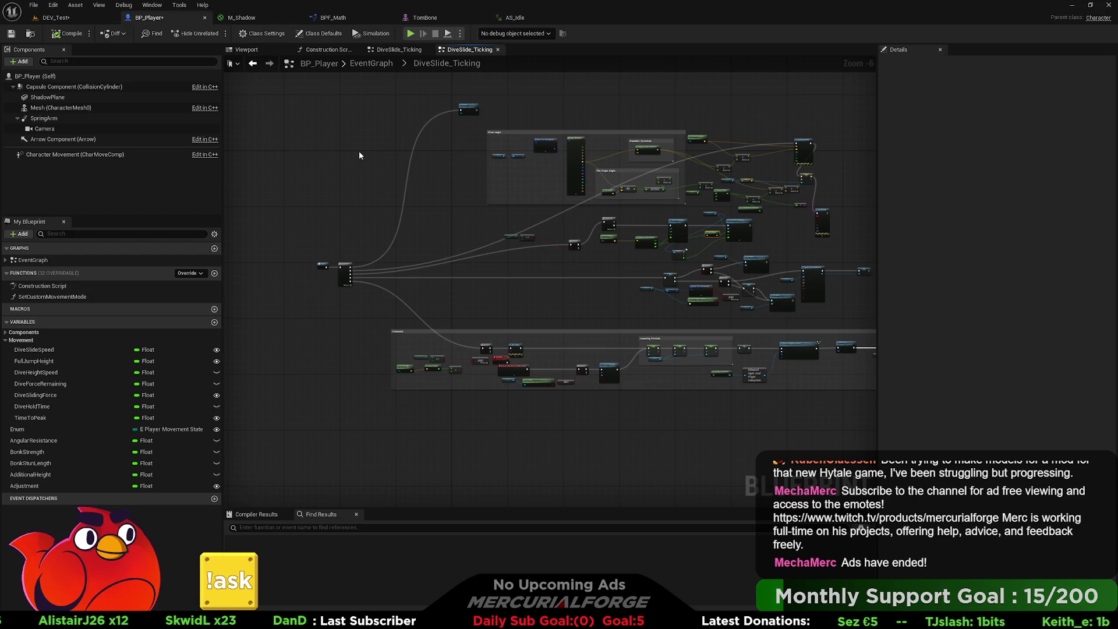
{"action": "scroll", "coordinate": [373, 172], "scroll_direction": "up", "scroll_amount": 3}
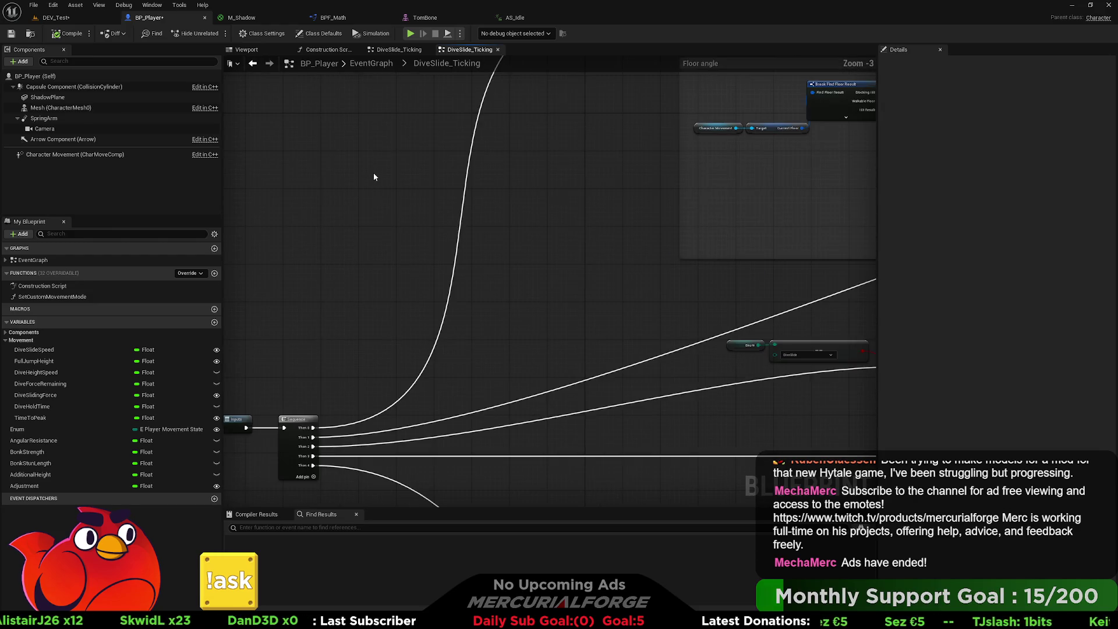
- Survey the DiveSlide_Ticking logic, then give input to the running DEV_Test game
{"action": "scroll", "coordinate": [367, 180], "scroll_direction": "down", "scroll_amount": 2}
{"action": "scroll", "coordinate": [393, 166], "scroll_direction": "down", "scroll_amount": 1}
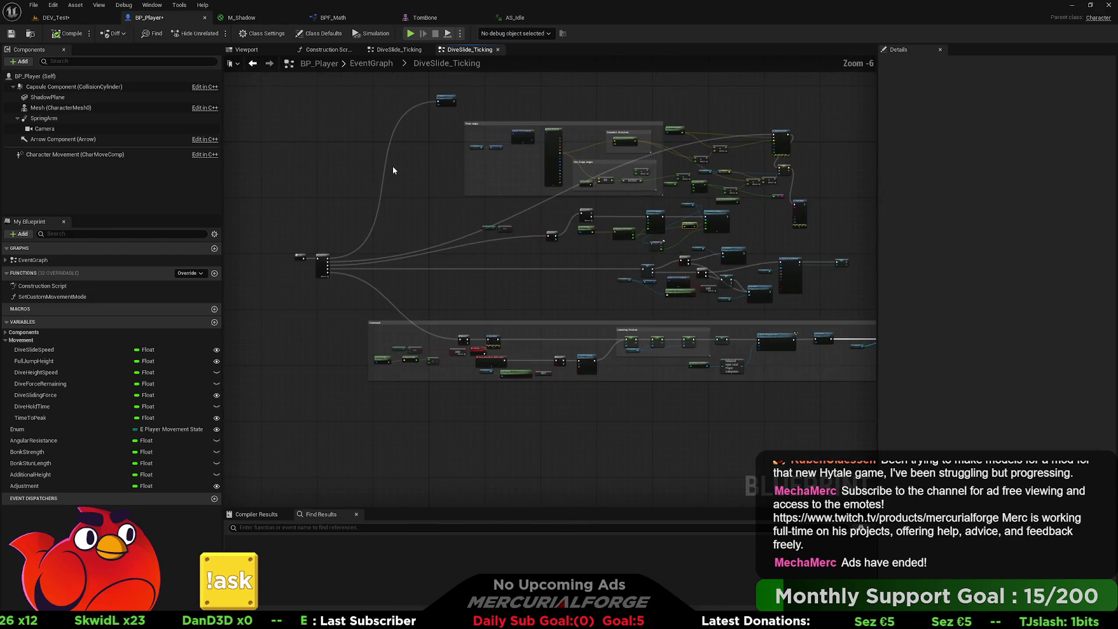
{"action": "mouse_move", "coordinate": [393, 166]}
{"action": "left_mouse_down"}
{"action": "mouse_move", "coordinate": [395, 210]}
{"action": "mouse_move", "coordinate": [362, 225]}
{"action": "mouse_move", "coordinate": [418, 212]}
{"action": "left_mouse_up"}
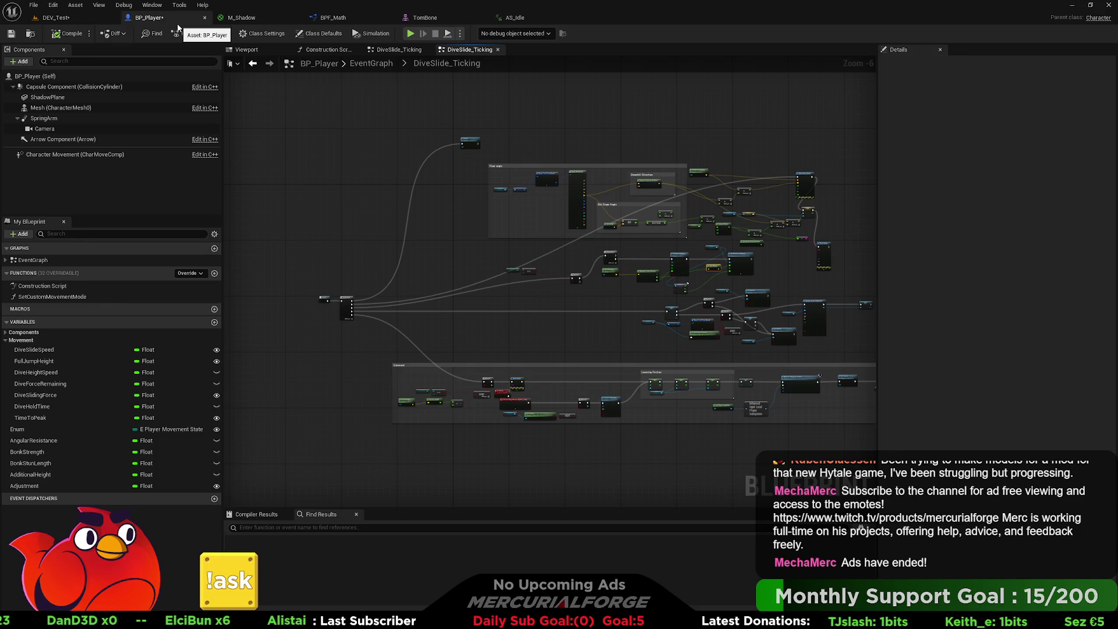
{"action": "left_click", "coordinate": [103, 18]}
{"action": "left_click", "coordinate": [276, 85]}
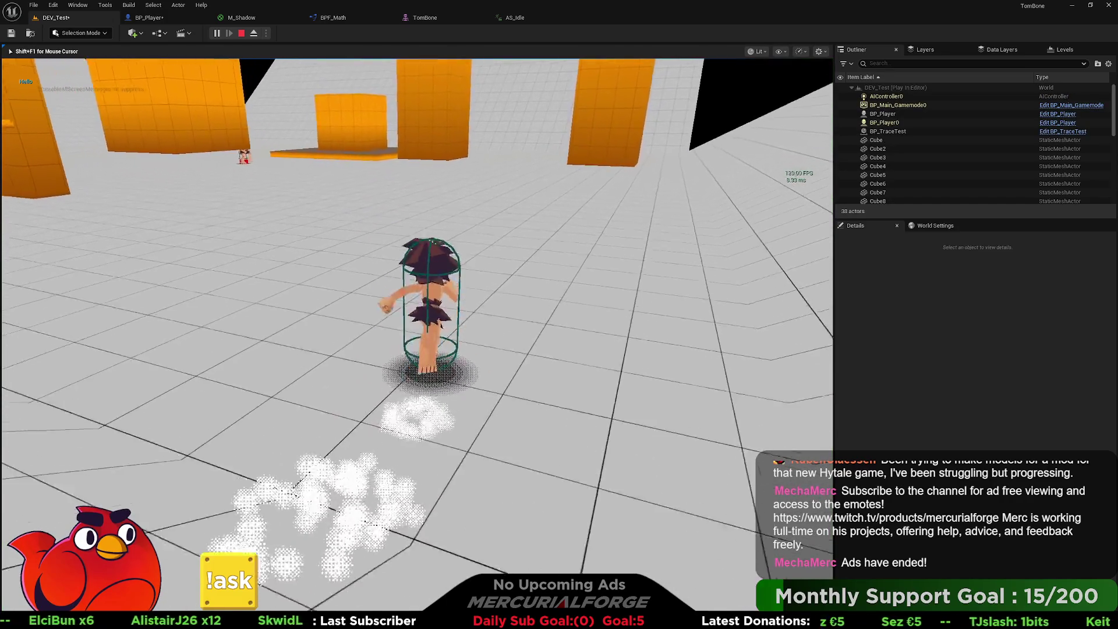
- Jump the character repeatedly while running it toward the orange platform
{"action": "key", "text": "space"}
{"action": "key", "text": "w"}
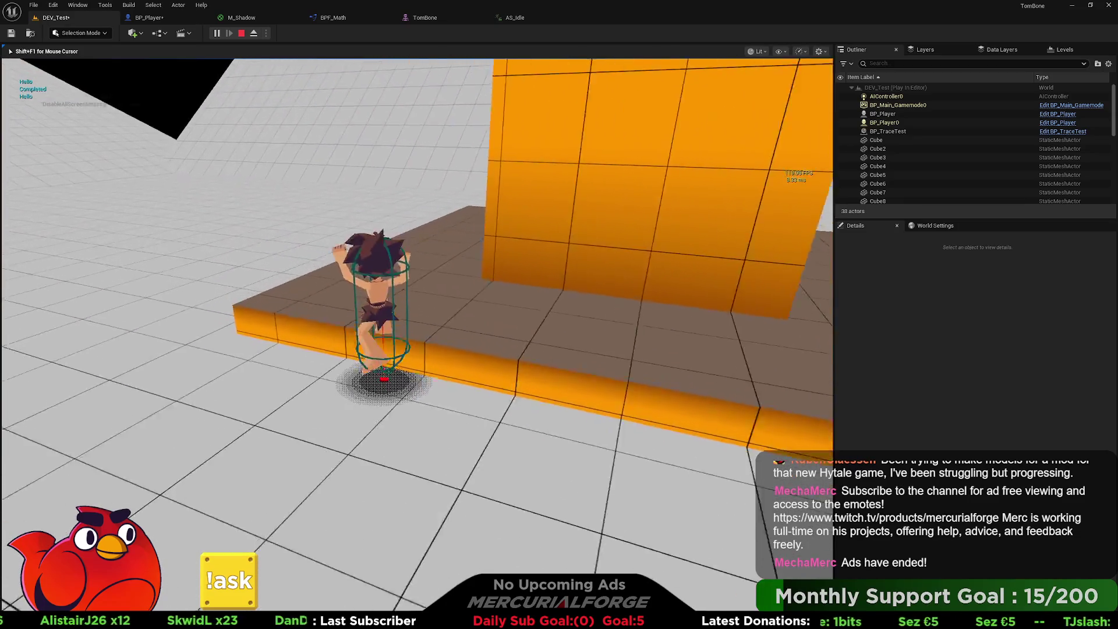
{"action": "key", "text": "space"}
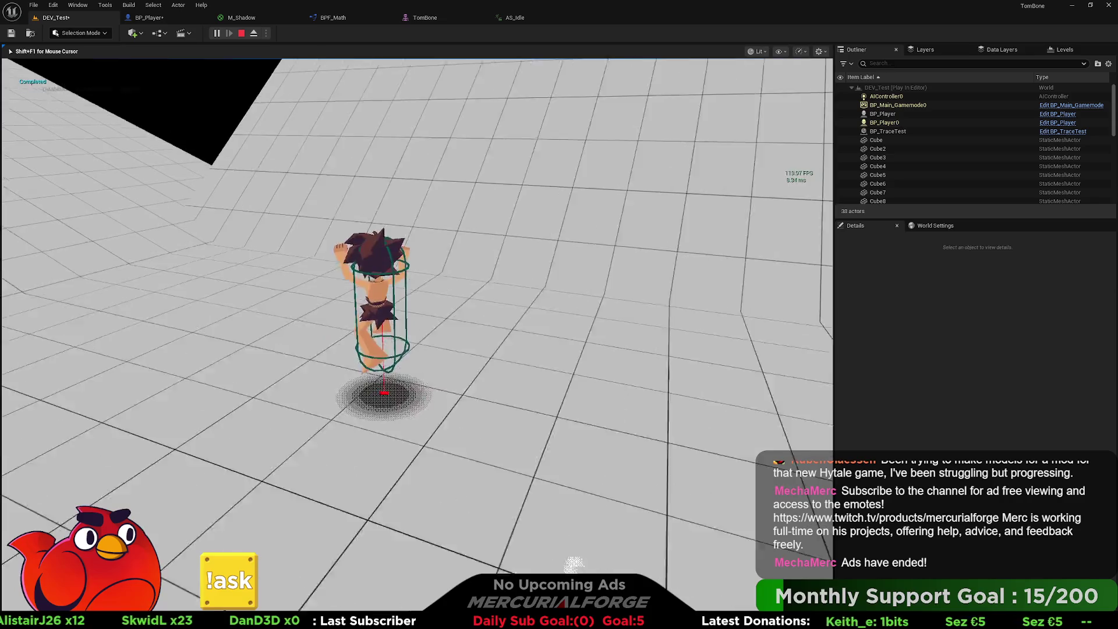
{"action": "key", "text": "w"}
{"action": "key", "text": "w"}
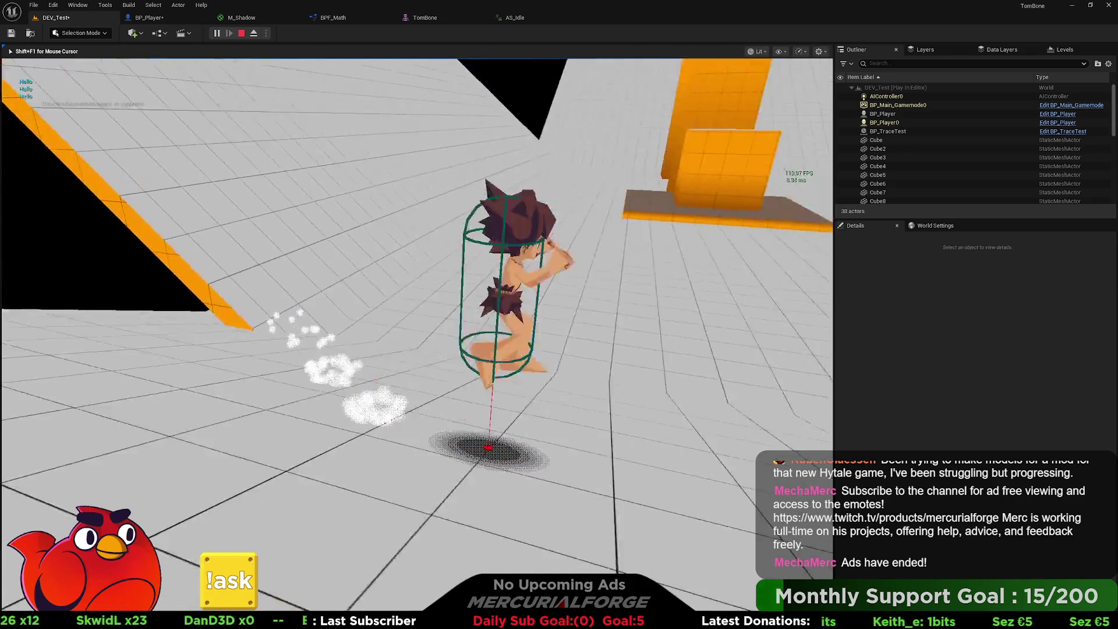
{"action": "key", "text": "space"}
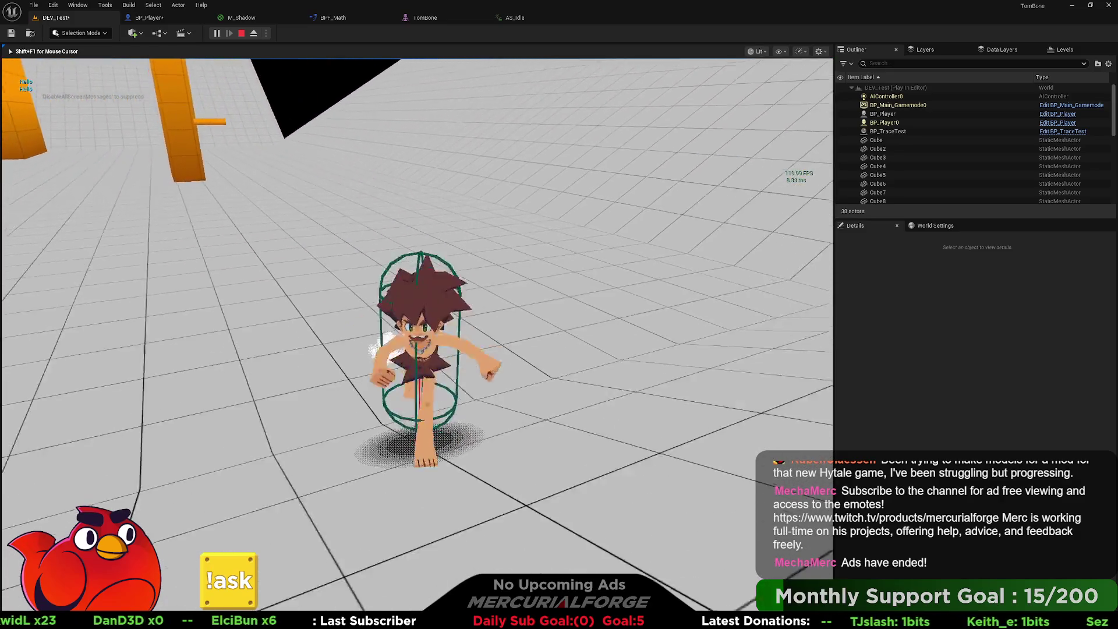
{"action": "key", "text": "space"}
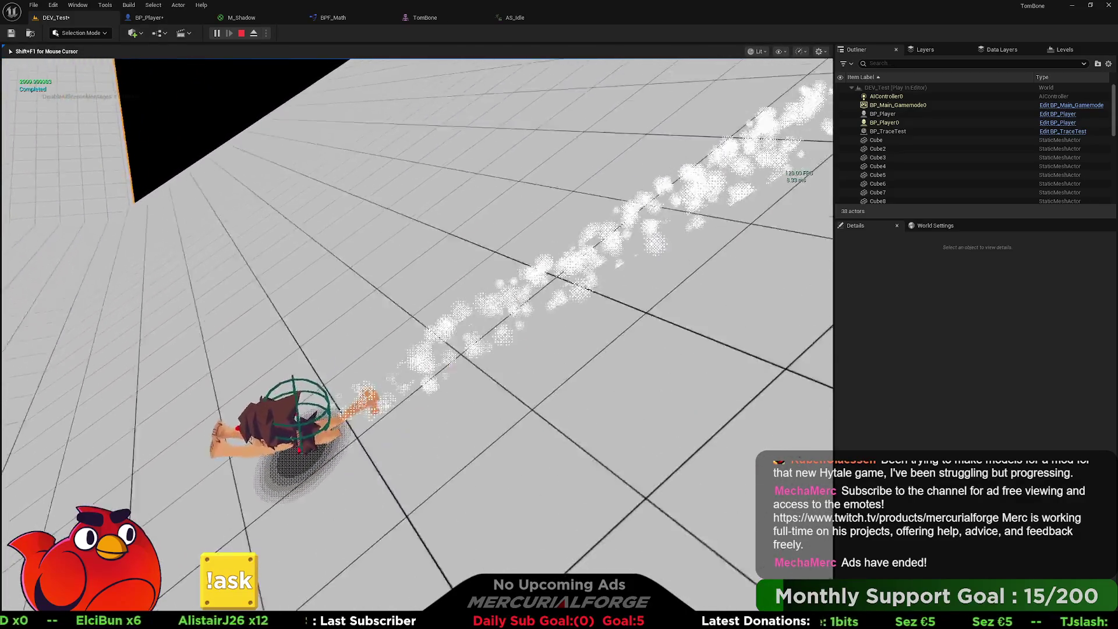
- Run across the floor, jump into a forward dive slide, then stop the play session
{"action": "scroll", "coordinate": [416, 334], "scroll_direction": "down", "scroll_amount": 5}
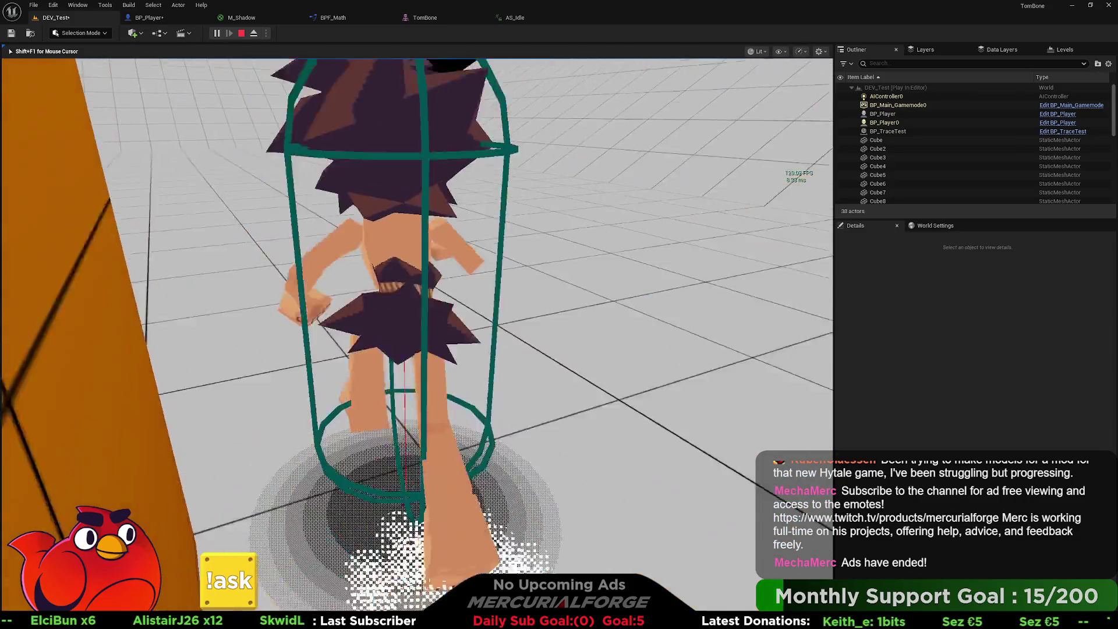
{"action": "key", "text": "w"}
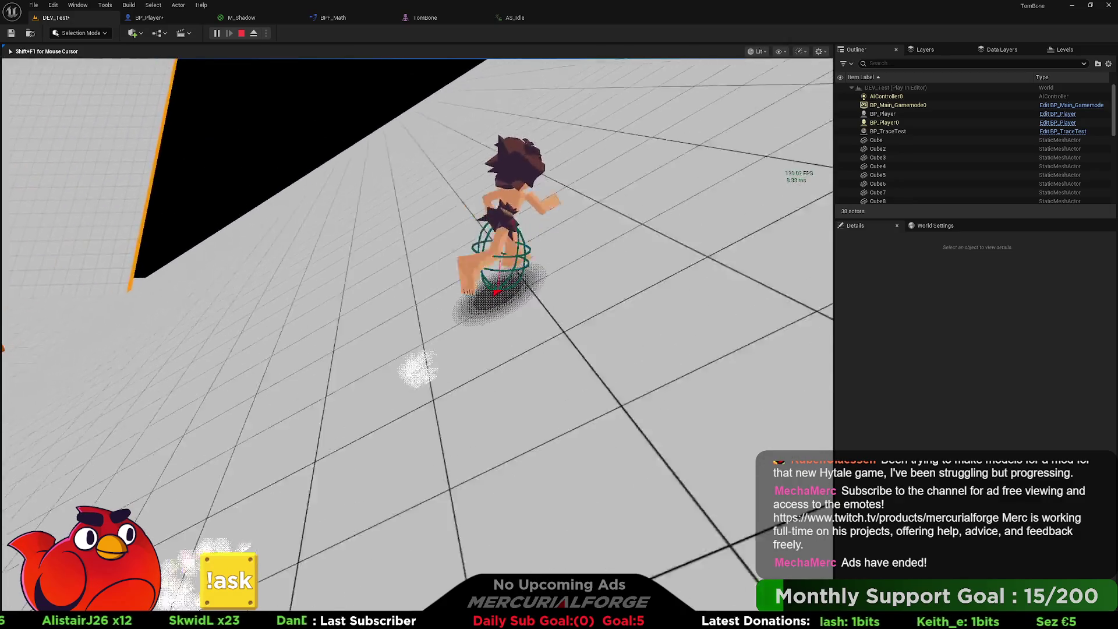
{"action": "key", "text": "space"}
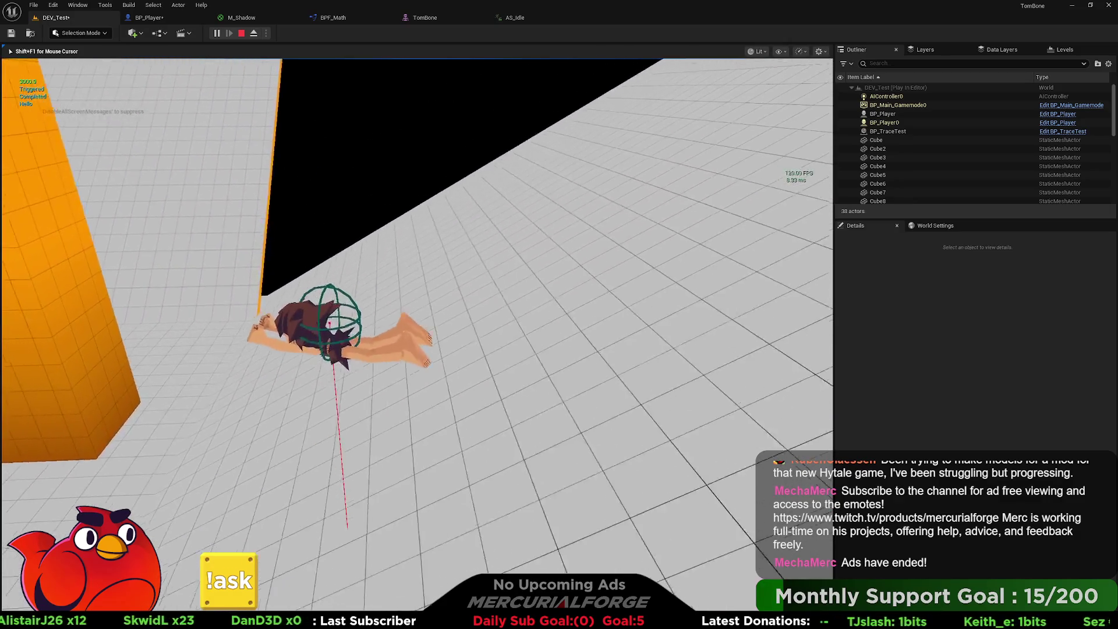
{"action": "key", "text": "w"}
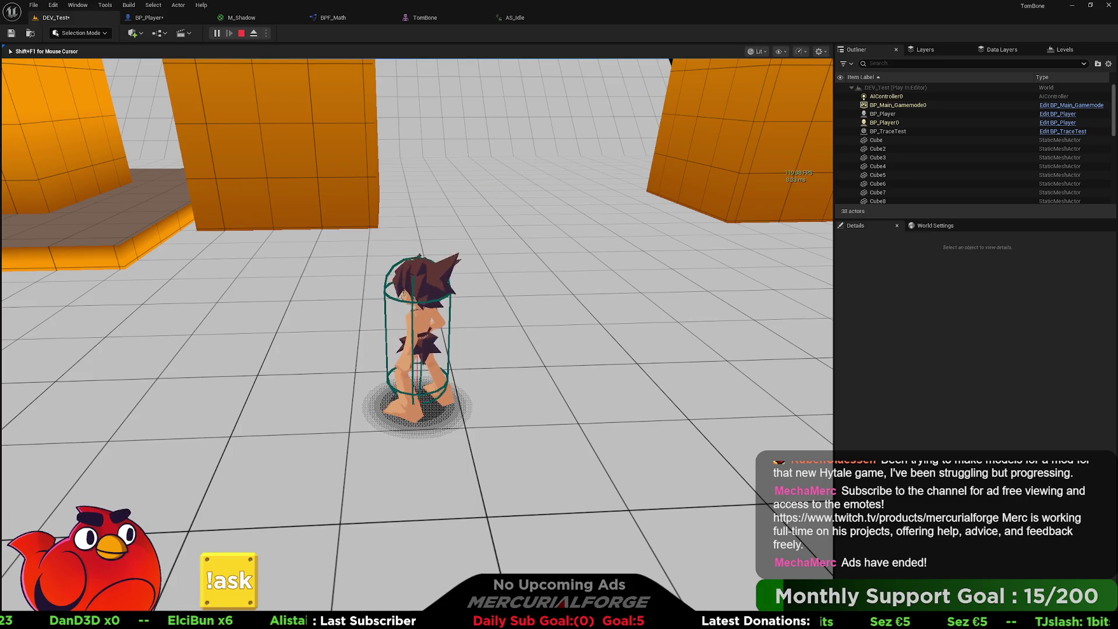
{"action": "key", "text": "Escape"}
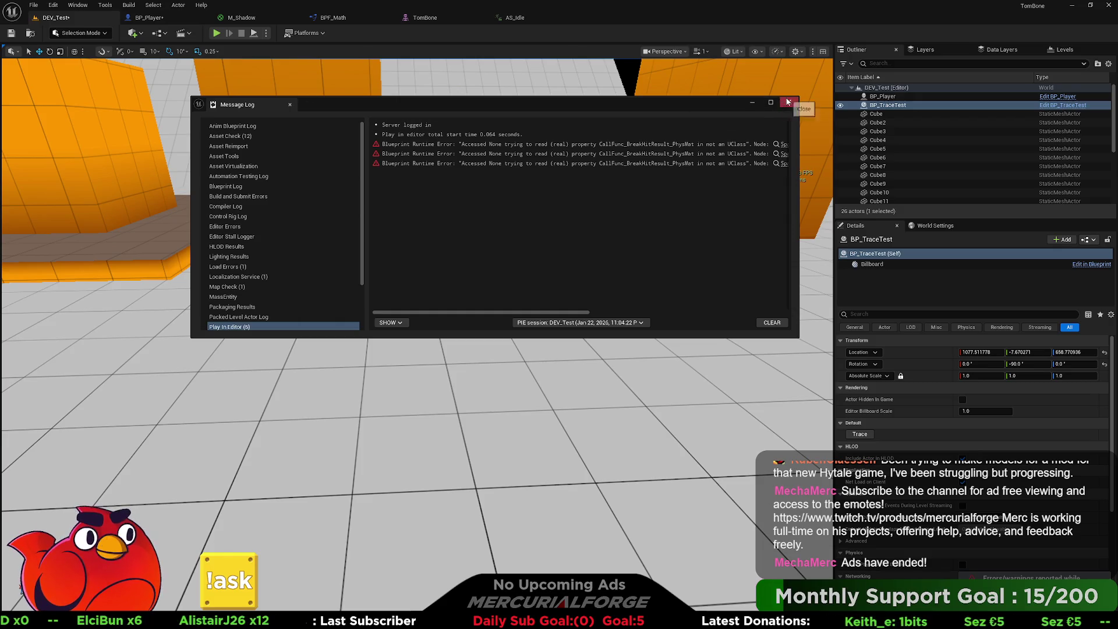
- Close the runtime error log and return to the BP_Player blueprint
{"action": "left_click", "coordinate": [290, 104]}
{"action": "left_click", "coordinate": [149, 17]}
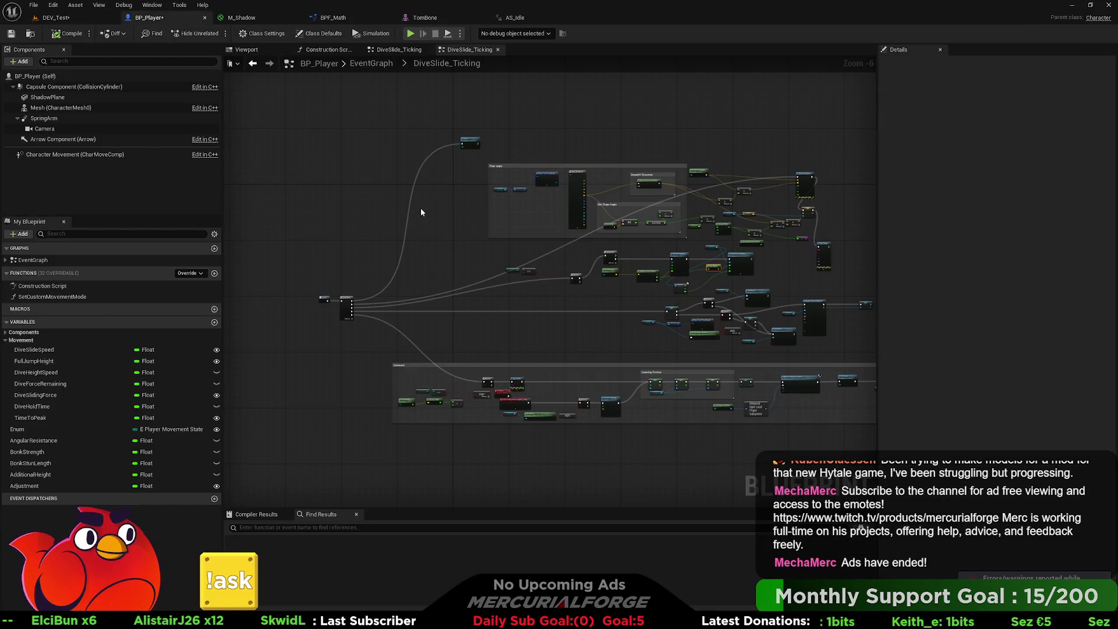
{"action": "left_click_drag", "start_coordinate": [473, 124], "coordinate": [507, 138]}
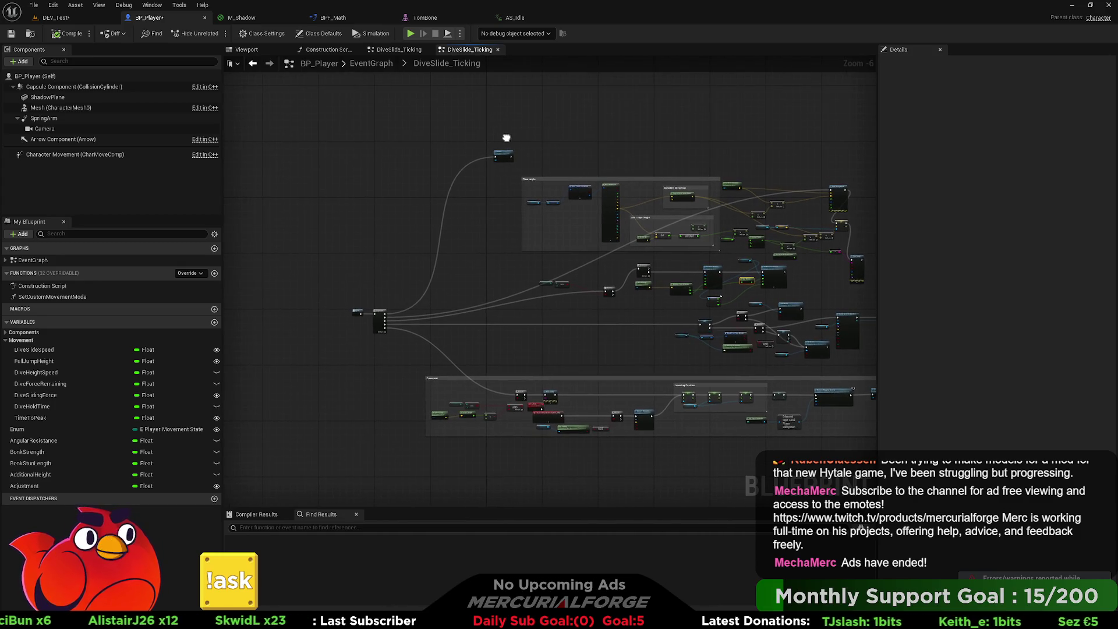
- Switch from DiveSlide_Ticking to the main EventGraph and add a new function, NewFunction
{"action": "left_click", "coordinate": [401, 51]}
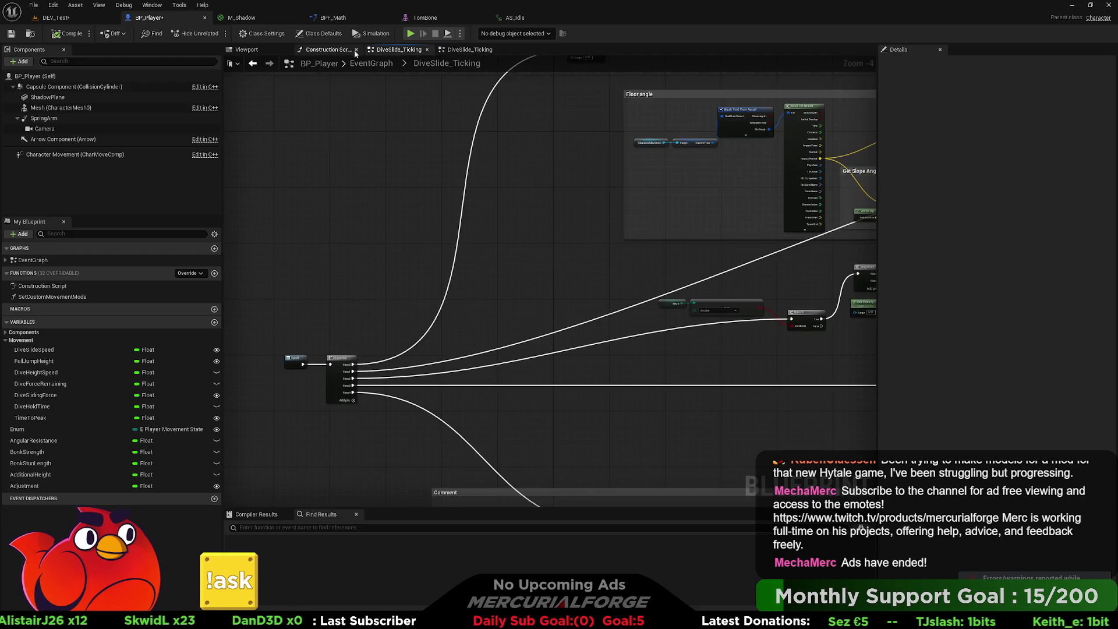
{"action": "left_click", "coordinate": [324, 50]}
{"action": "left_click", "coordinate": [385, 50]}
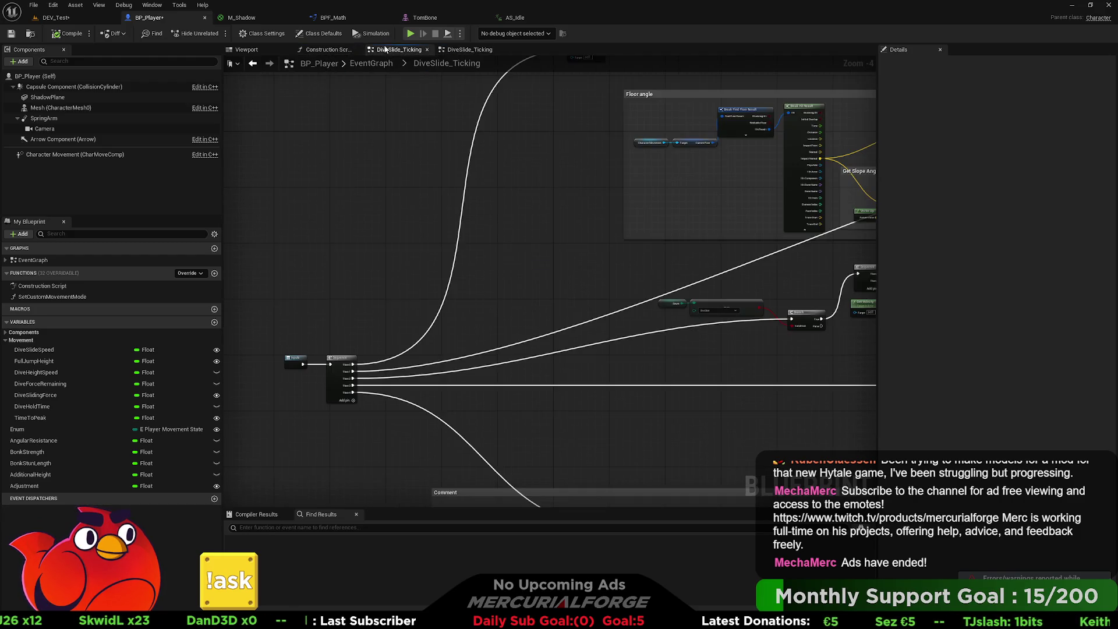
{"action": "left_click", "coordinate": [372, 63]}
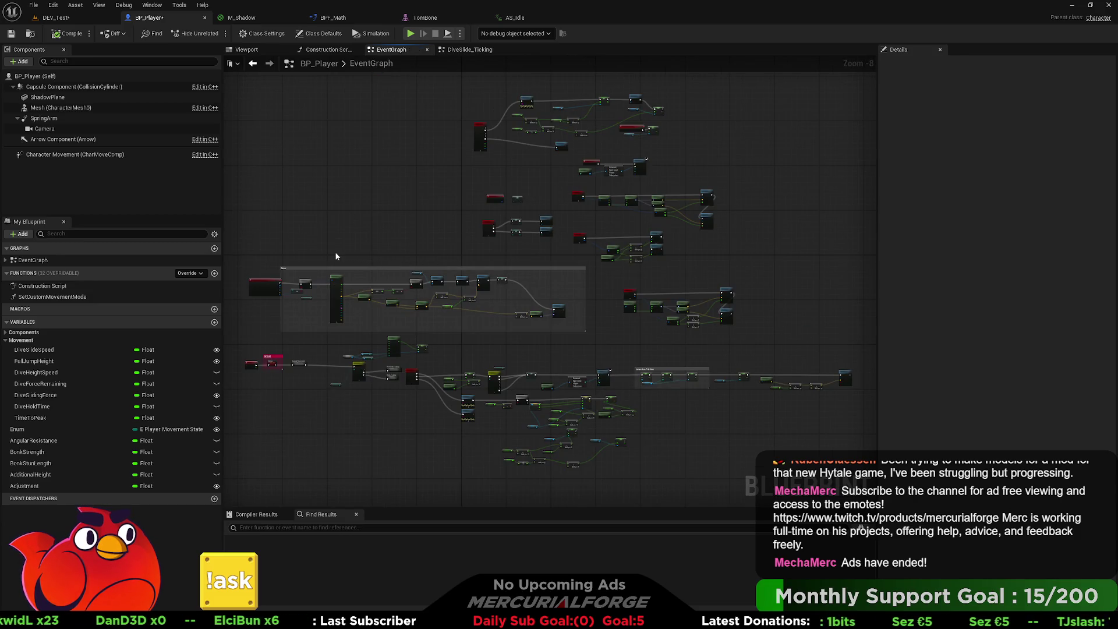
{"action": "scroll", "coordinate": [314, 233], "scroll_direction": "up", "scroll_amount": 7}
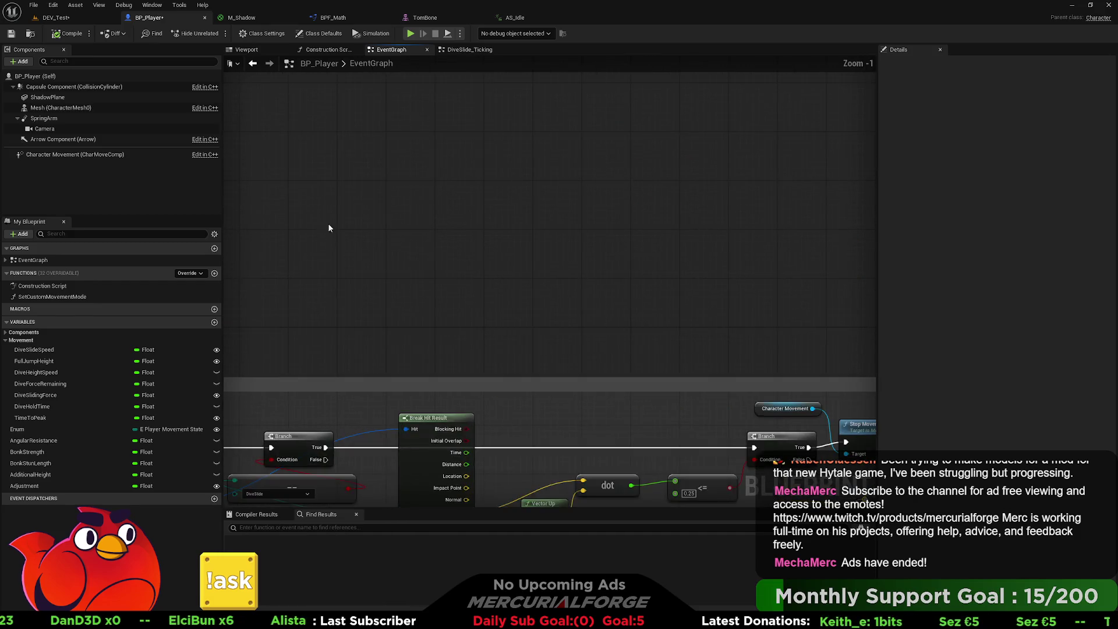
{"action": "left_click", "coordinate": [214, 273]}
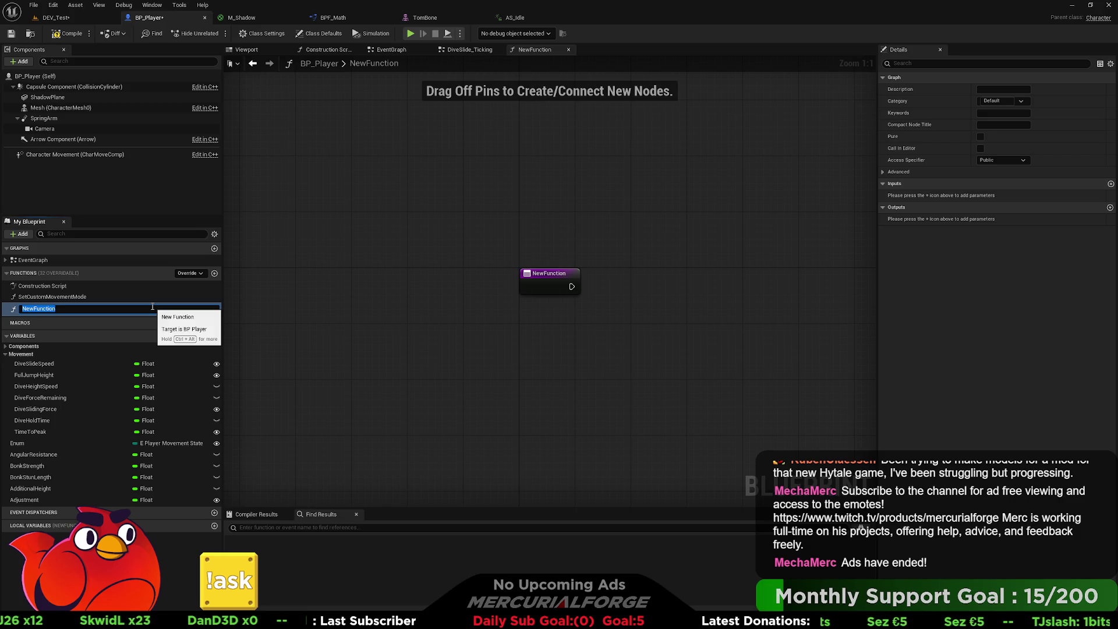
- Name the new BP_Player function OnCrouch
{"action": "type", "text": "On"}
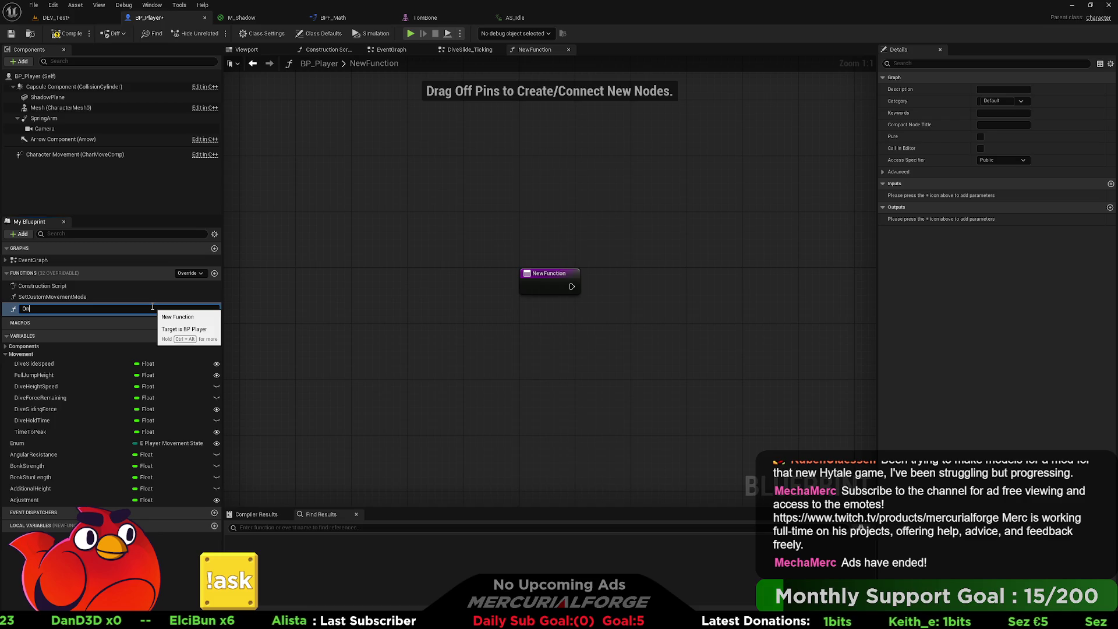
{"action": "type", "text": "Crouch"}
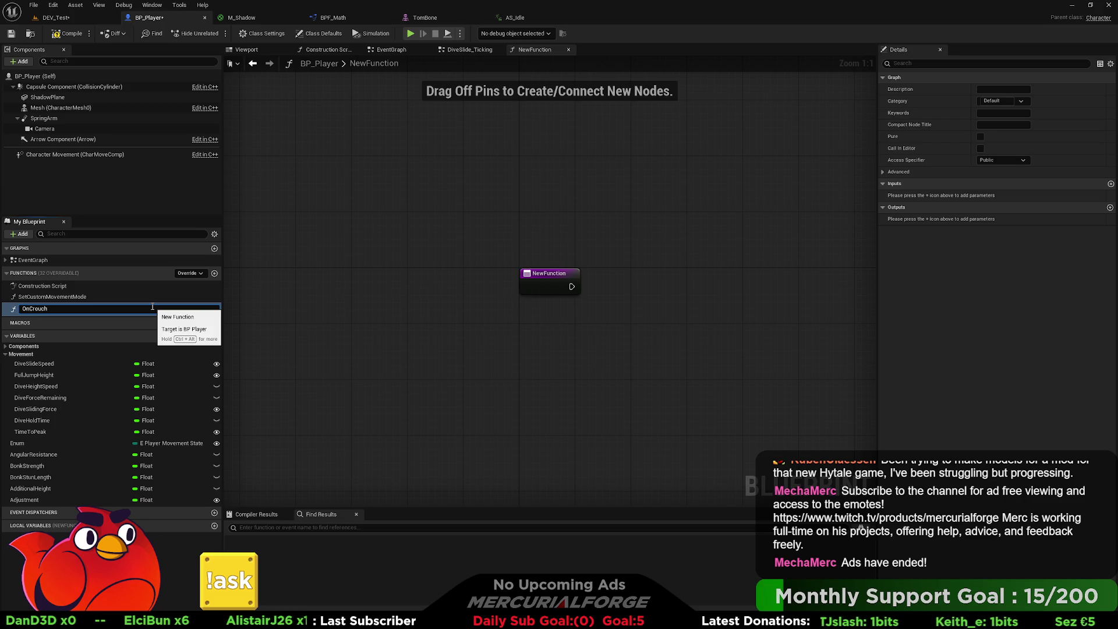
{"action": "key", "text": "BackSpace"}
{"action": "key", "text": "BackSpace"}
{"action": "key", "text": "BackSpace"}
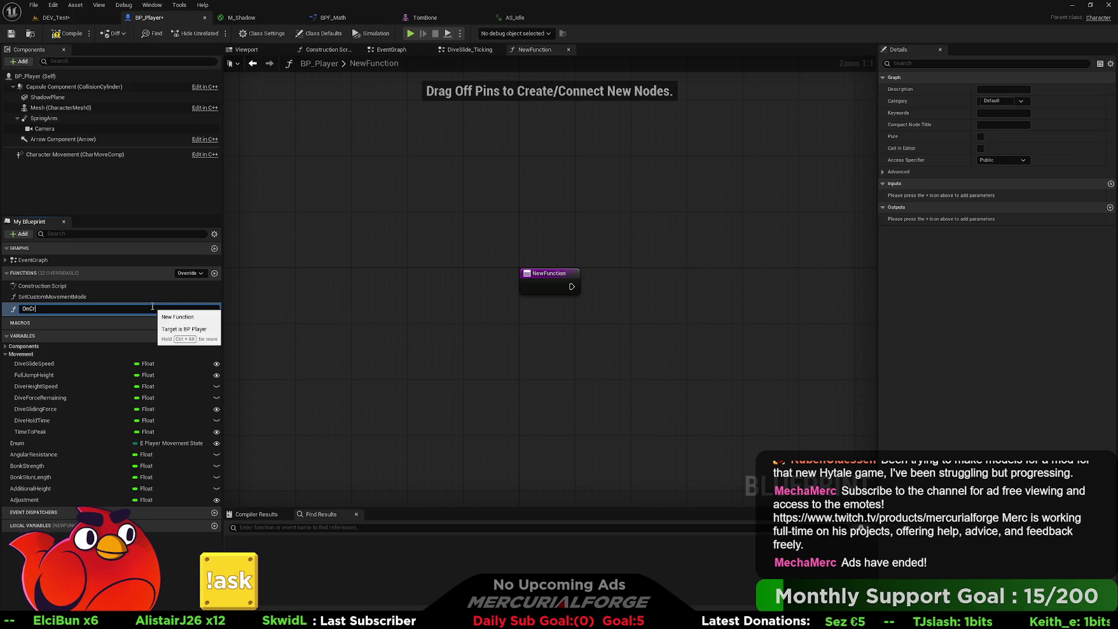
{"action": "type", "text": "rough"}
{"action": "key", "text": "BackSpace"}
{"action": "type", "text": "ch"}
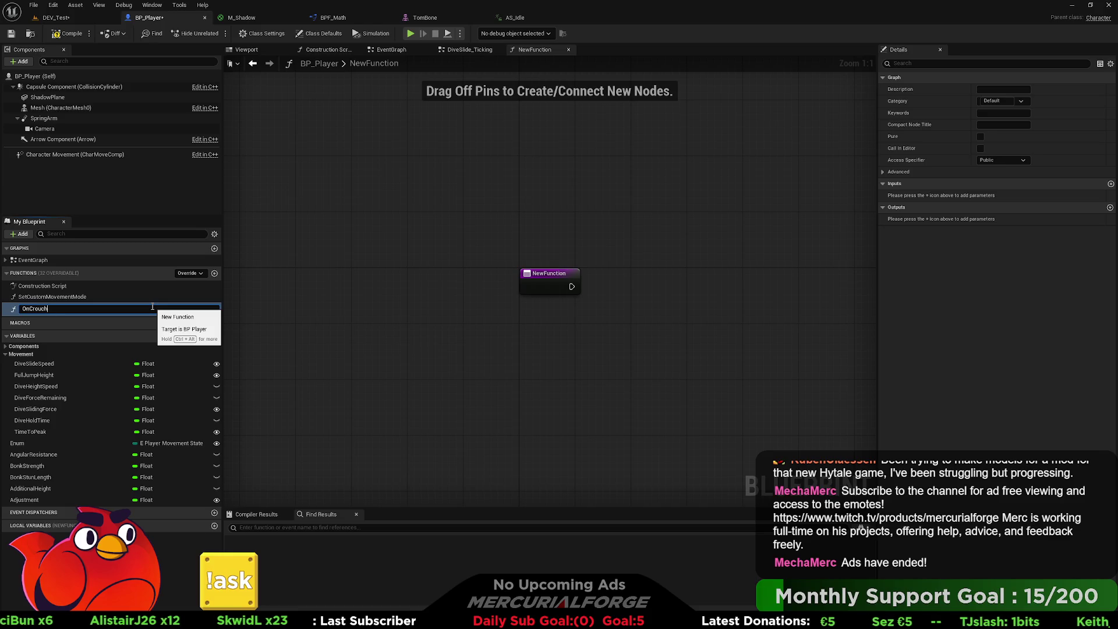
{"action": "key", "text": "Return"}
- Check Character.cpp in the browser, then rename the function to OnStartDash
{"action": "key", "text": "F2"}
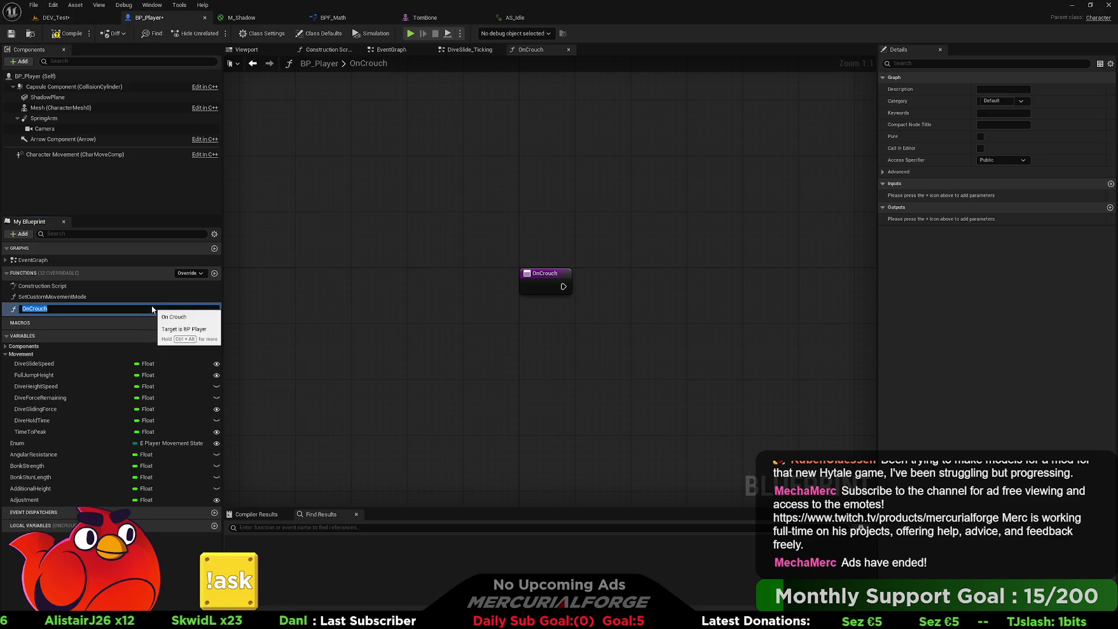
{"action": "type", "text": "On"}
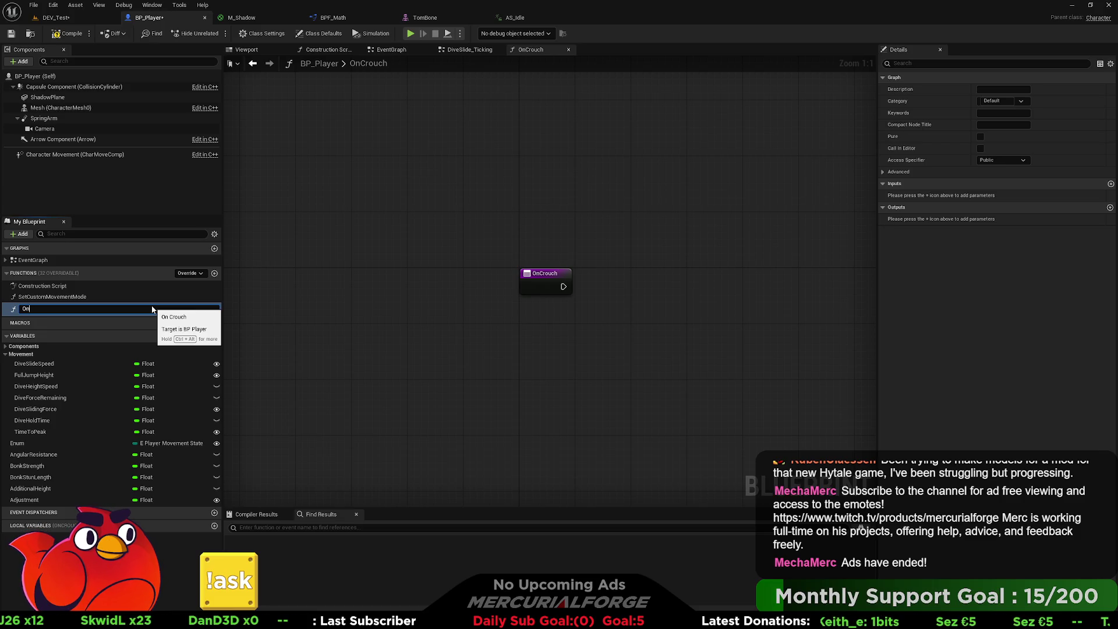
{"action": "key", "text": "alt+Tab"}
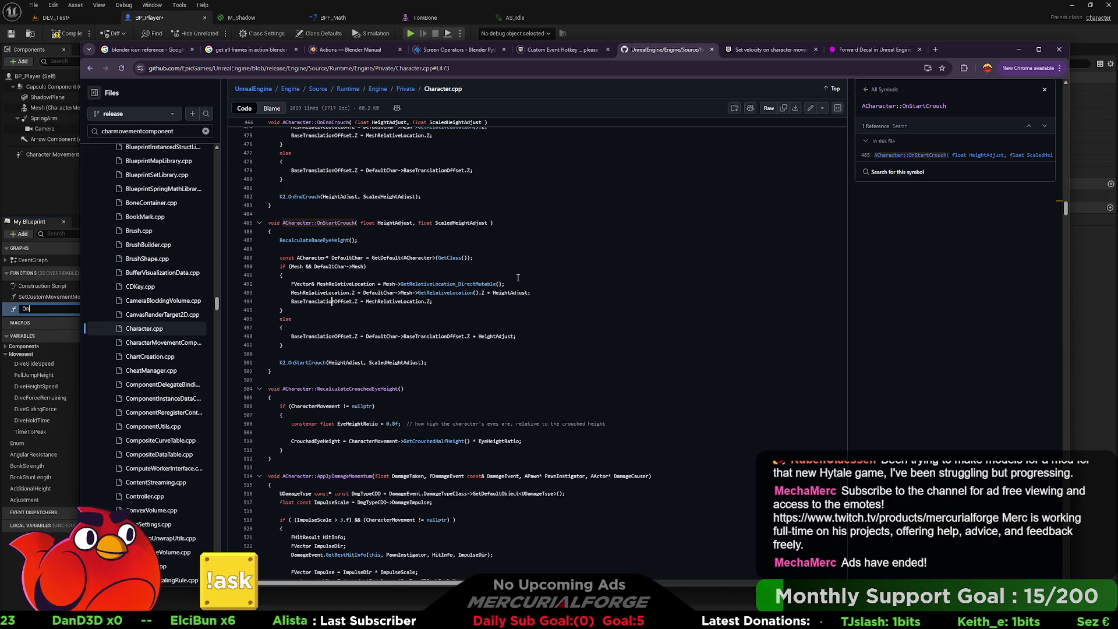
{"action": "scroll", "coordinate": [515, 278], "scroll_direction": "up", "scroll_amount": 1}
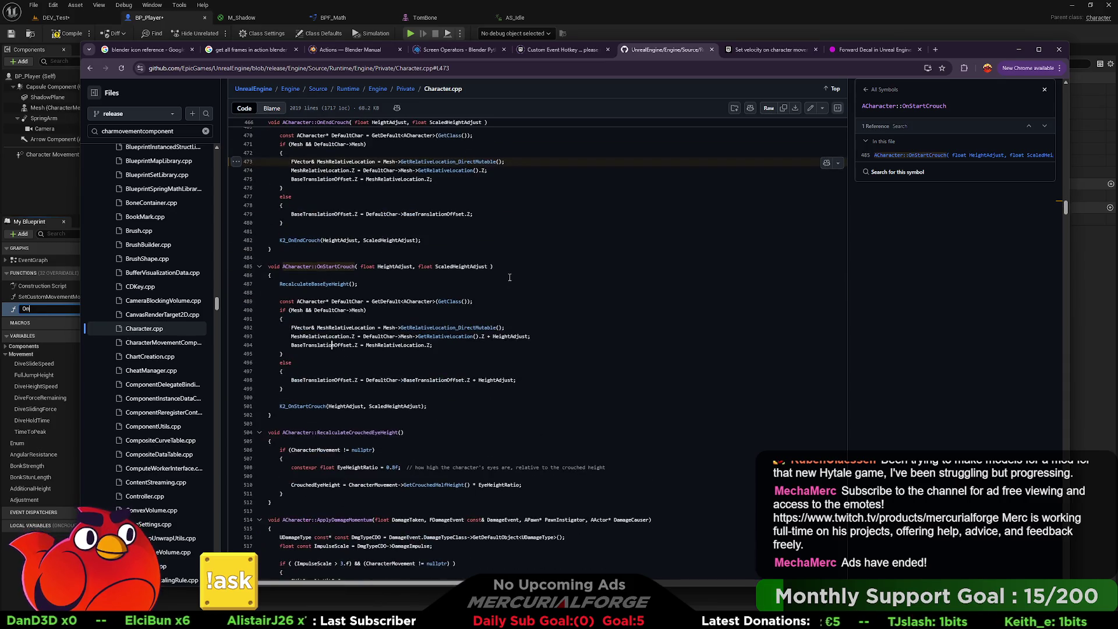
{"action": "left_click", "coordinate": [645, 36]}
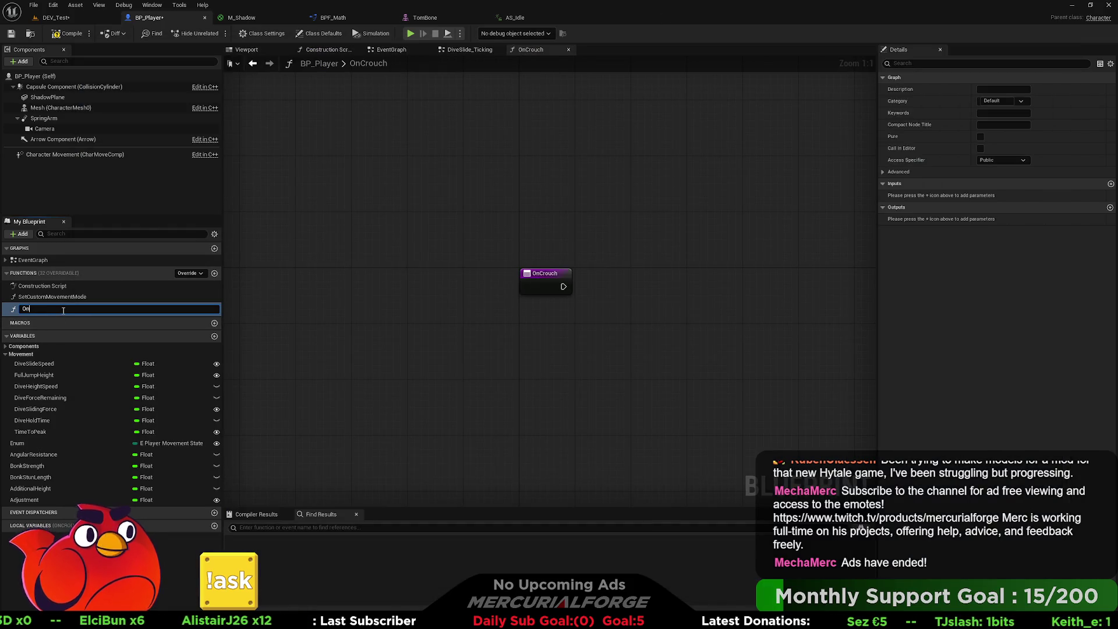
{"action": "type", "text": "Start"}
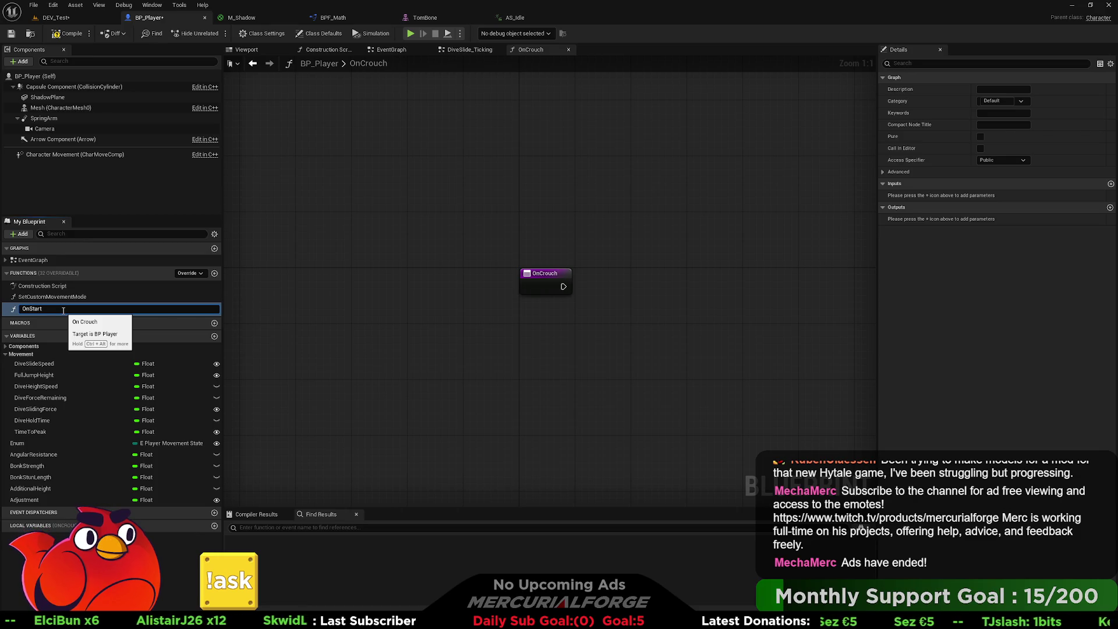
{"action": "type", "text": "Dash"}
{"action": "key", "text": "Return"}
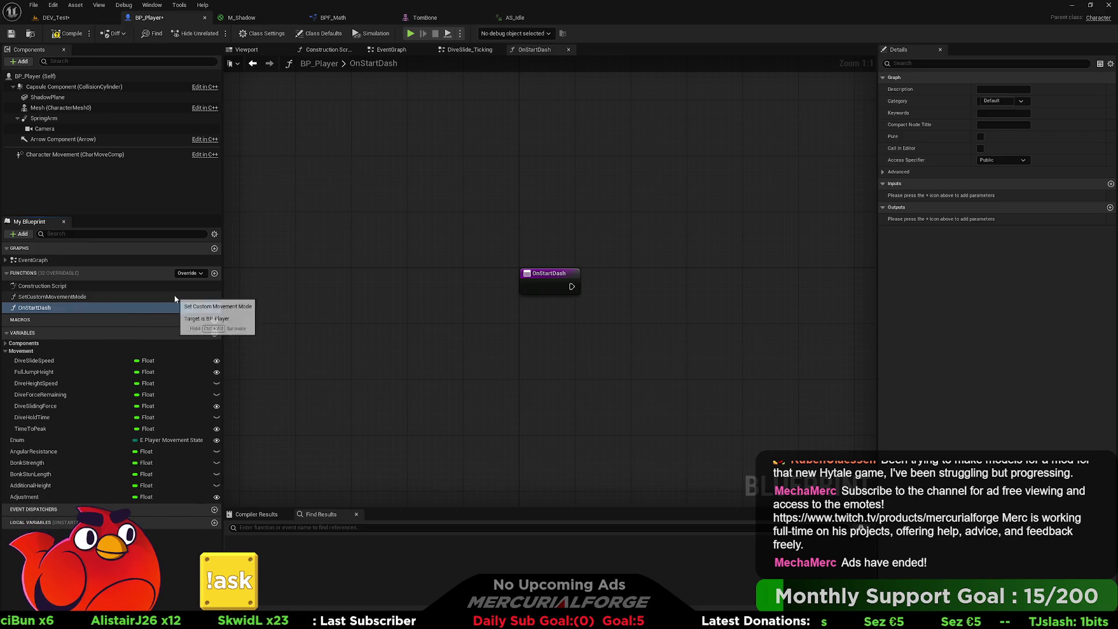
- Create a BP_Player function named OnEndDash, then bring CharacterMovementComponent.cpp back up in the browser
{"action": "left_click", "coordinate": [215, 273]}
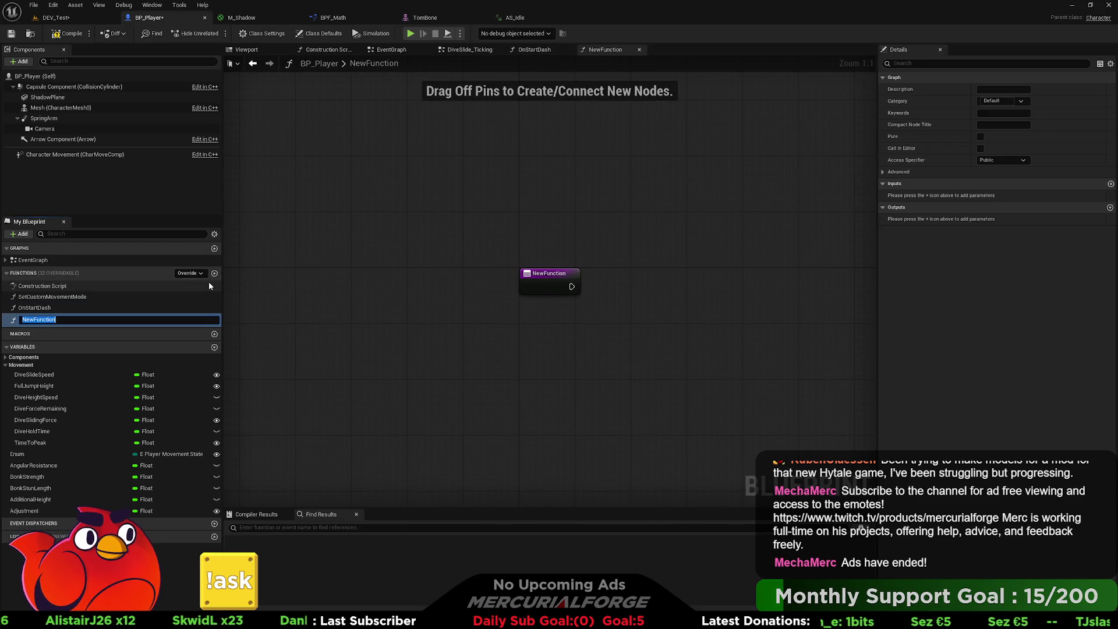
{"action": "type", "text": "OnEndC"}
{"action": "key", "text": "BackSpace"}
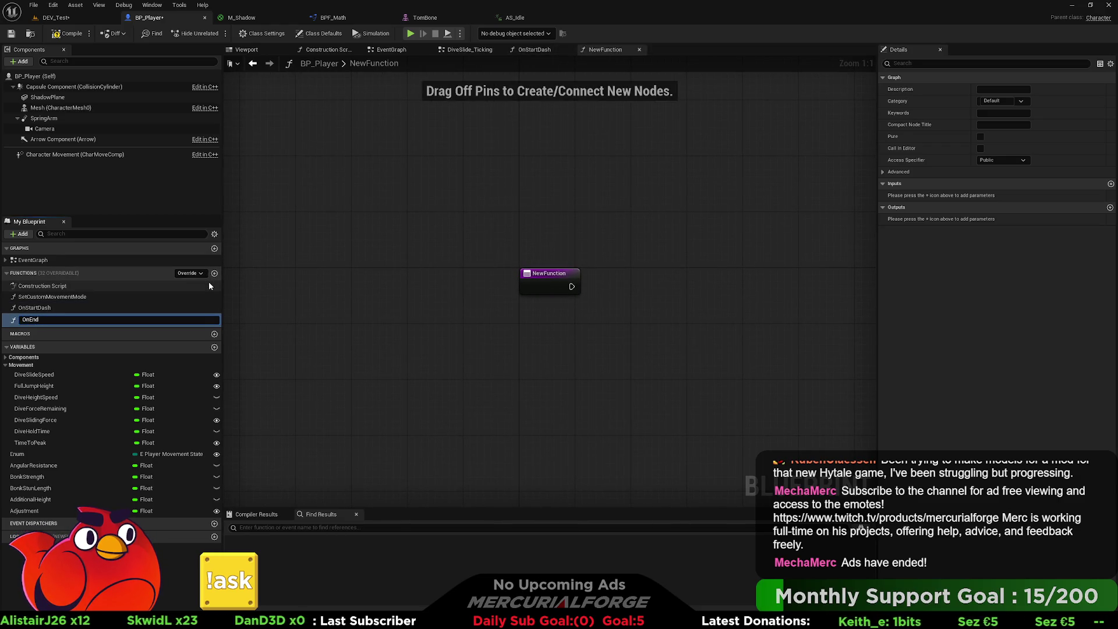
{"action": "type", "text": "Dash"}
{"action": "key", "text": "Return"}
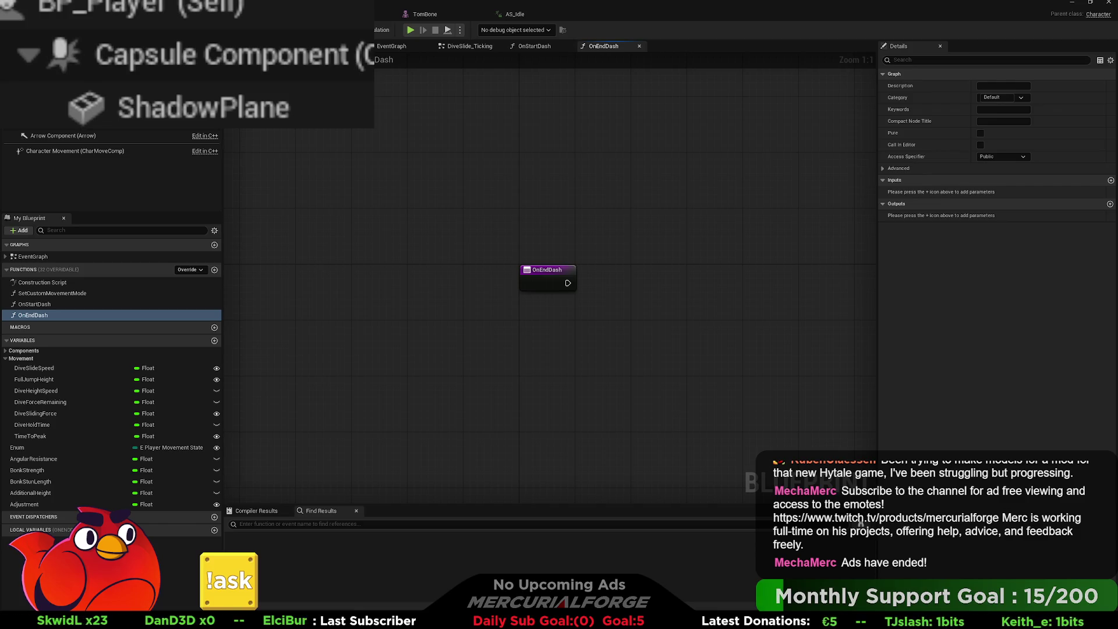
{"action": "key", "text": "alt+Tab"}
{"action": "key", "text": "alt+Tab"}
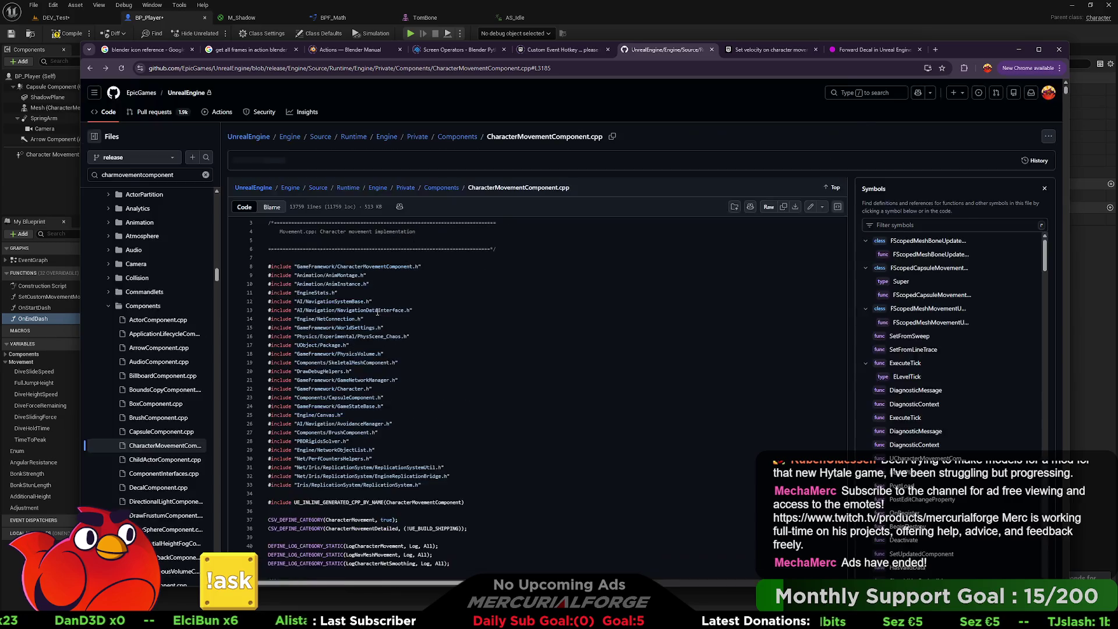
- Read through UCharacterMovementComponent::Crouch on GitHub, then return to the OnEndDash graph
{"action": "scroll", "coordinate": [462, 324], "scroll_direction": "down", "scroll_amount": 5}
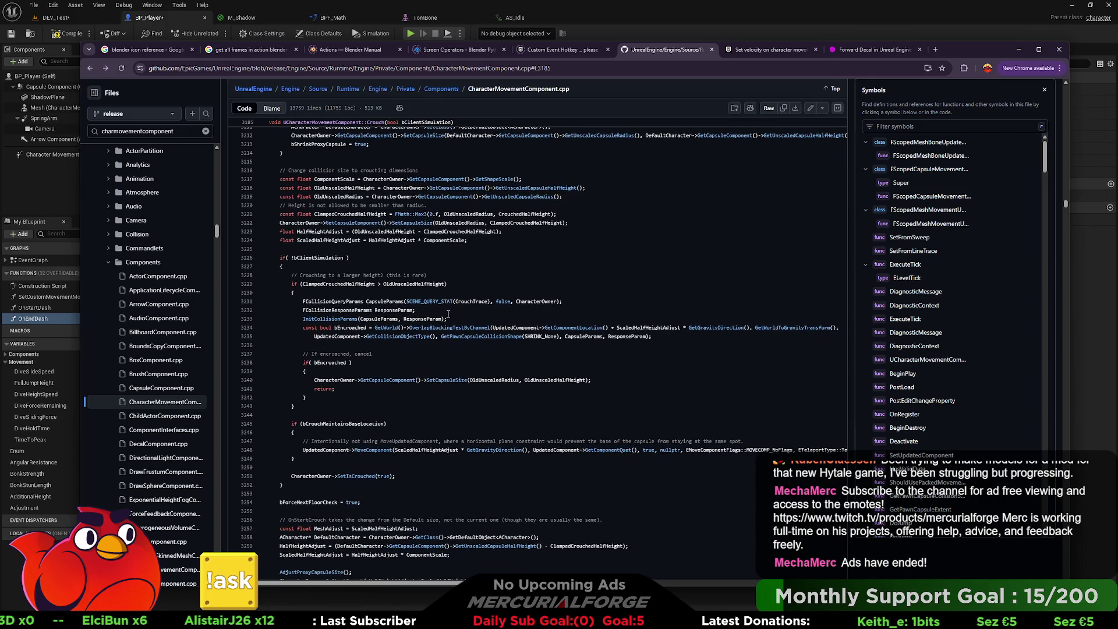
{"action": "scroll", "coordinate": [446, 314], "scroll_direction": "down", "scroll_amount": 2}
{"action": "scroll", "coordinate": [441, 315], "scroll_direction": "down", "scroll_amount": 2}
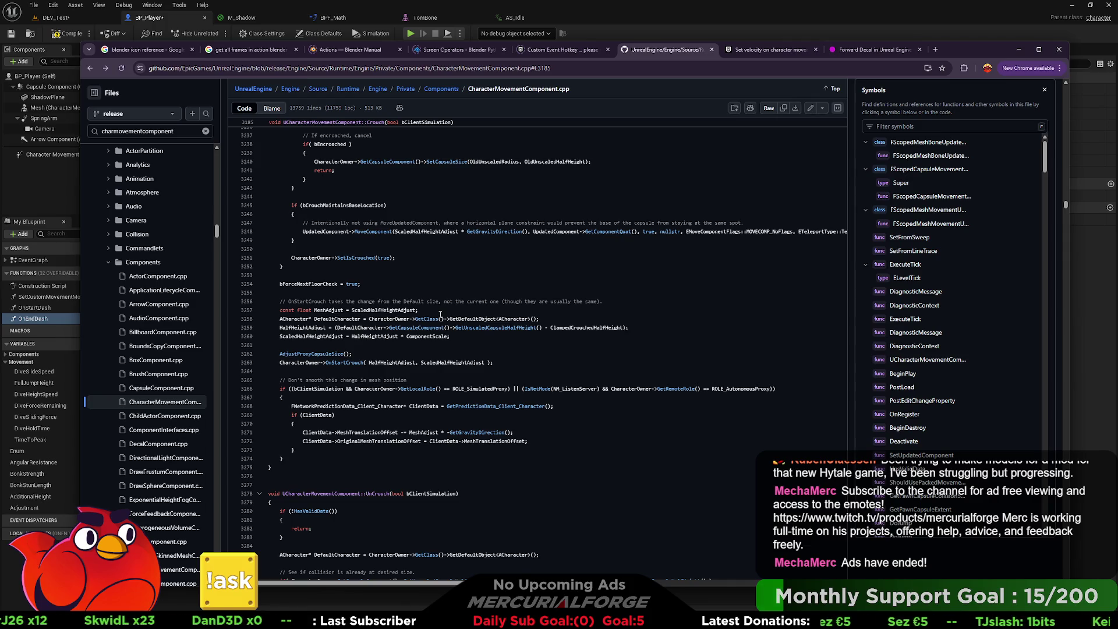
{"action": "scroll", "coordinate": [441, 314], "scroll_direction": "up", "scroll_amount": 1}
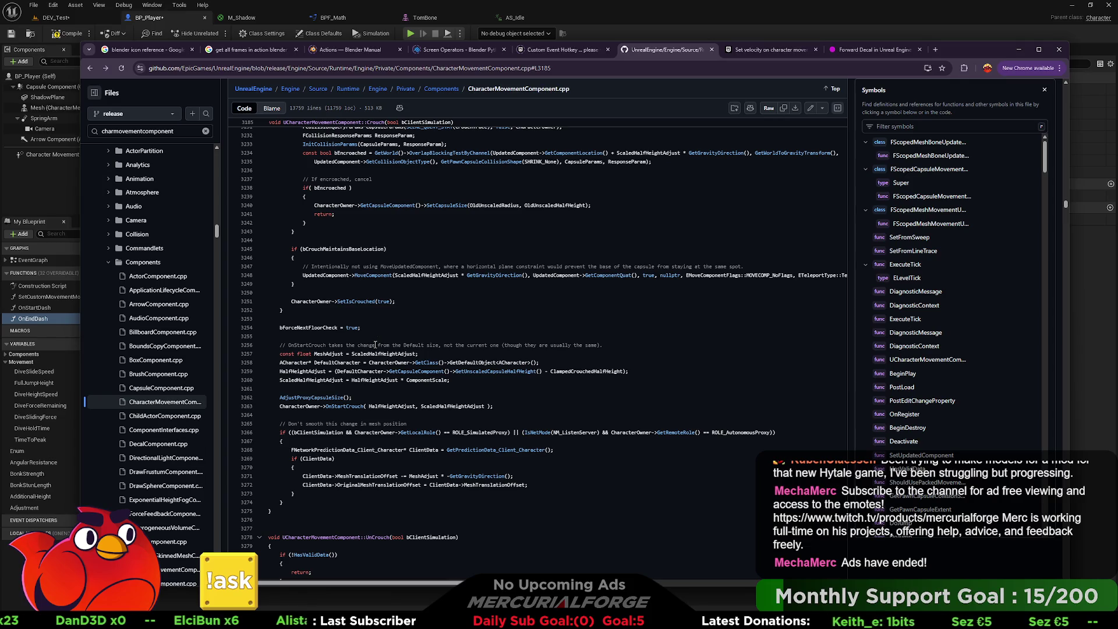
{"action": "left_click", "coordinate": [1019, 49]}
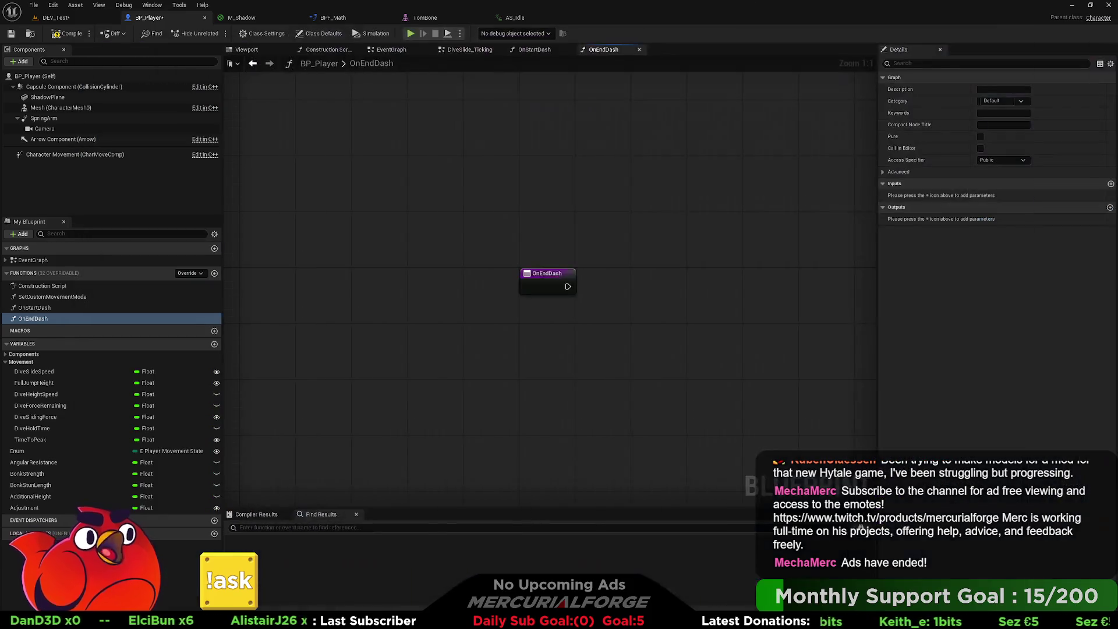